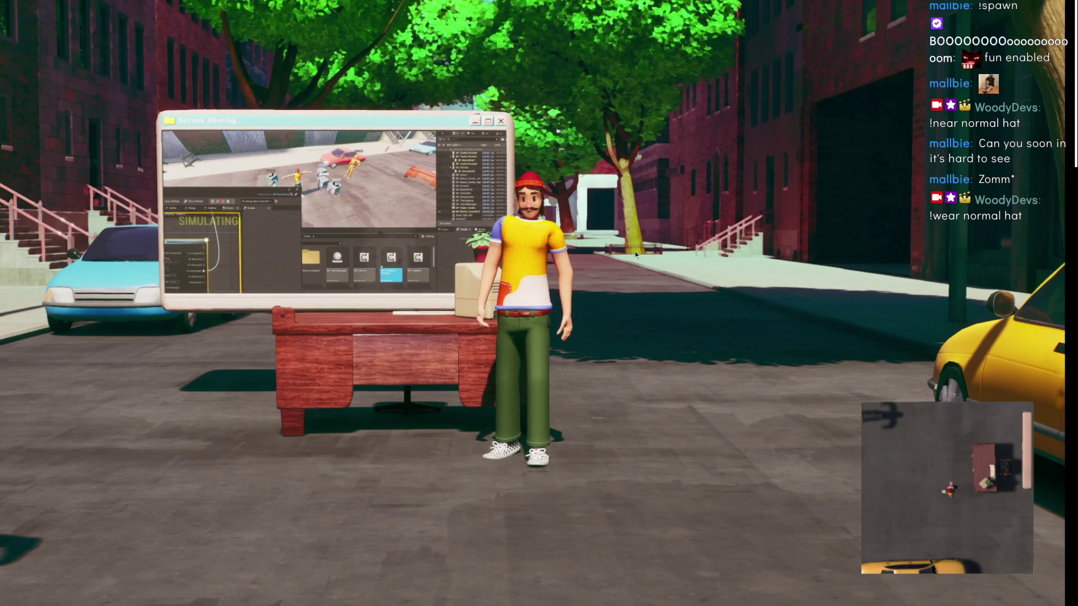
# - Walk the avatar right and toward the viewer to reach the hat-wearing robots, then zoom out
pyautogui.press('d')
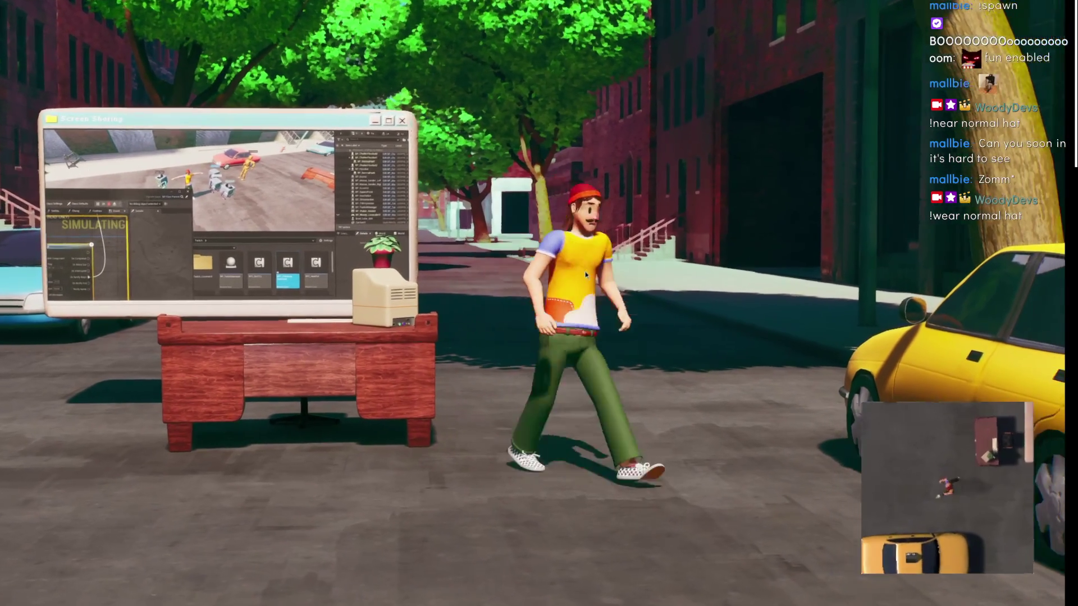
pyautogui.press('s')
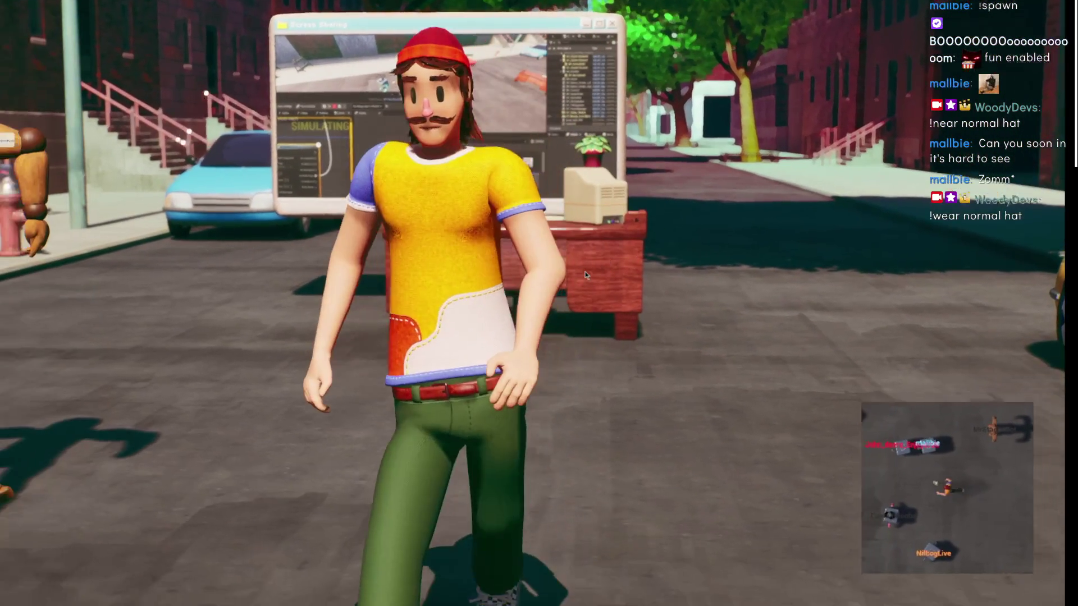
pyautogui.scroll(-5, 586, 275)
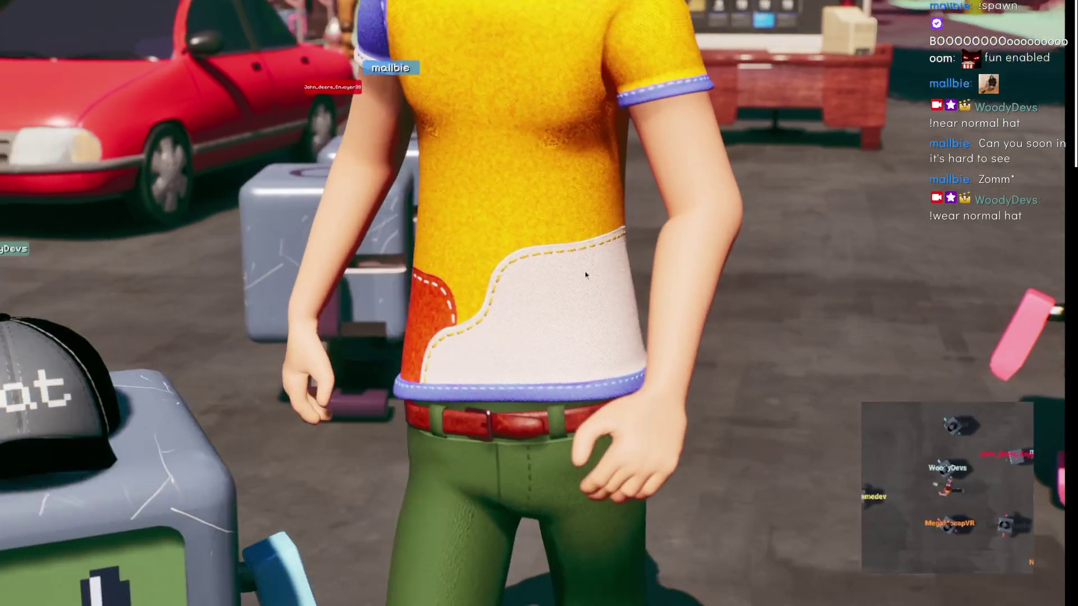
pyautogui.scroll(-5, 586, 275)
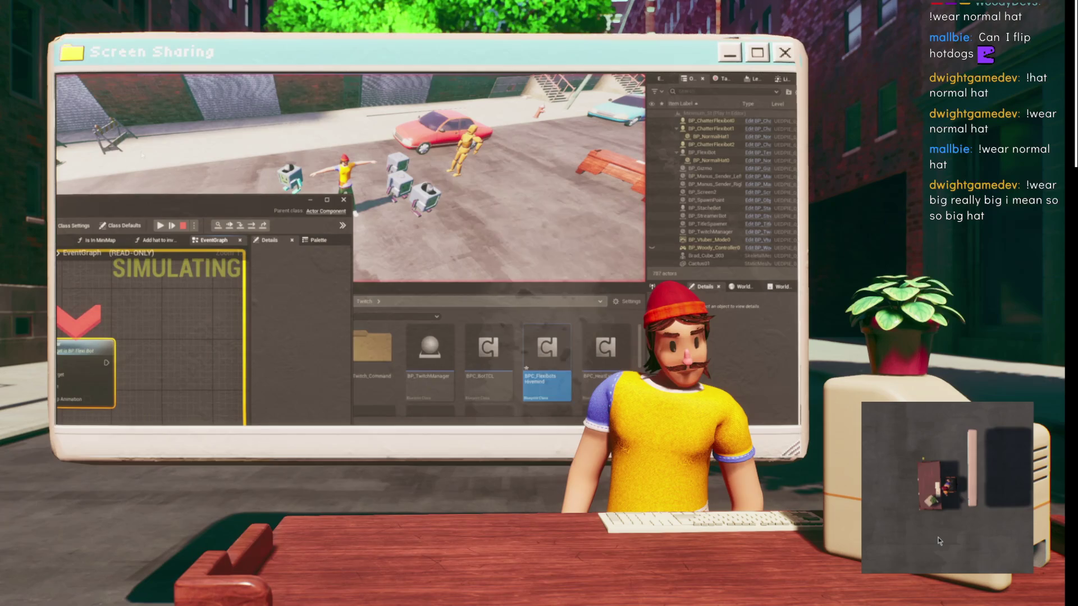
# - Maximize the BPC_FlexibotsHivemind Blueprint editor and shift its window, then switch to the browser
pyautogui.click(327, 200)
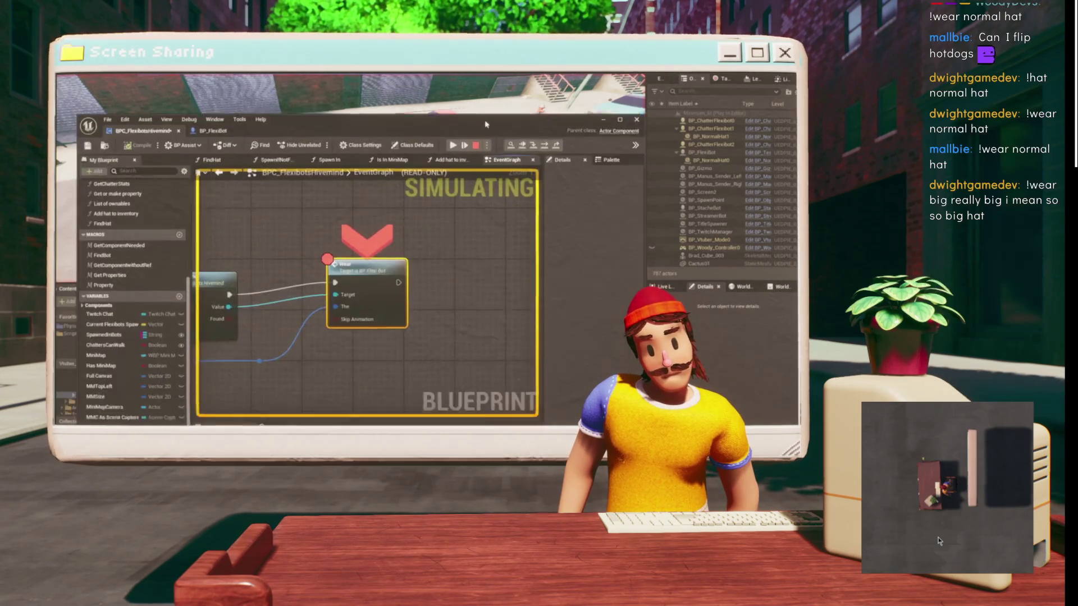
pyautogui.moveTo(556, 78)
pyautogui.mouseDown()
pyautogui.moveTo(520, 128)
pyautogui.moveTo(522, 74)
pyautogui.mouseUp()
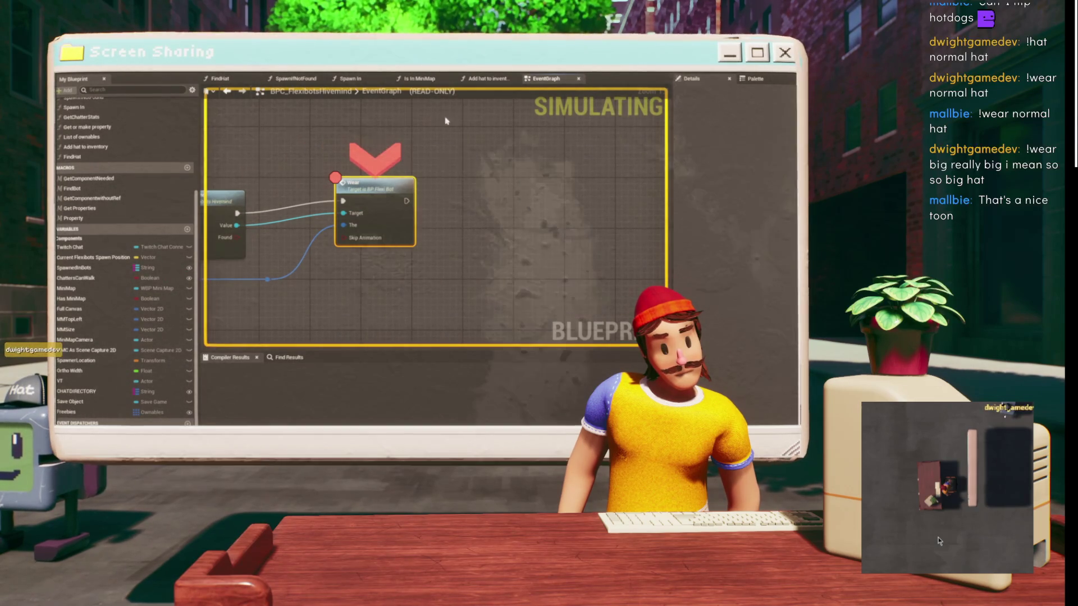
pyautogui.hotkey('alt', 'Tab')
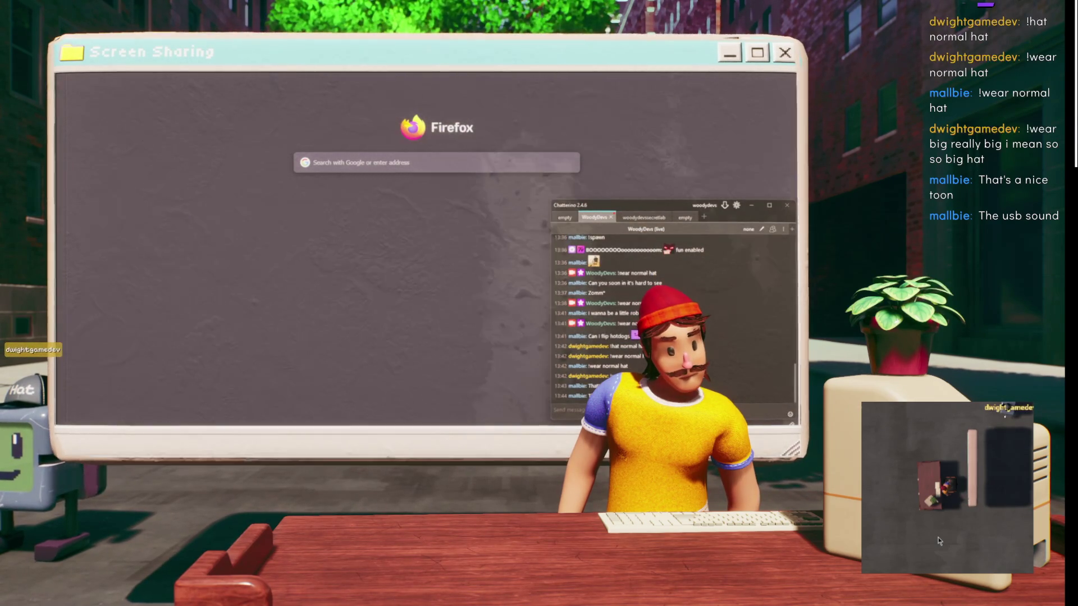
# - Bring the Vtuber_Studio_UE5_5s crash reporter up over the Firefox new tab
pyautogui.moveTo(531, 425)
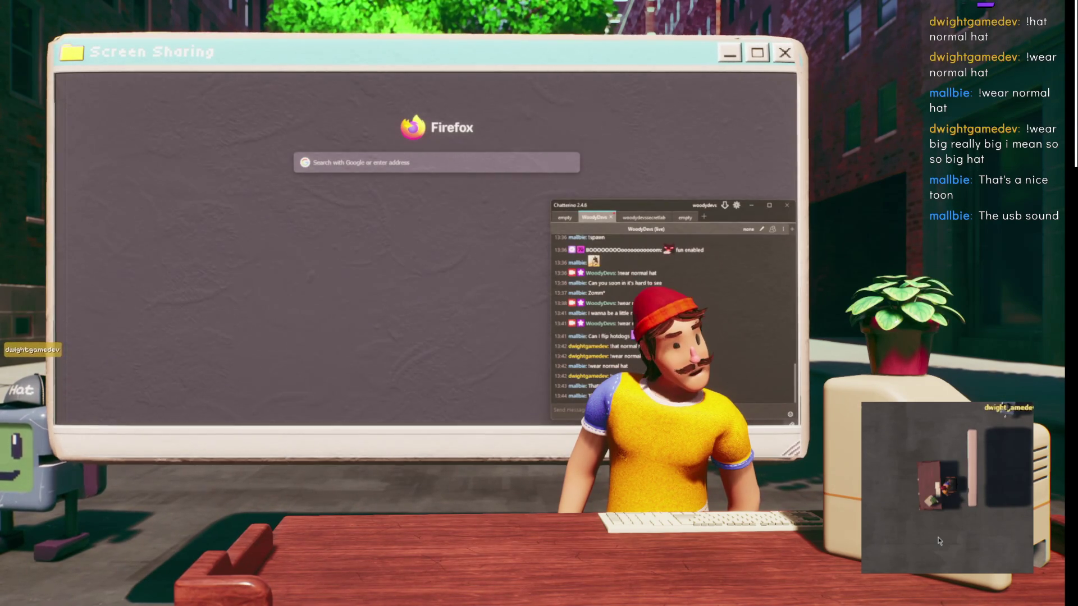
pyautogui.hotkey('alt', 'Tab')
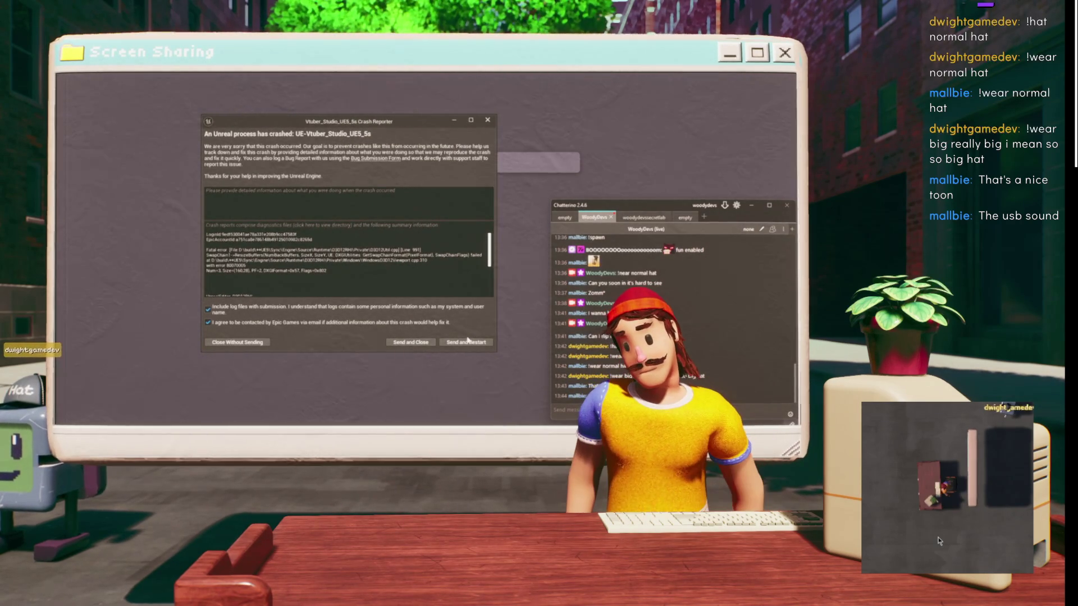
# - Inspect the Line: 991 fatal error in the crash log, then send the report and restart
pyautogui.moveTo(391, 250)
pyautogui.mouseDown()
pyautogui.moveTo(423, 250)
pyautogui.moveTo(285, 248)
pyautogui.mouseUp()
pyautogui.click(441, 250)
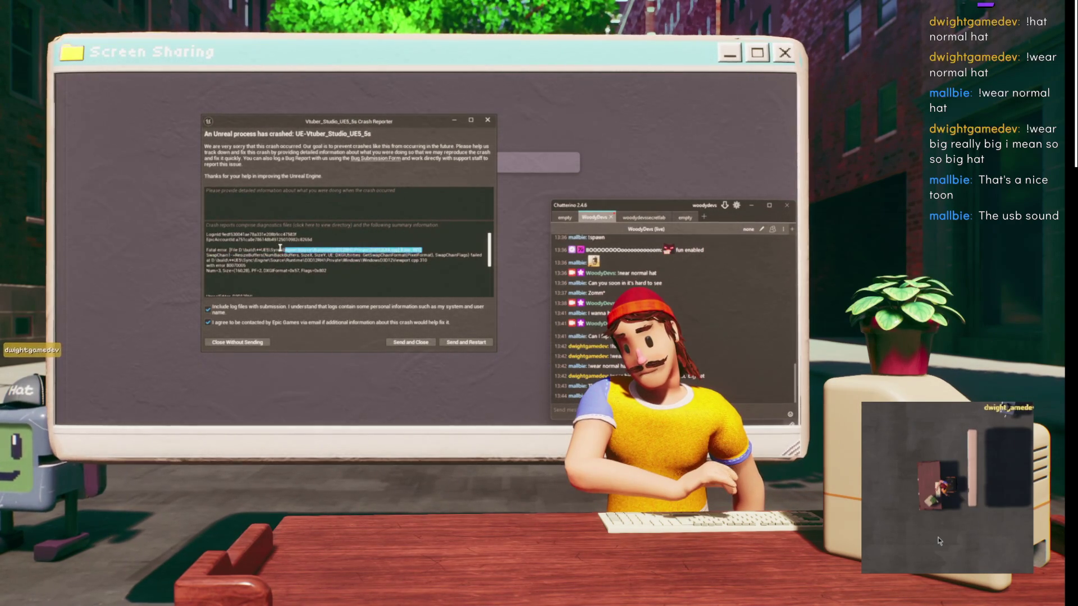
pyautogui.click(259, 247)
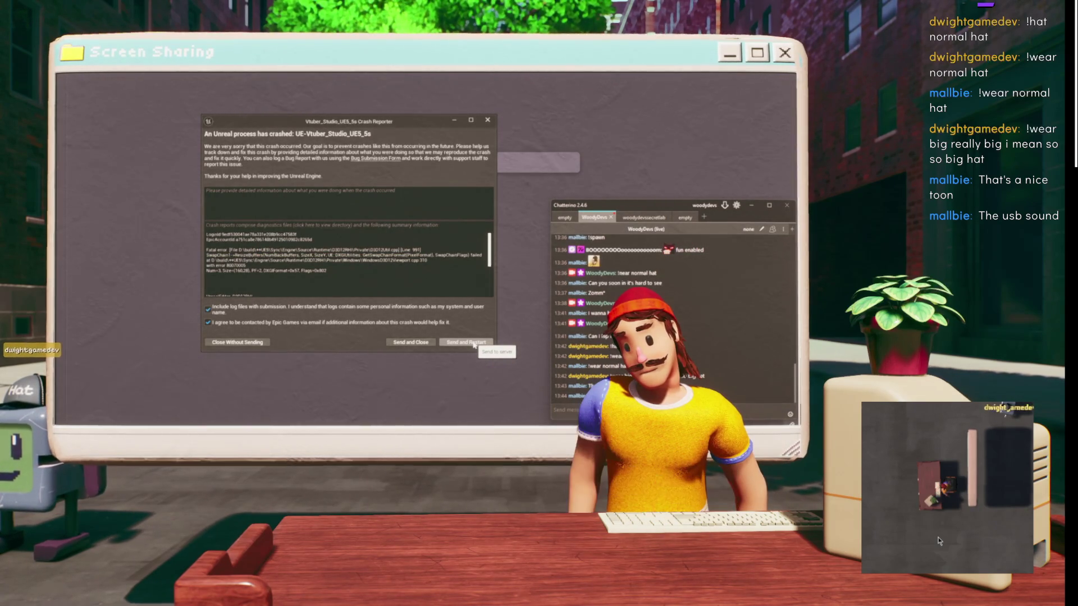
pyautogui.click(474, 343)
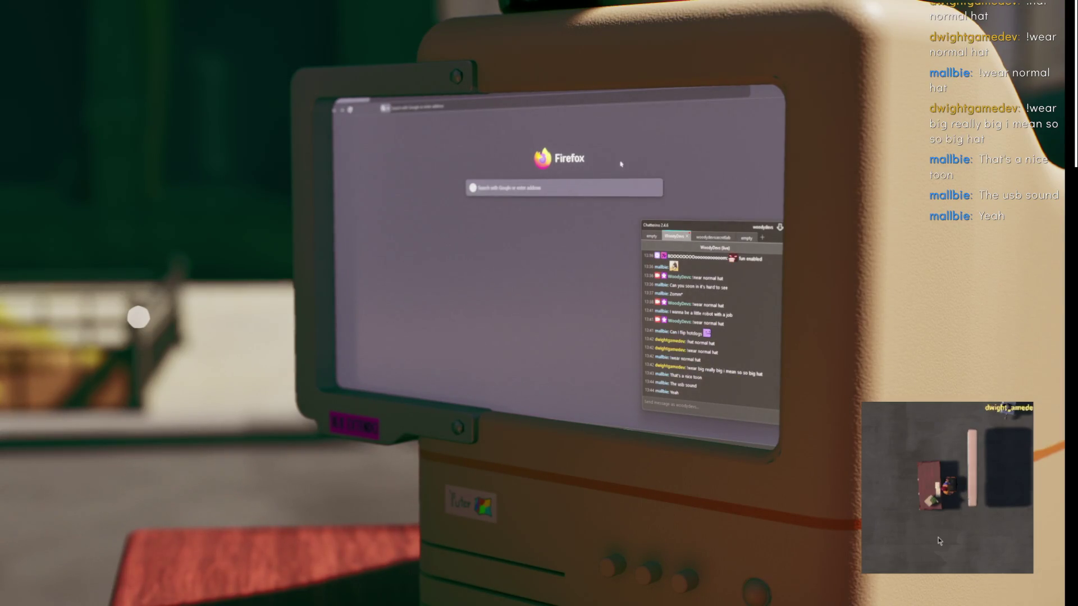
# - Close the Chatterino chat window and focus the Firefox search field
pyautogui.click(544, 275)
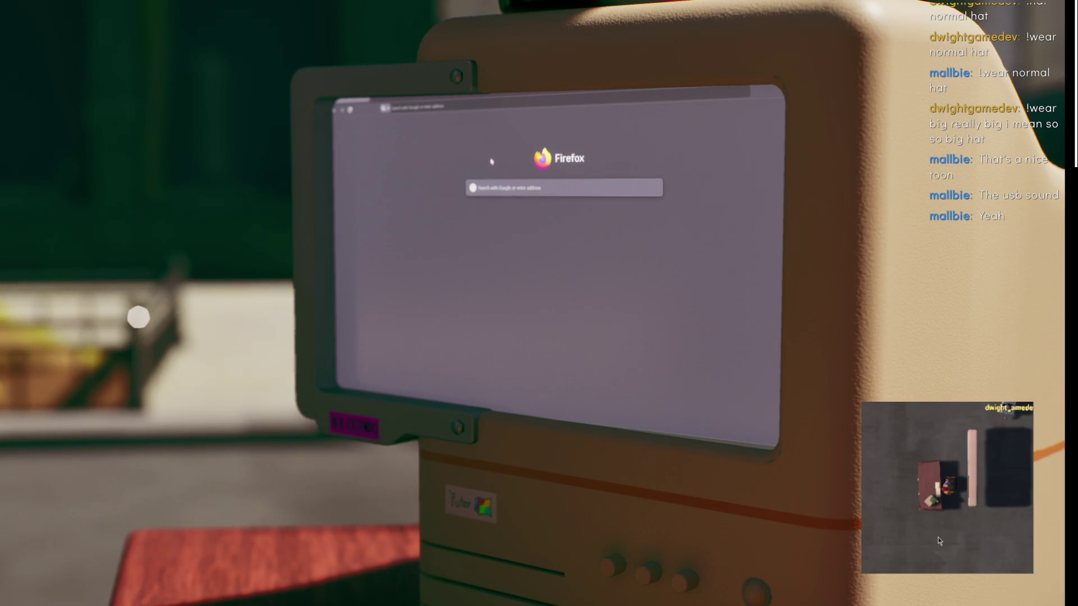
pyautogui.click(509, 186)
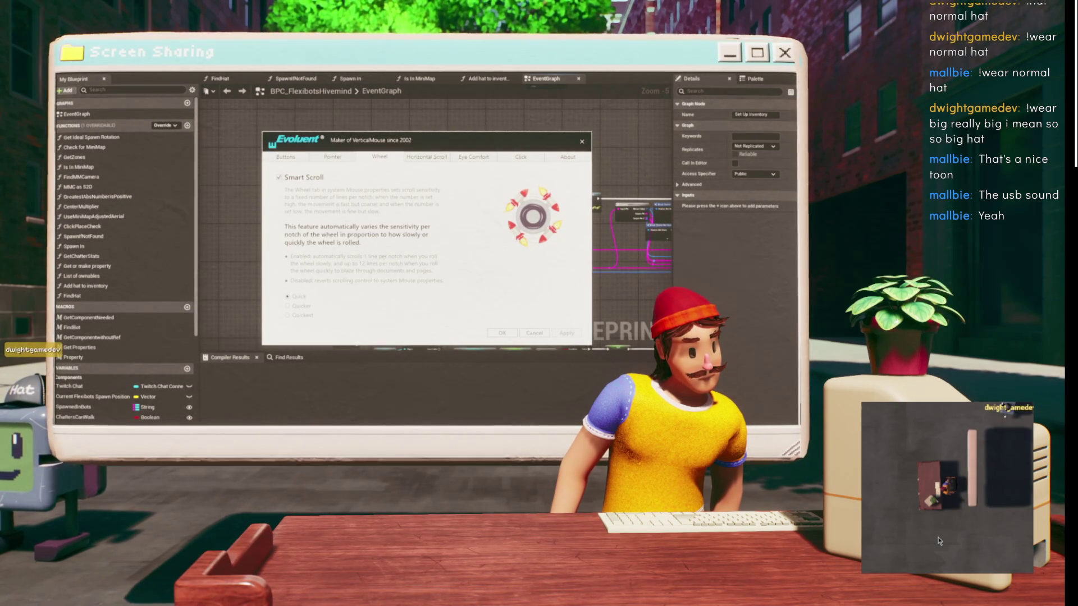
# - Disable Smart Scroll, pan the EventGraph to the Set Up Wear and Redeemed_Event nodes, then return to the level editor
pyautogui.press('space')
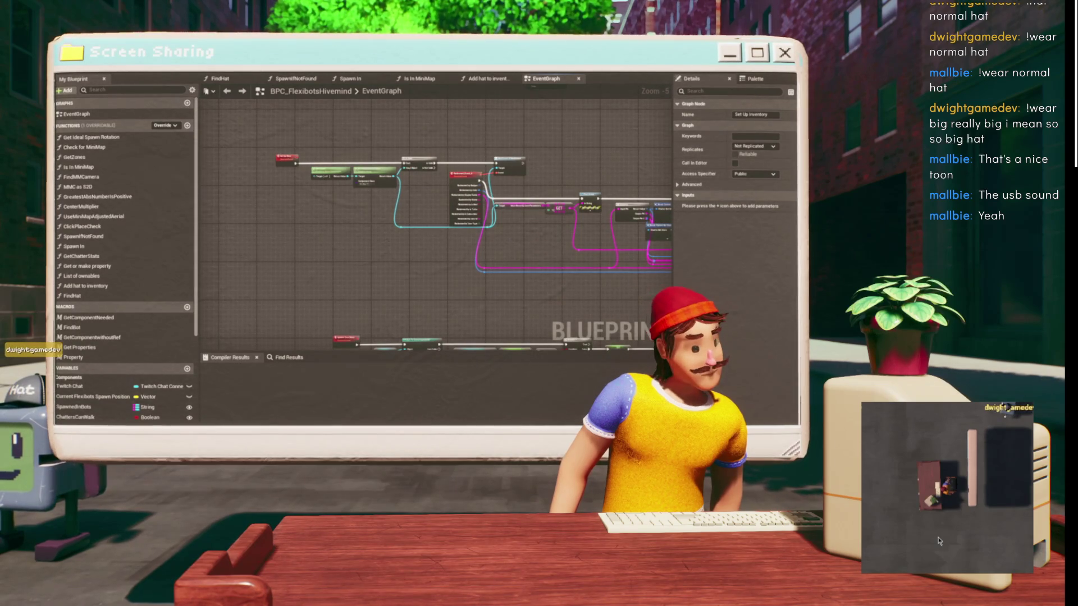
pyautogui.scroll(3, 396, 222)
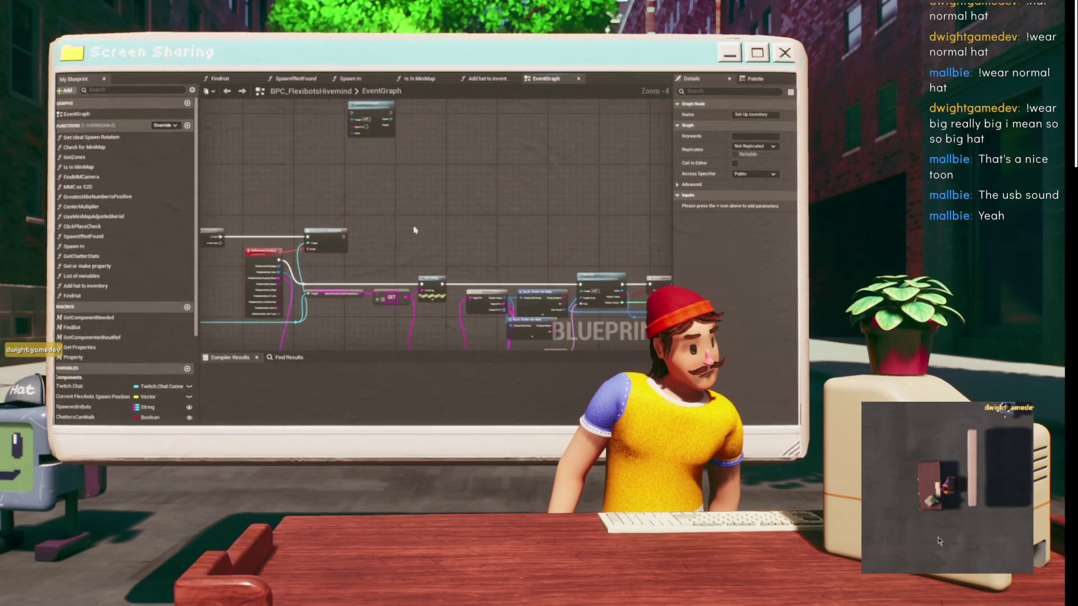
pyautogui.moveTo(443, 210); pyautogui.dragTo(423, 133)
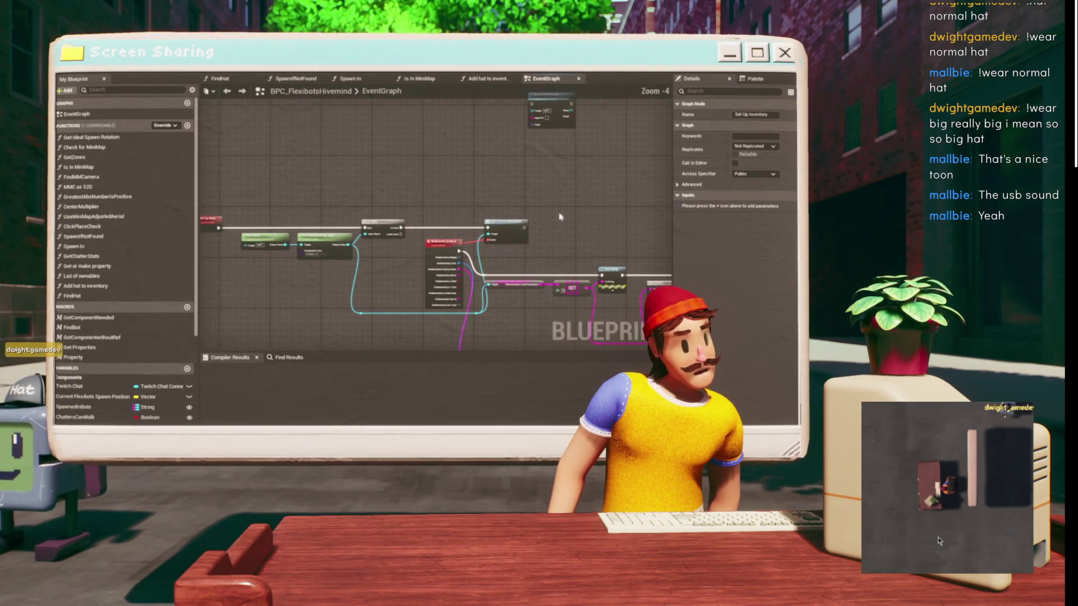
pyautogui.moveTo(495, 197)
pyautogui.mouseDown()
pyautogui.moveTo(497, 143)
pyautogui.moveTo(425, 240)
pyautogui.mouseUp()
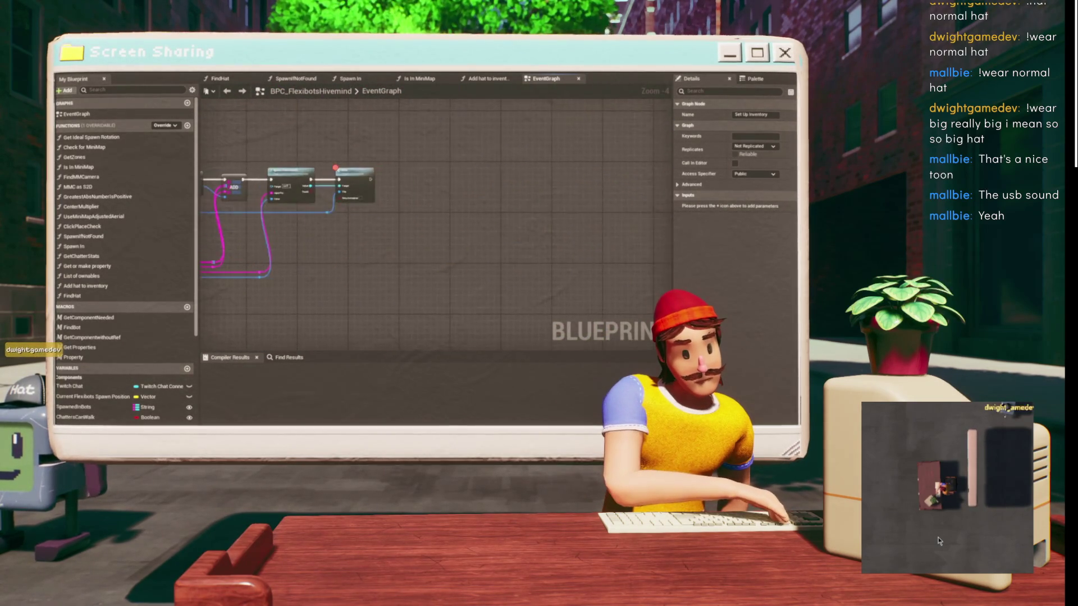
pyautogui.moveTo(513, 220); pyautogui.dragTo(442, 294)
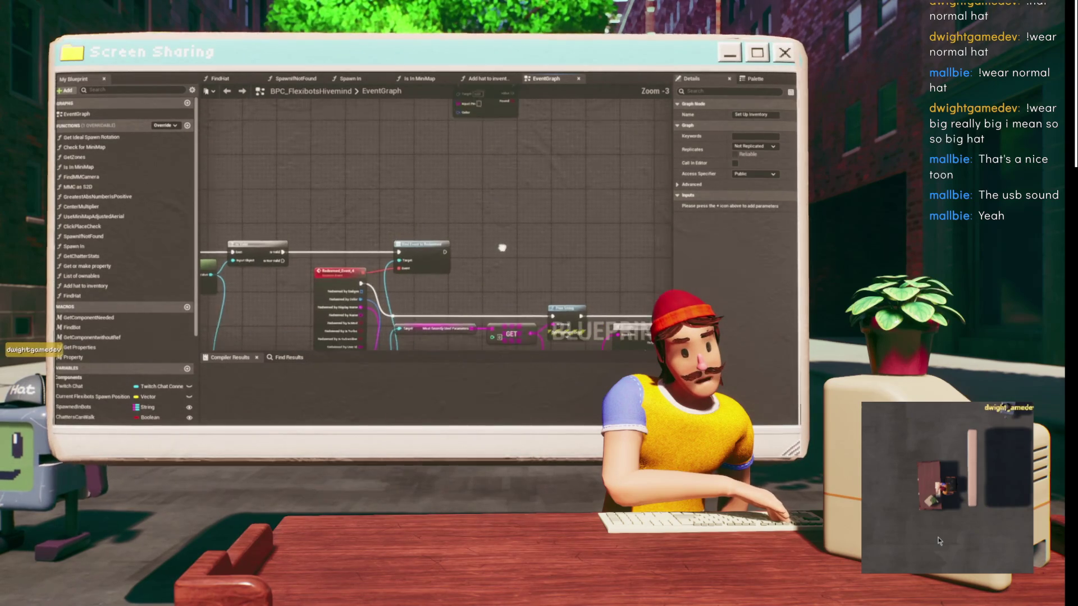
pyautogui.moveTo(473, 180); pyautogui.dragTo(594, 145)
pyautogui.moveTo(506, 150); pyautogui.dragTo(267, 149)
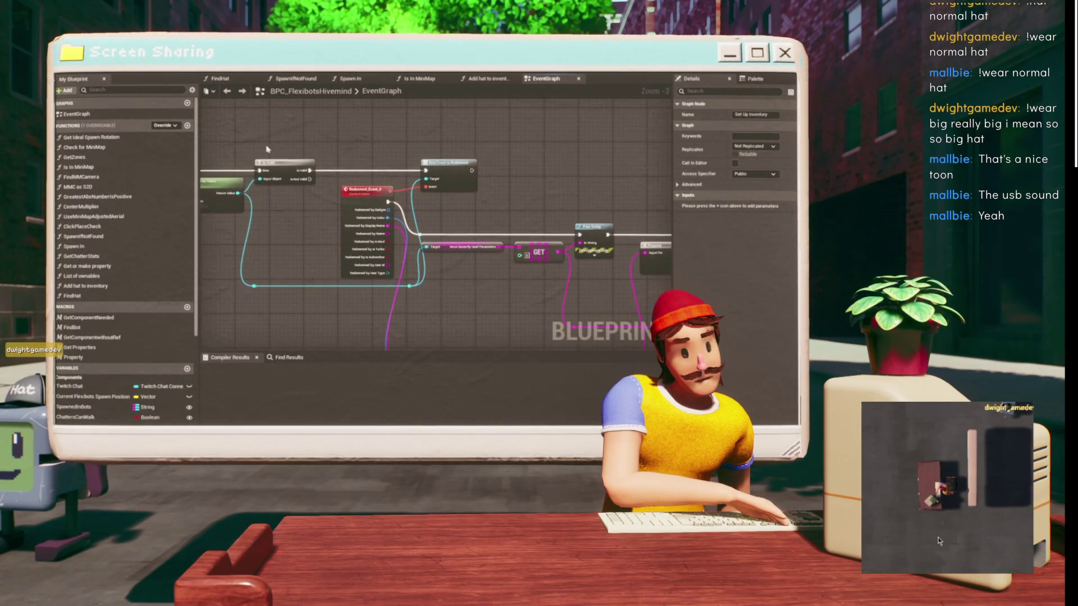
pyautogui.hotkey('alt', 'Tab')
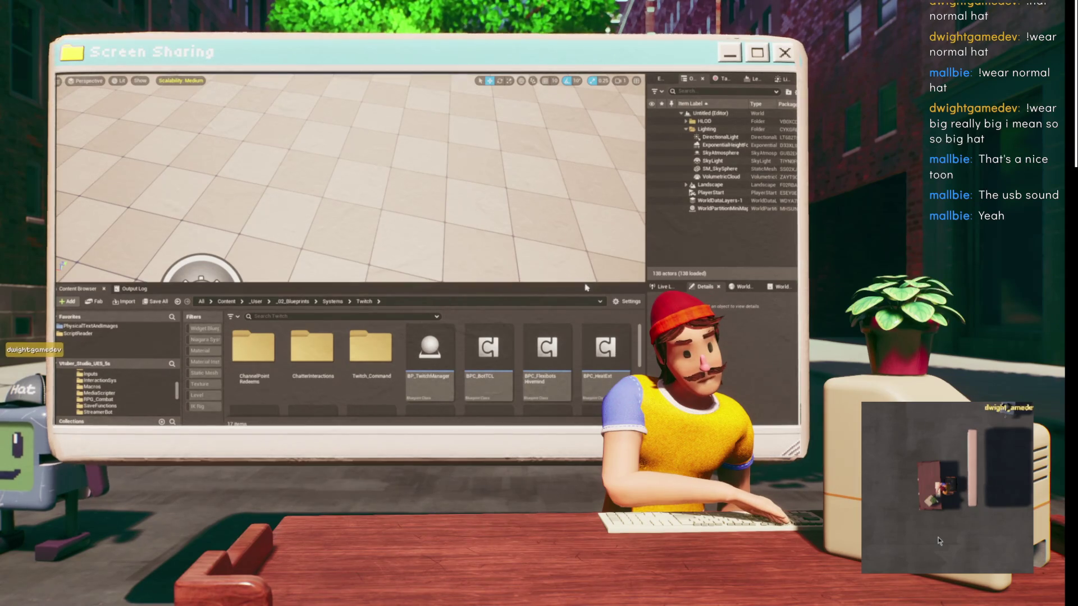
# - Enlarge the Content Browser and open the Twitch_Command folder
pyautogui.moveTo(586, 284); pyautogui.dragTo(586, 144)
pyautogui.scroll(-1, 450, 377)
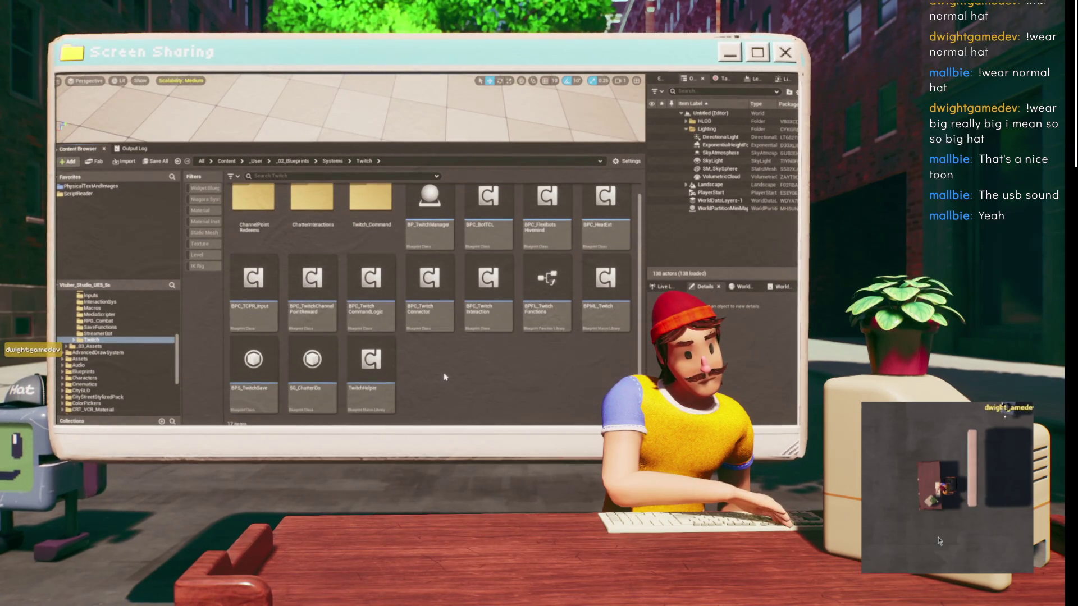
pyautogui.rightClick(476, 402)
pyautogui.press('Escape')
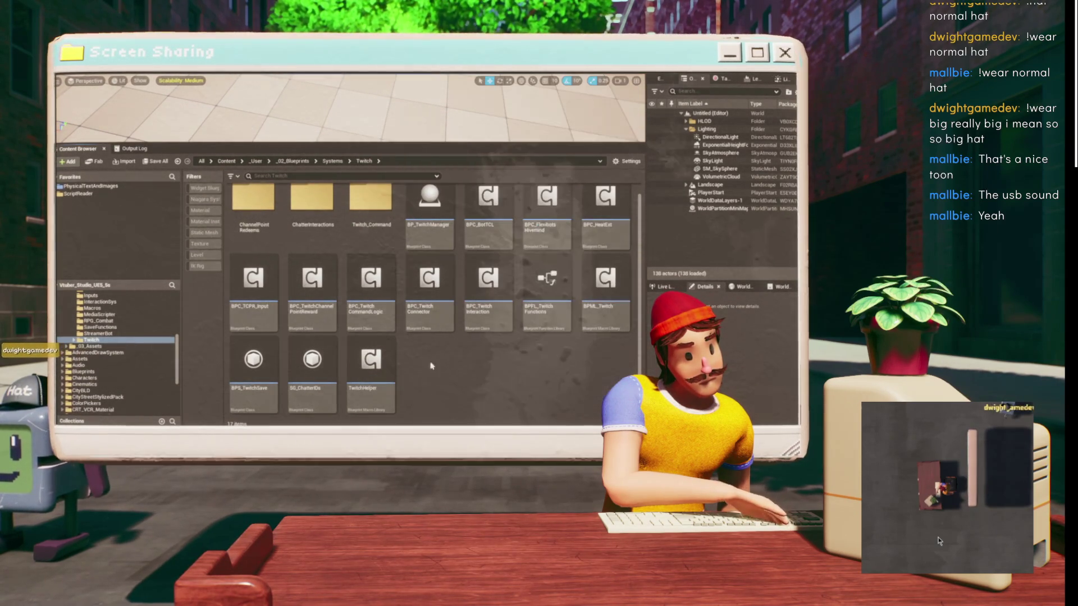
pyautogui.rightClick(419, 323)
pyautogui.press('Escape')
pyautogui.doubleClick(371, 199)
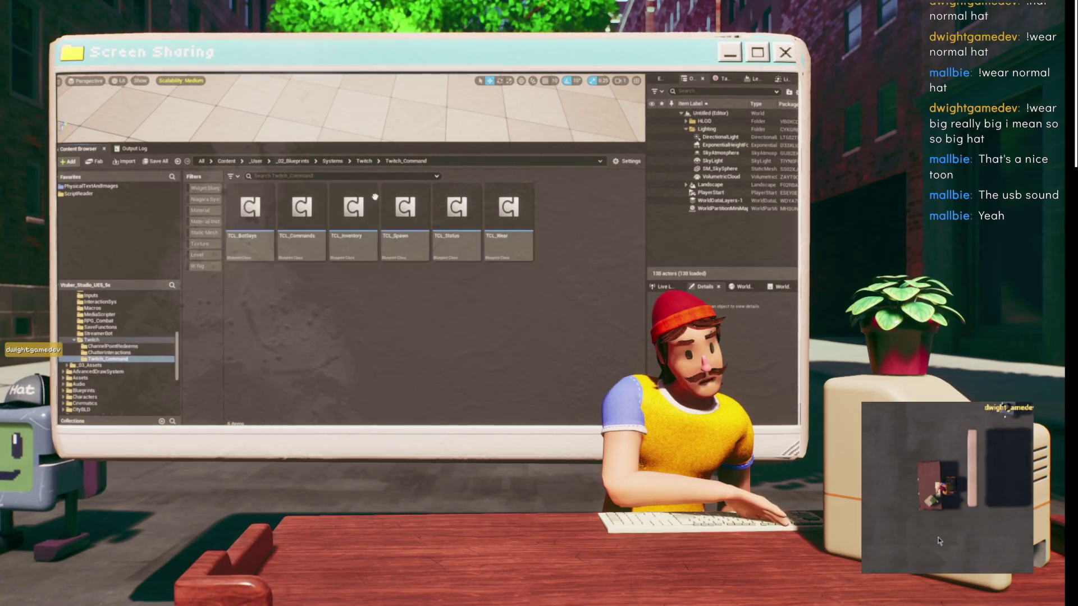
# - Select the TCL_Wear blueprint in the Twitch_Command folder
pyautogui.rightClick(572, 247)
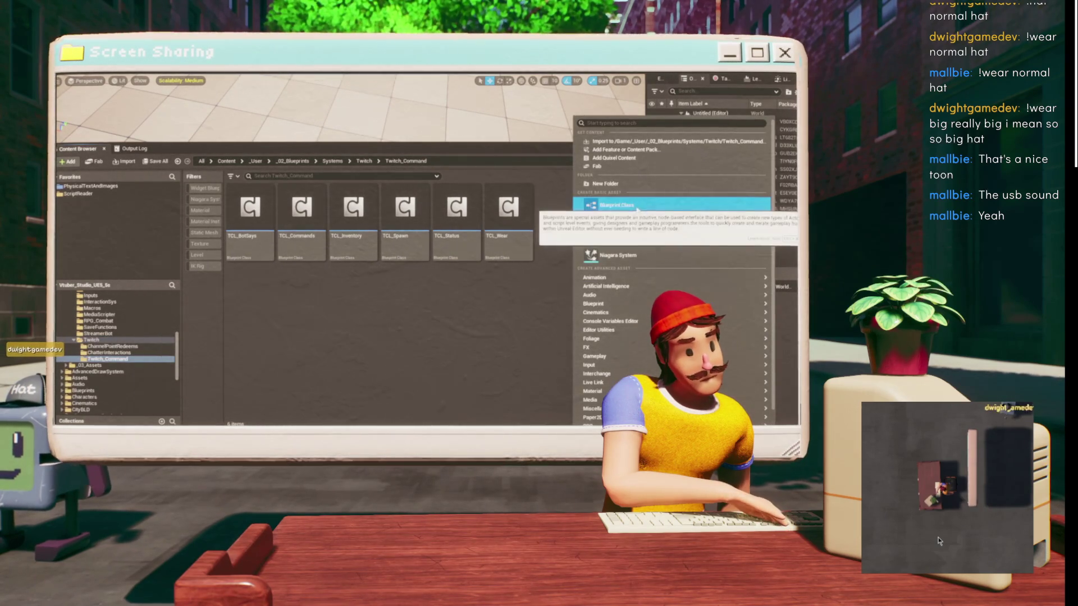
pyautogui.click(527, 243)
pyautogui.click(527, 220)
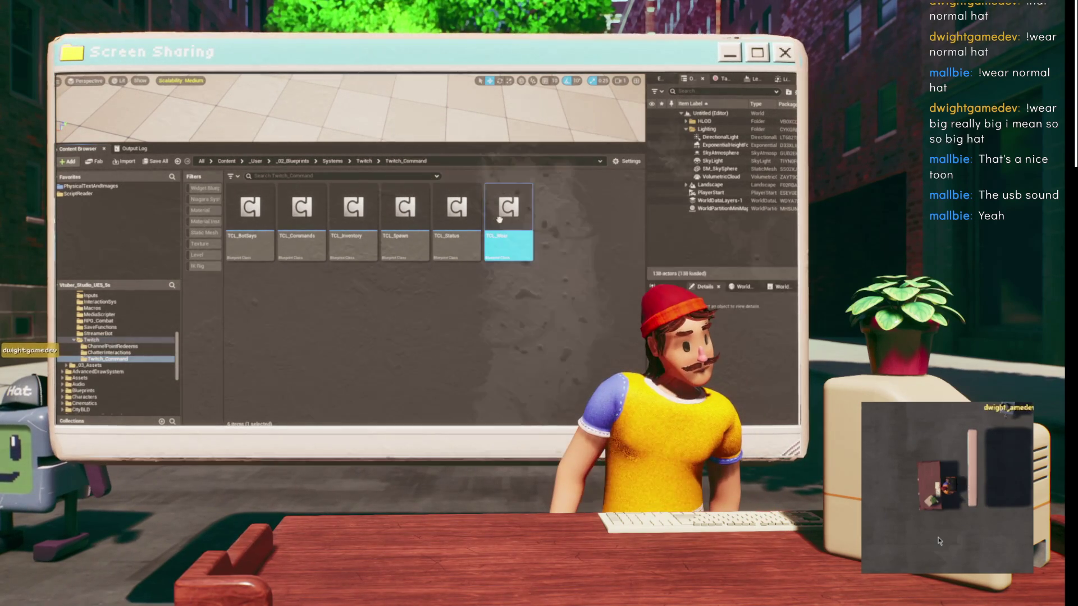
pyautogui.rightClick(565, 242)
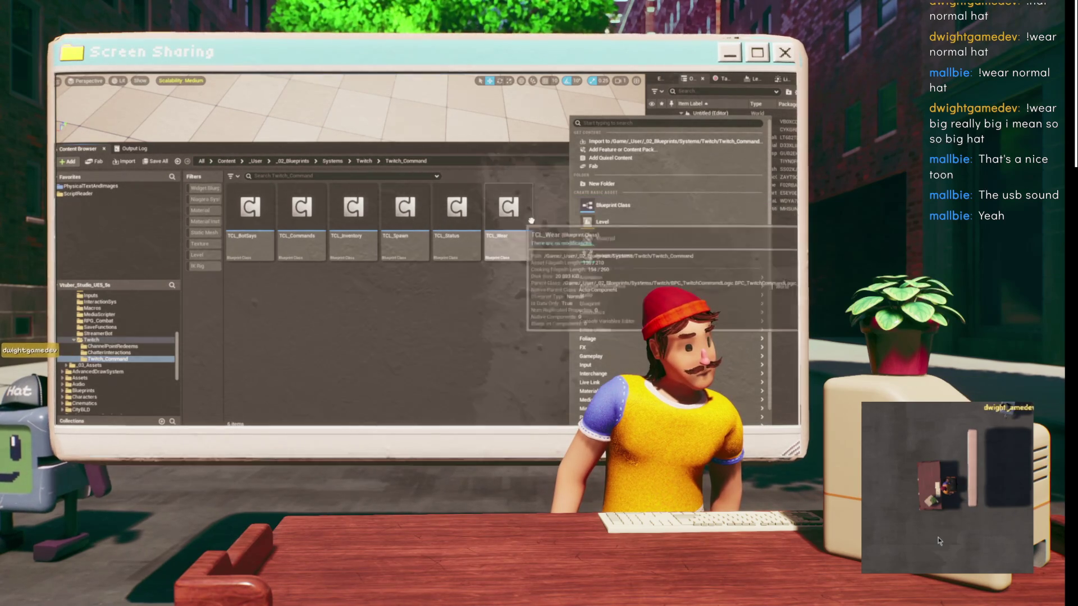
pyautogui.click(533, 230)
pyautogui.press('Left')
pyautogui.press('Left')
pyautogui.press('Right')
pyautogui.press('Right')
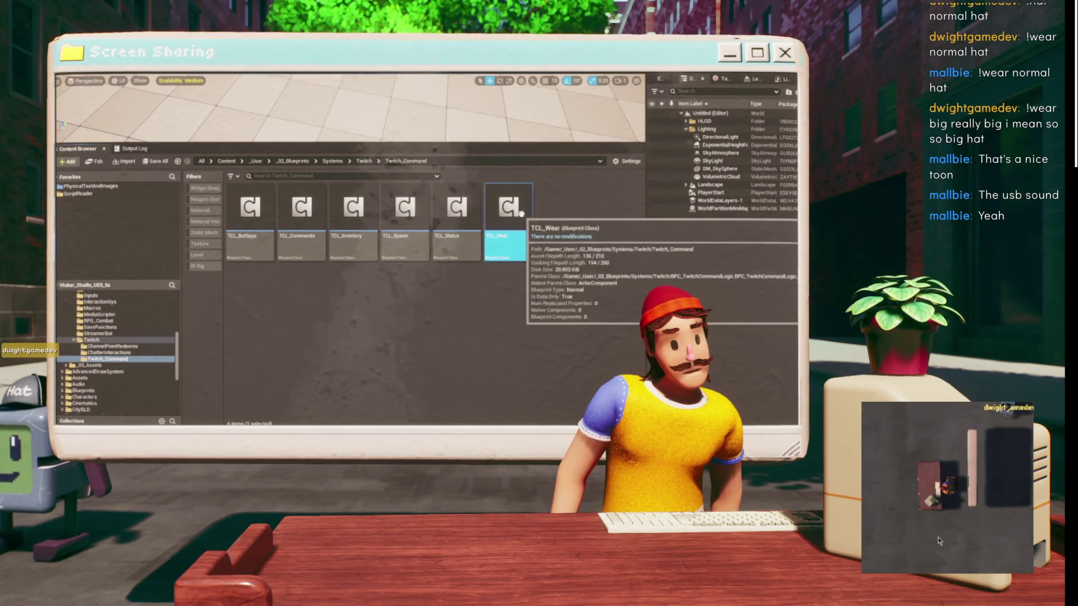
# - Duplicate TCL_Wear, rename the copy TCL_UnWear, and open its defaults
pyautogui.hotkey('ctrl', 'd')
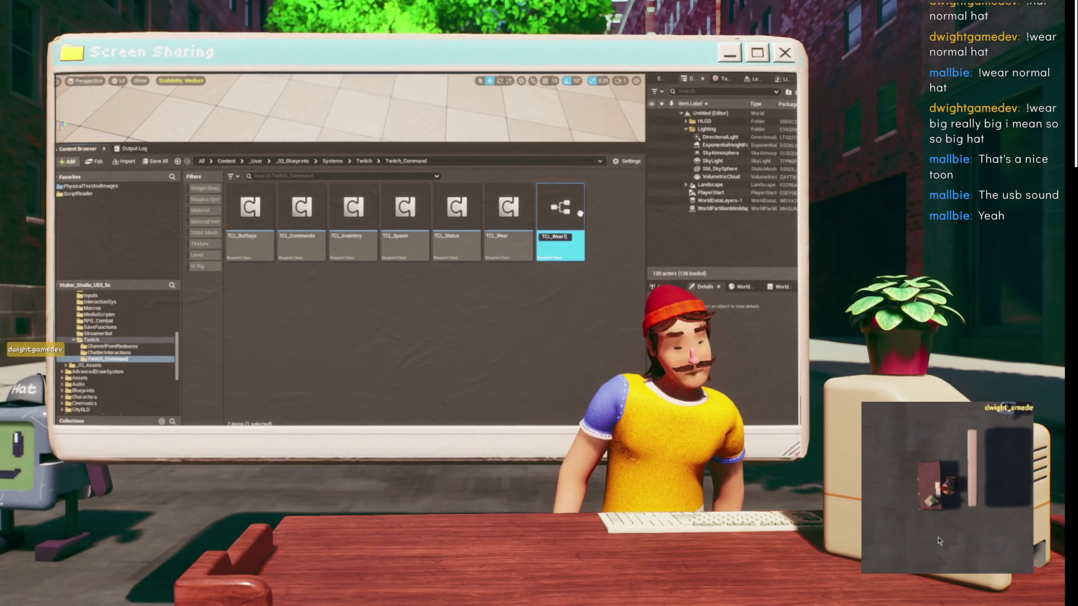
pyautogui.press('BackSpace')
pyautogui.press('BackSpace')
pyautogui.press('BackSpace')
pyautogui.write('Un')
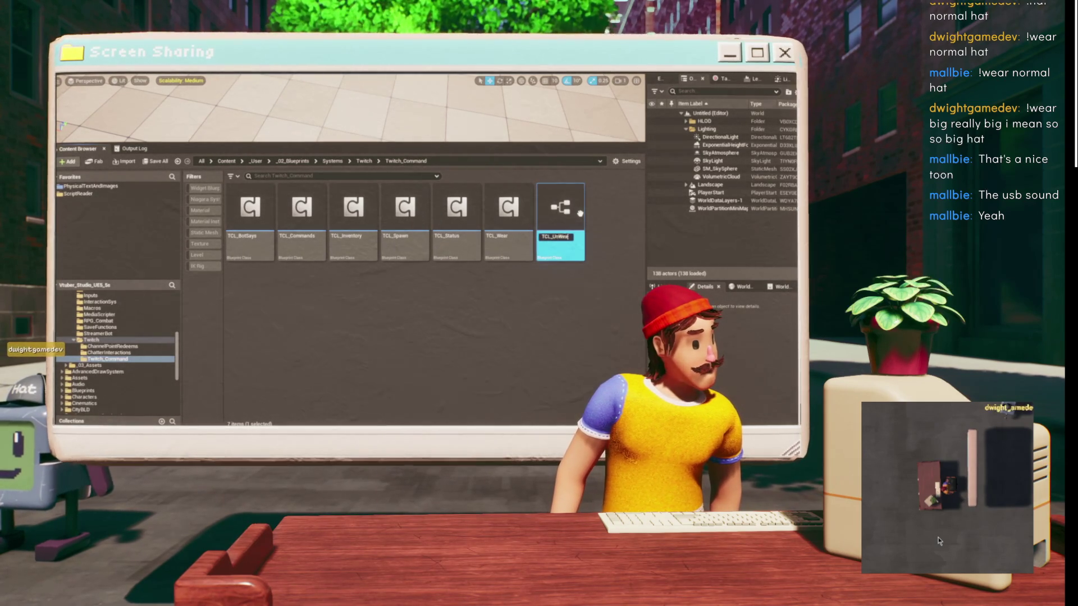
pyautogui.press('Return')
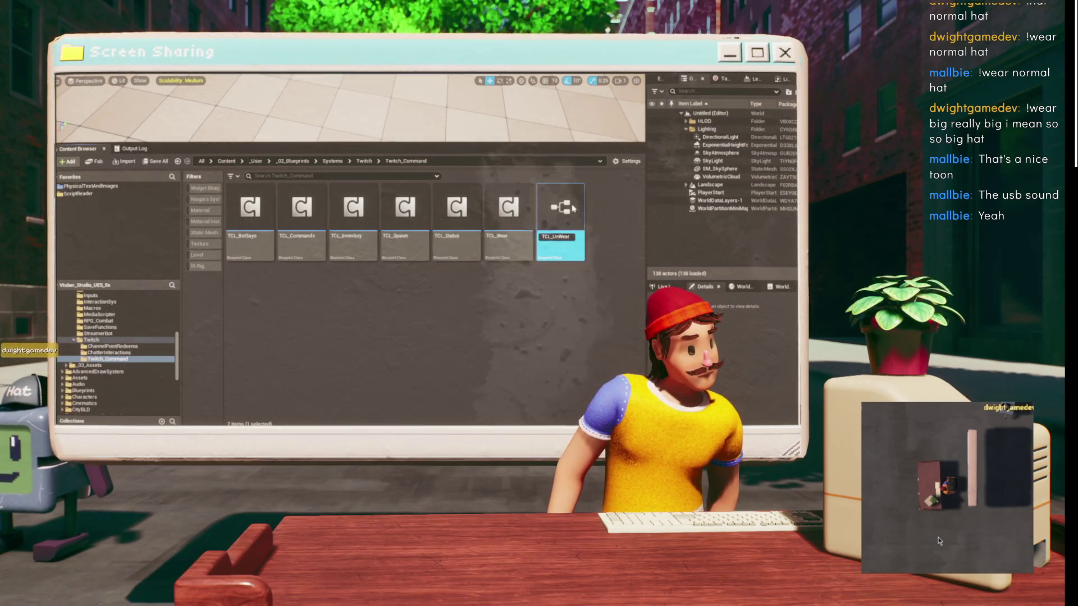
pyautogui.doubleClick(508, 210)
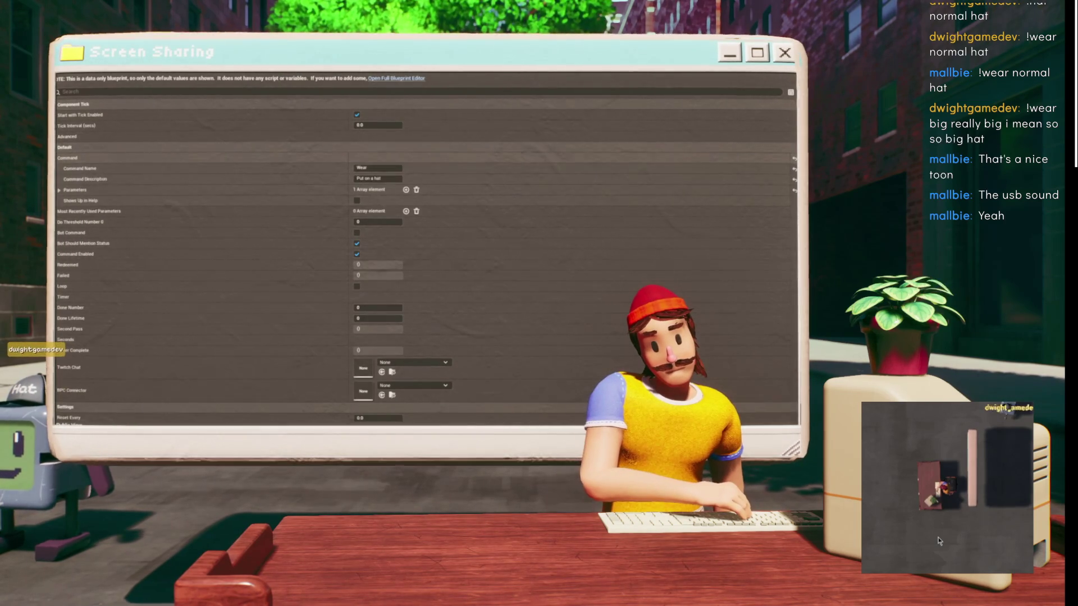
# - Set Command Name to UnWear, description to 'Take off your hat', and delete its only parameter
pyautogui.click(67, 158)
pyautogui.click(376, 169)
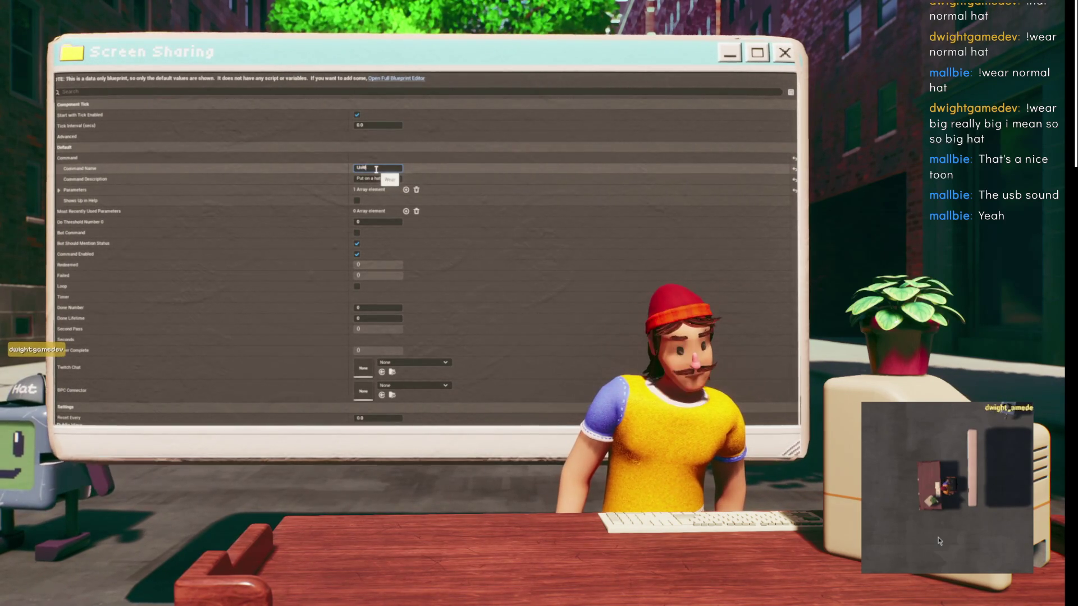
pyautogui.write('Wear')
pyautogui.press('Tab')
pyautogui.write('Take')
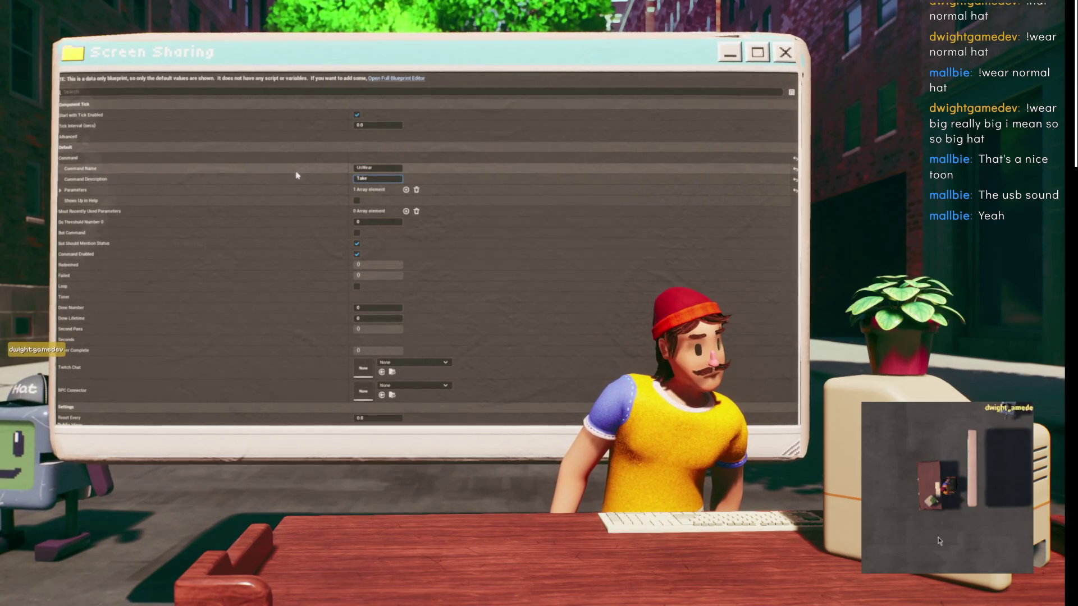
pyautogui.write('off your hat')
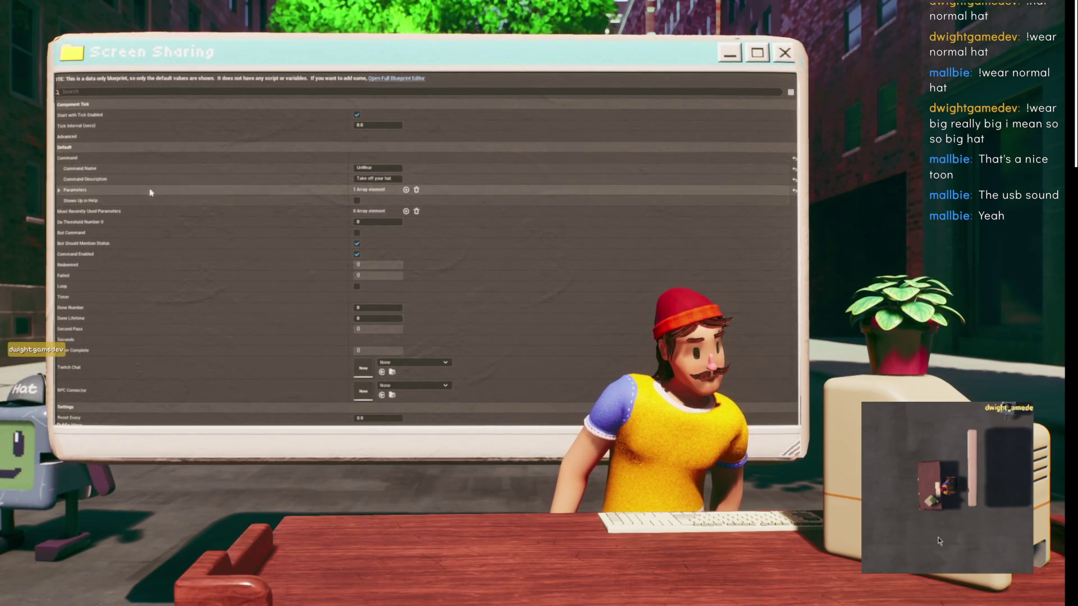
pyautogui.click(60, 190)
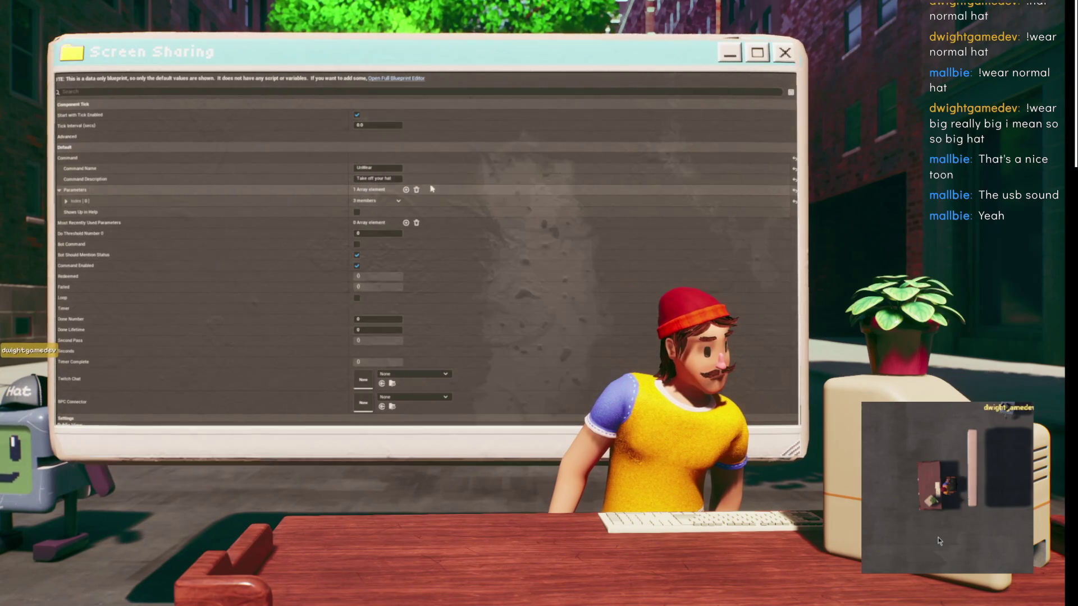
pyautogui.click(416, 190)
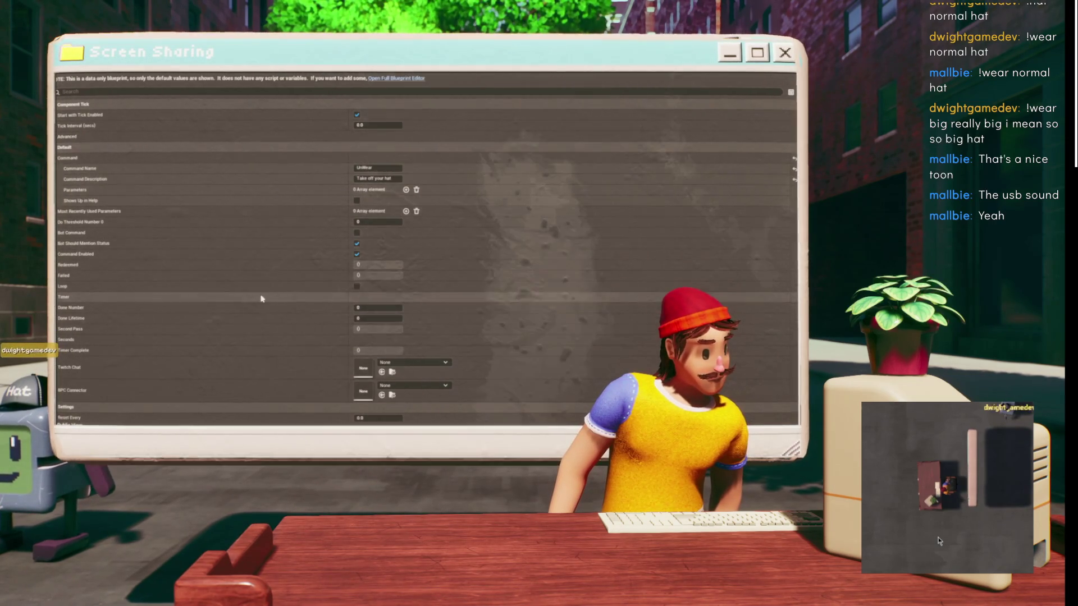
# - Return to the Hivemind event graph and pan to nodes further left
pyautogui.hotkey('alt', 'Tab')
pyautogui.moveTo(447, 128)
pyautogui.mouseDown()
pyautogui.moveTo(385, 146)
pyautogui.moveTo(238, 134)
pyautogui.mouseUp()
pyautogui.scroll(-2, 238, 134)
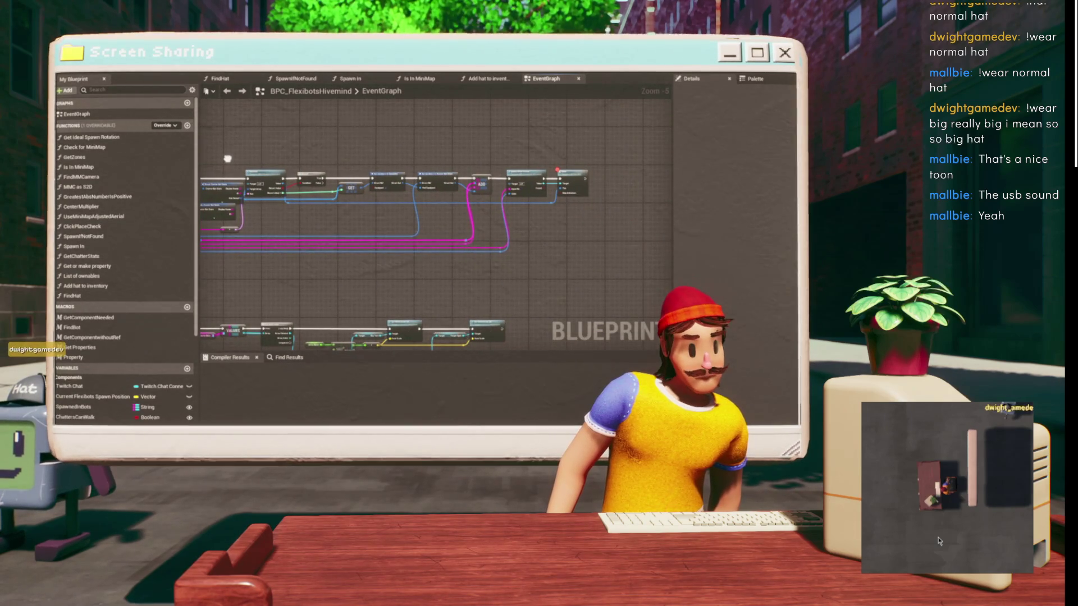
pyautogui.moveTo(306, 157); pyautogui.dragTo(477, 155)
# - Add a Sequence node on the Set Up Wear event's exec output, ahead of the Get Owner chain
pyautogui.scroll(3, 477, 155)
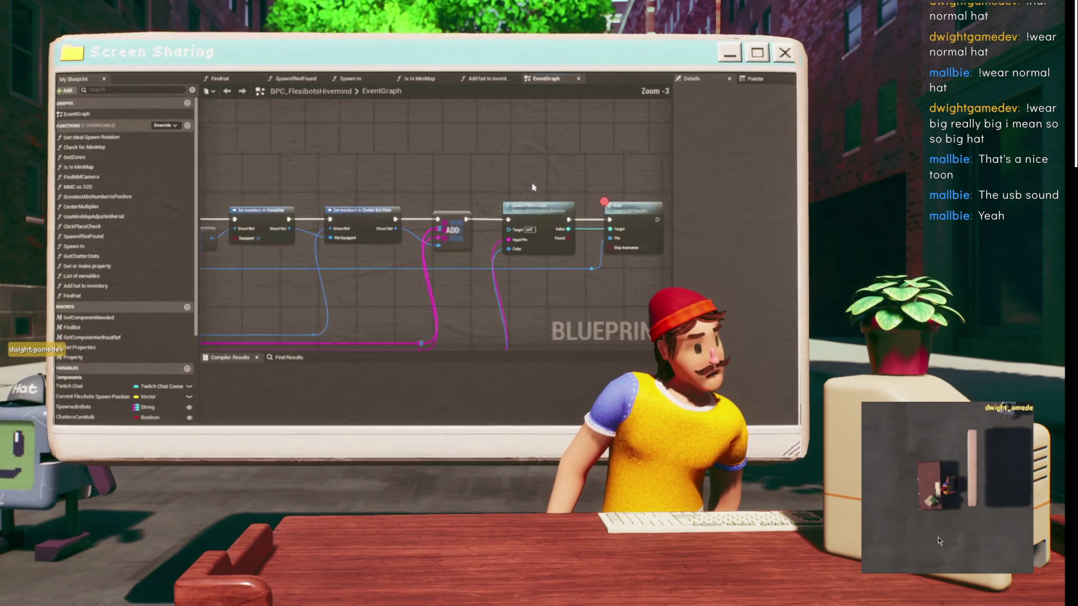
pyautogui.moveTo(324, 170)
pyautogui.mouseDown()
pyautogui.moveTo(348, 165)
pyautogui.moveTo(311, 164)
pyautogui.moveTo(438, 152)
pyautogui.moveTo(617, 235)
pyautogui.mouseUp()
pyautogui.scroll(-1, 386, 160)
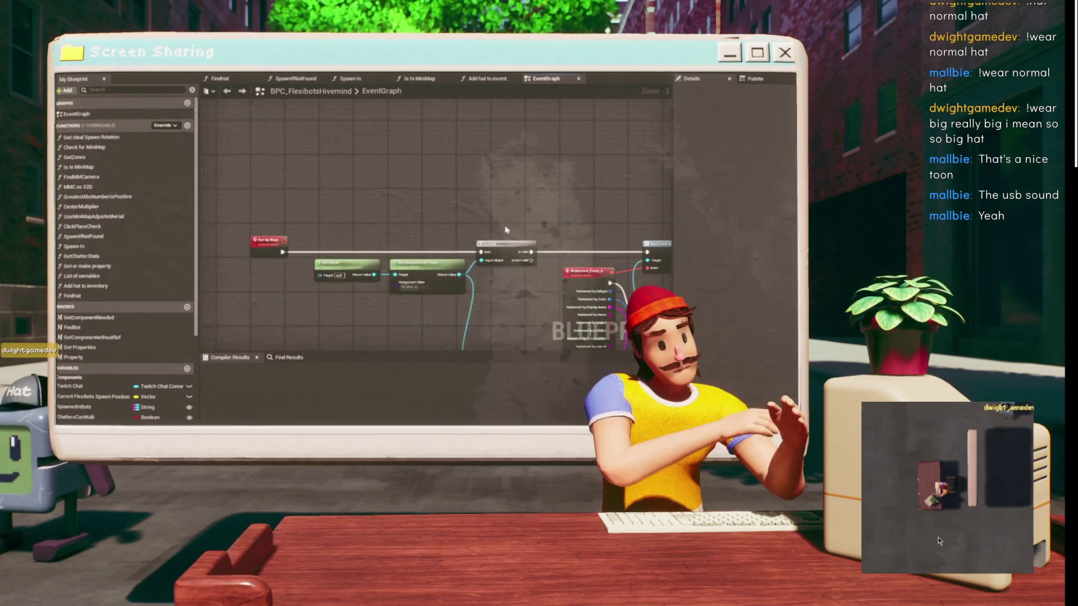
pyautogui.click(273, 224)
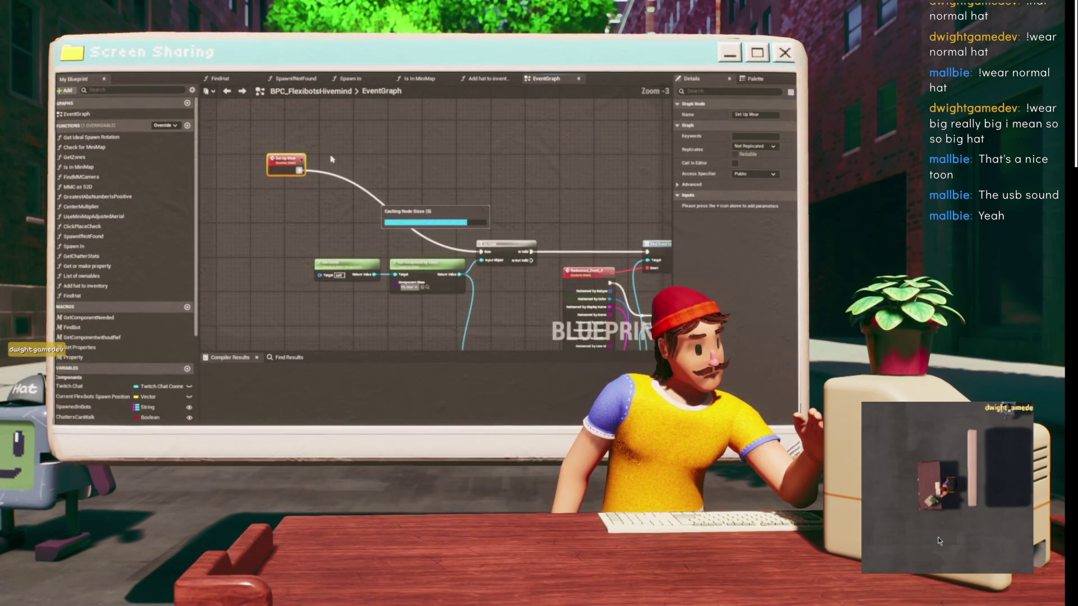
pyautogui.click(291, 179)
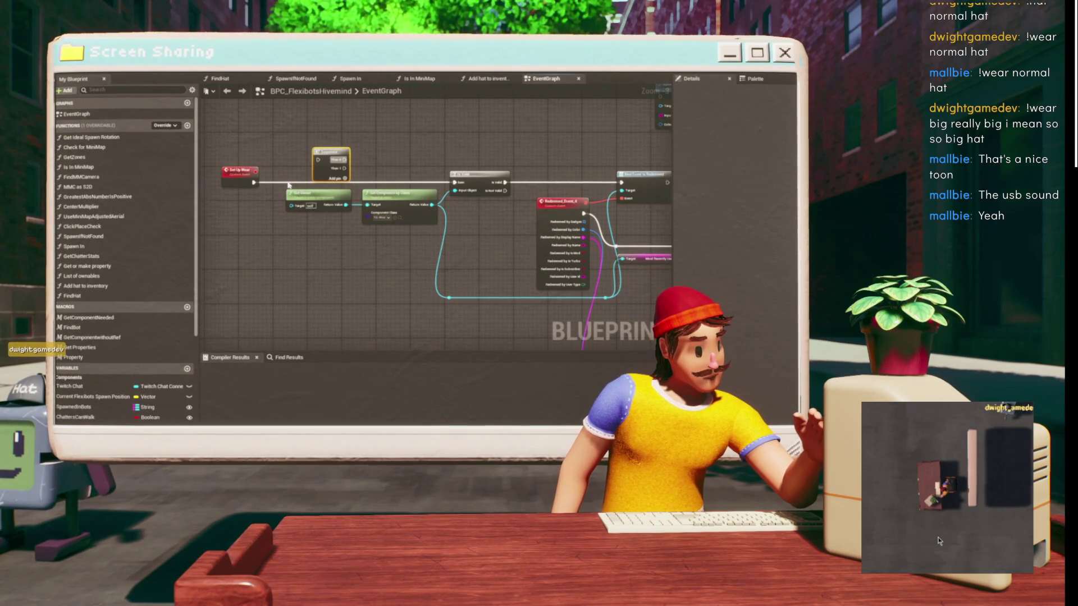
pyautogui.scroll(-3, 291, 185)
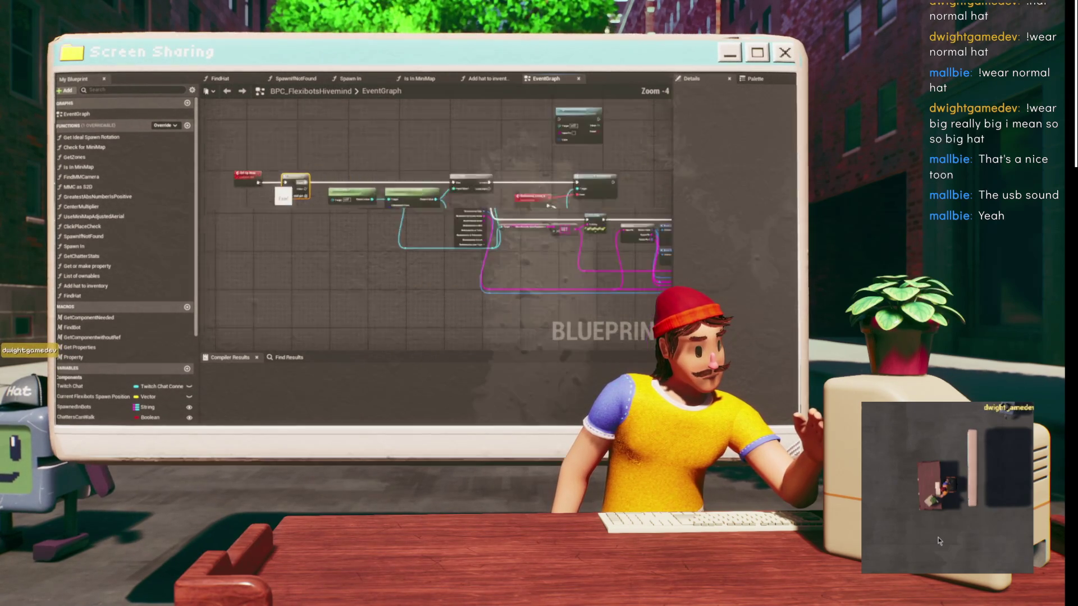
pyautogui.moveTo(308, 193); pyautogui.dragTo(315, 266)
pyautogui.click(428, 206)
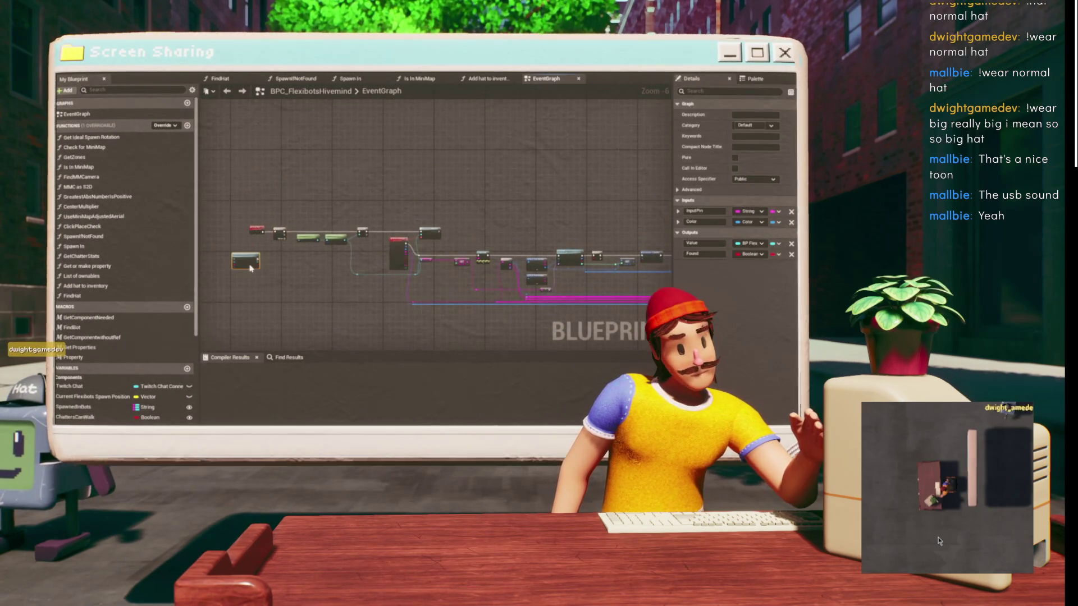
pyautogui.scroll(7, 421, 219)
pyautogui.moveTo(437, 114)
pyautogui.mouseDown()
pyautogui.moveTo(341, 324)
pyautogui.moveTo(340, 101)
pyautogui.moveTo(261, 20)
pyautogui.mouseUp()
# - Copy and paste the Get Owner and Get Component by Class nodes for the Then 1 branch
pyautogui.moveTo(506, 185); pyautogui.dragTo(286, 267)
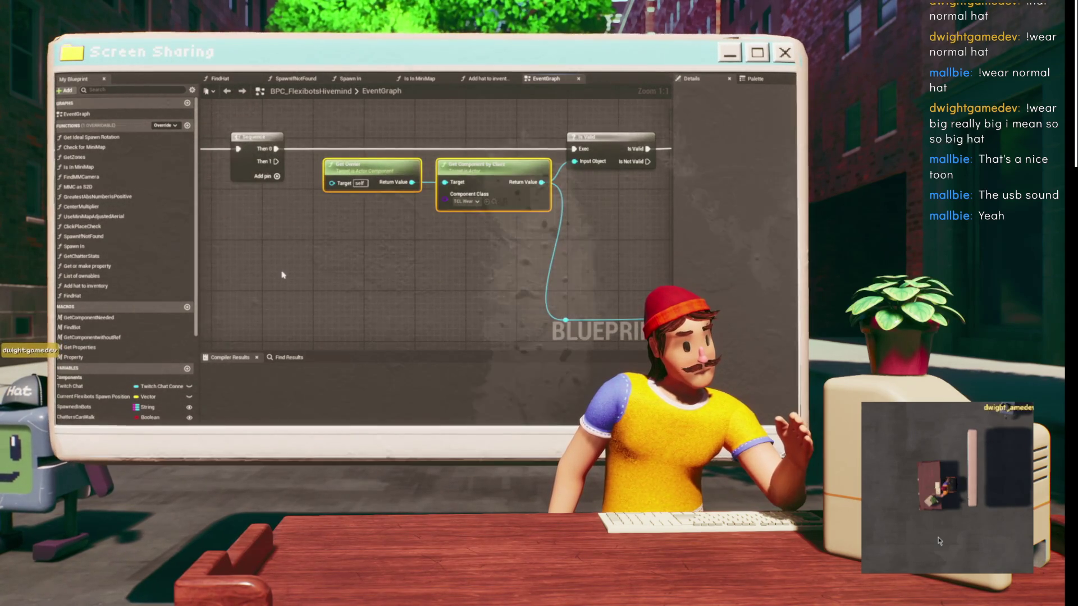
pyautogui.hotkey('ctrl', 'c')
pyautogui.hotkey('ctrl', 'v')
pyautogui.moveTo(281, 163)
pyautogui.mouseDown()
pyautogui.moveTo(317, 139)
pyautogui.moveTo(243, 135)
pyautogui.mouseUp()
pyautogui.moveTo(581, 145)
pyautogui.mouseDown()
pyautogui.moveTo(583, 155)
pyautogui.moveTo(531, 130)
pyautogui.mouseUp()
pyautogui.moveTo(380, 137); pyautogui.dragTo(515, 145)
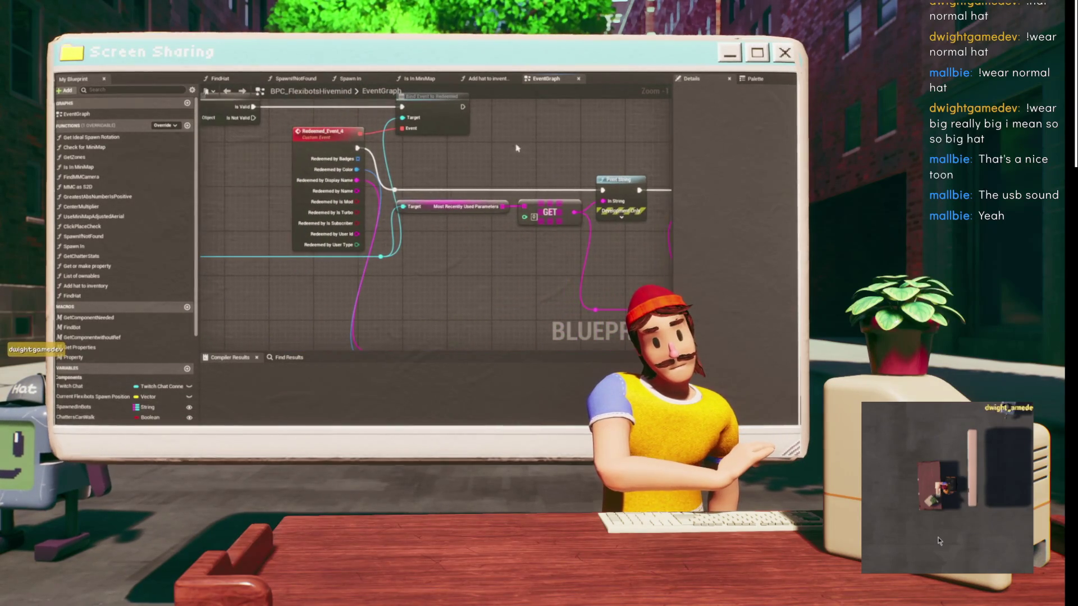
pyautogui.moveTo(294, 145)
pyautogui.mouseDown()
pyautogui.moveTo(488, 153)
pyautogui.moveTo(331, 157)
pyautogui.moveTo(589, 166)
pyautogui.mouseUp()
# - Add a Bind Event to Redeemed node from the component's Return Value
pyautogui.moveTo(272, 246)
pyautogui.mouseDown()
pyautogui.moveTo(414, 243)
pyautogui.moveTo(438, 217)
pyautogui.mouseUp()
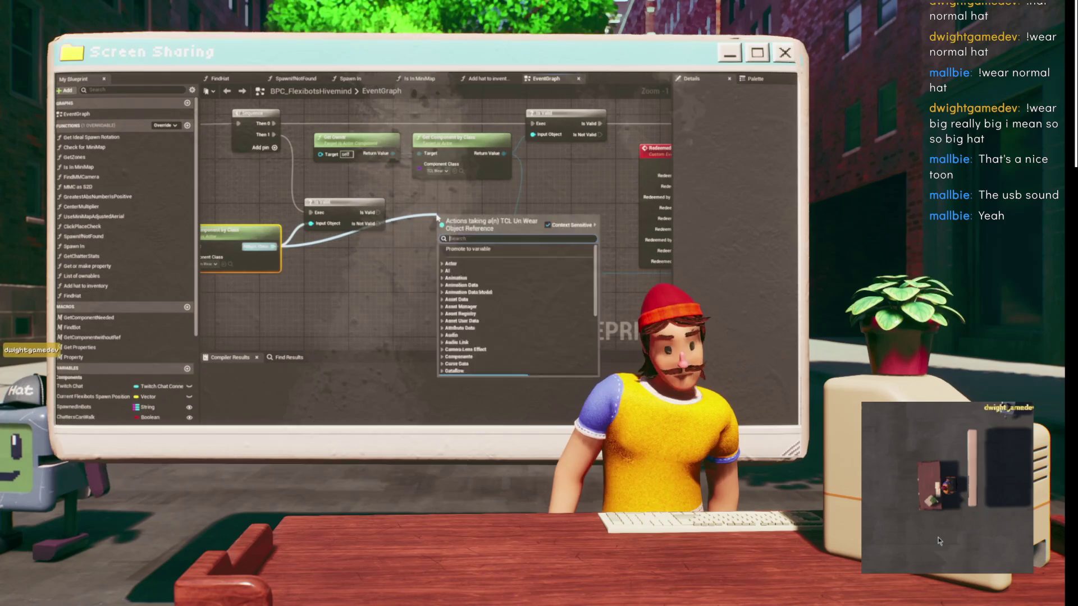
pyautogui.write('ind event')
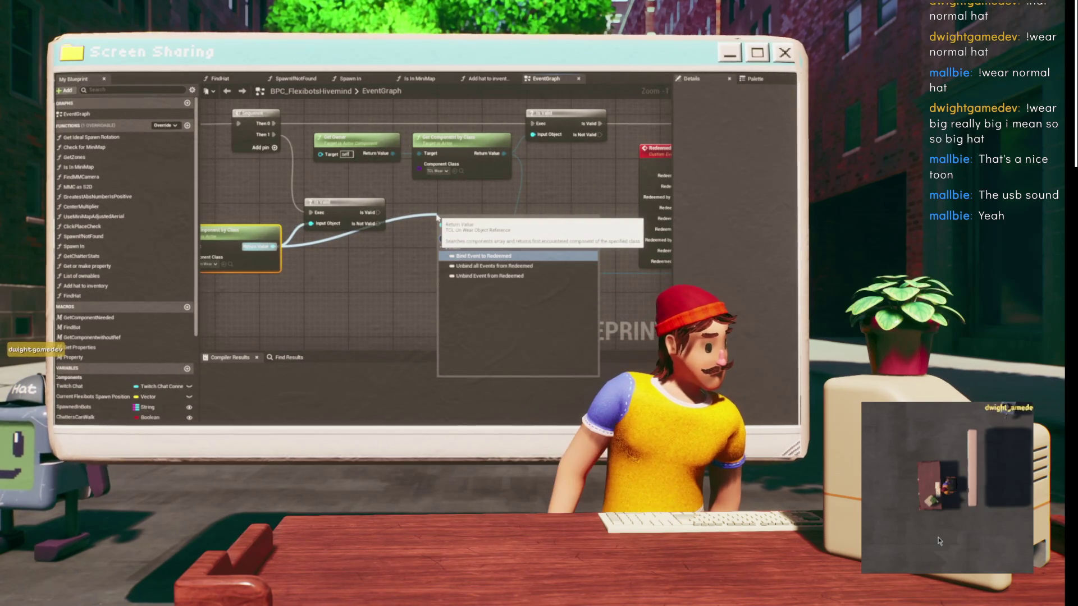
pyautogui.press('Return')
# - Add a new Custom Event wired to the Bind Event's Event pin
pyautogui.moveTo(292, 190); pyautogui.dragTo(517, 263)
pyautogui.moveTo(469, 230); pyautogui.dragTo(438, 404)
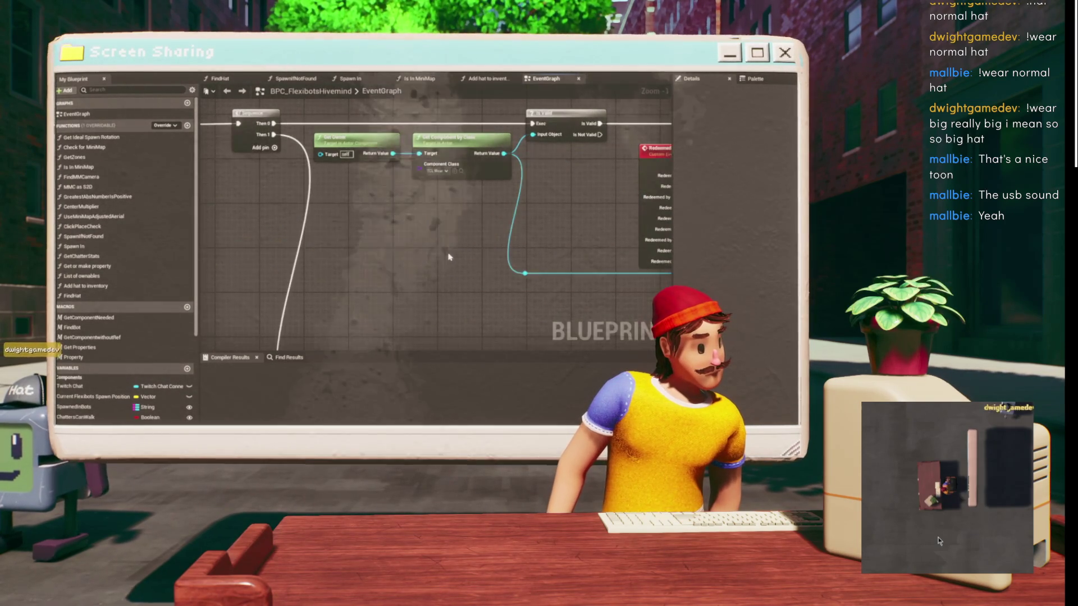
pyautogui.moveTo(452, 236); pyautogui.dragTo(416, 149)
pyautogui.scroll(1, 494, 213)
pyautogui.moveTo(505, 231); pyautogui.dragTo(459, 275)
pyautogui.write('custom')
pyautogui.press('Return')
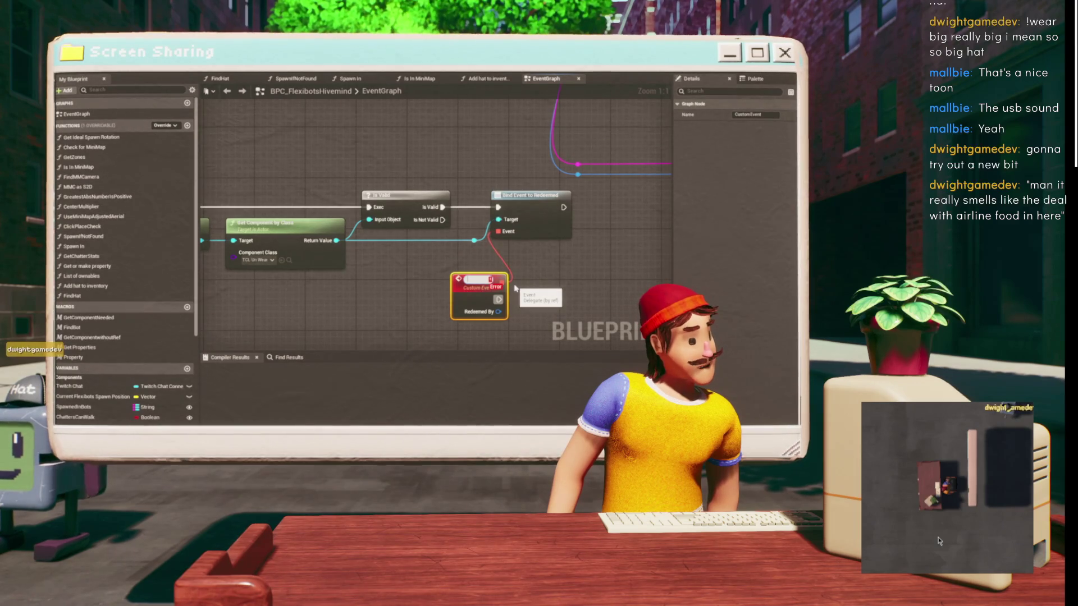
# - Name the custom event Unwearing and position it beneath the Bind Event node of the UnWear chain
pyautogui.write('Wear')
pyautogui.press('Return')
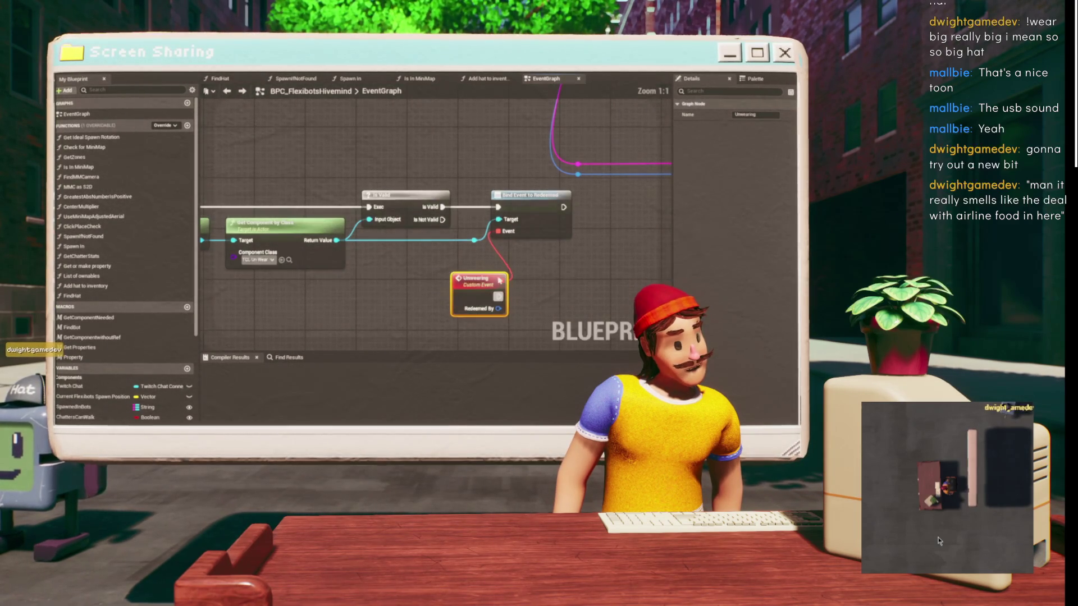
pyautogui.scroll(-5, 469, 284)
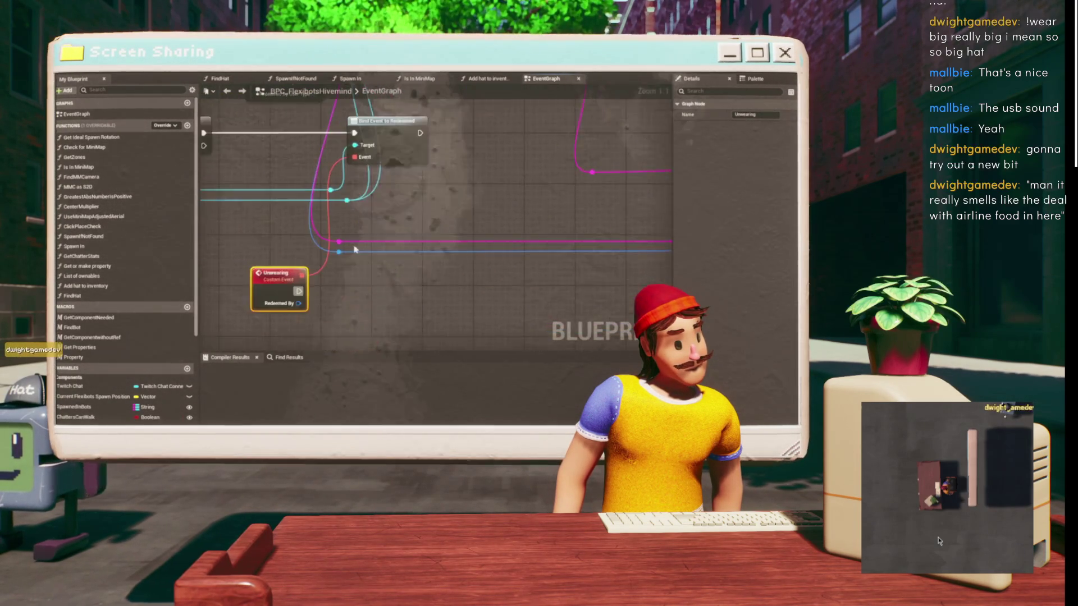
pyautogui.moveTo(493, 167); pyautogui.dragTo(493, 215)
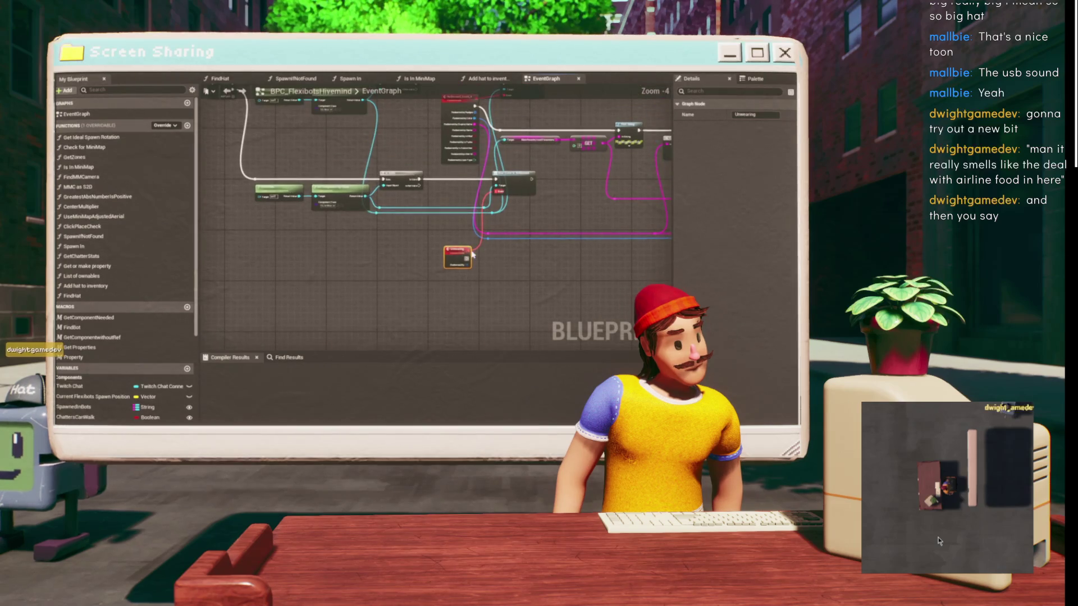
pyautogui.moveTo(477, 264); pyautogui.dragTo(413, 264)
pyautogui.moveTo(546, 175)
pyautogui.mouseDown()
pyautogui.moveTo(483, 208)
pyautogui.moveTo(503, 188)
pyautogui.mouseUp()
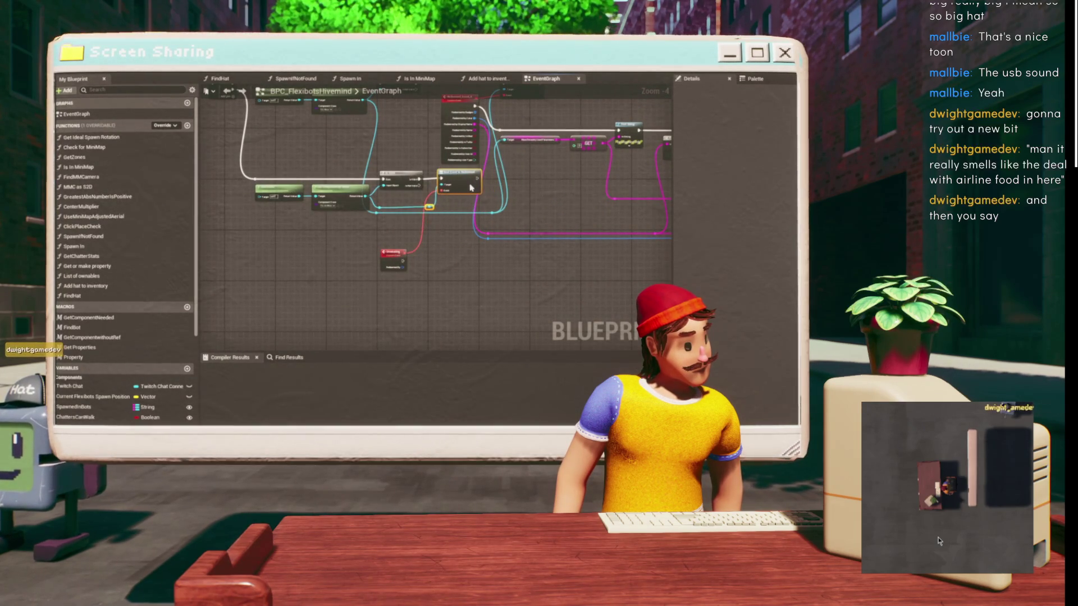
pyautogui.moveTo(449, 240)
pyautogui.mouseDown()
pyautogui.moveTo(440, 260)
pyautogui.moveTo(397, 270)
pyautogui.mouseUp()
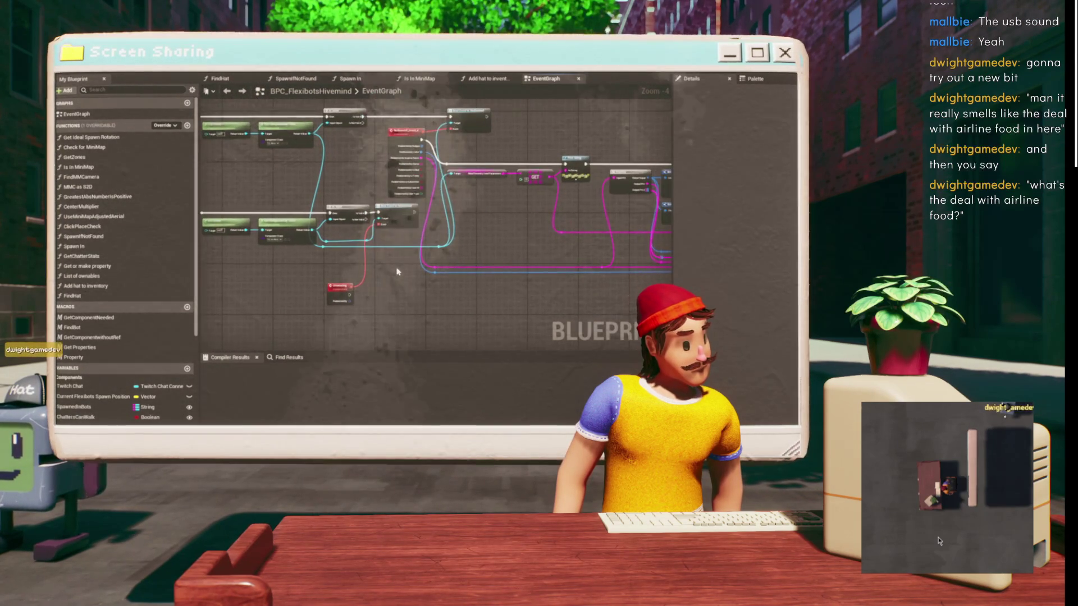
pyautogui.moveTo(397, 223)
pyautogui.mouseDown()
pyautogui.moveTo(400, 247)
pyautogui.moveTo(439, 210)
pyautogui.mouseUp()
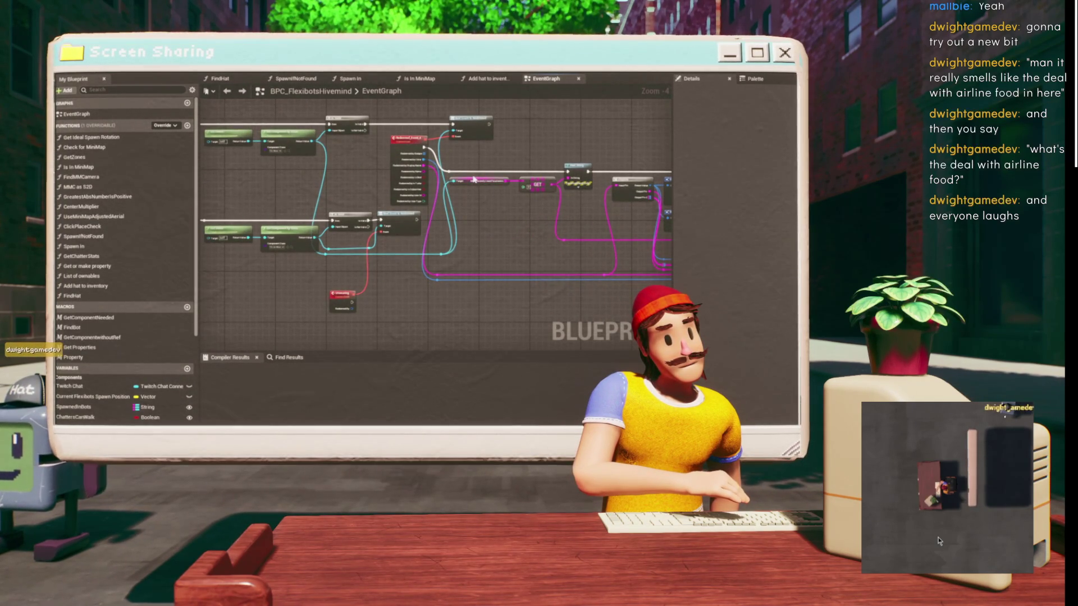
pyautogui.moveTo(391, 289)
pyautogui.mouseDown()
pyautogui.moveTo(355, 289)
pyautogui.moveTo(337, 209)
pyautogui.moveTo(308, 196)
pyautogui.moveTo(118, 202)
pyautogui.moveTo(169, 117)
pyautogui.moveTo(176, 214)
pyautogui.moveTo(194, 201)
pyautogui.mouseUp()
pyautogui.moveTo(444, 205); pyautogui.dragTo(445, 204)
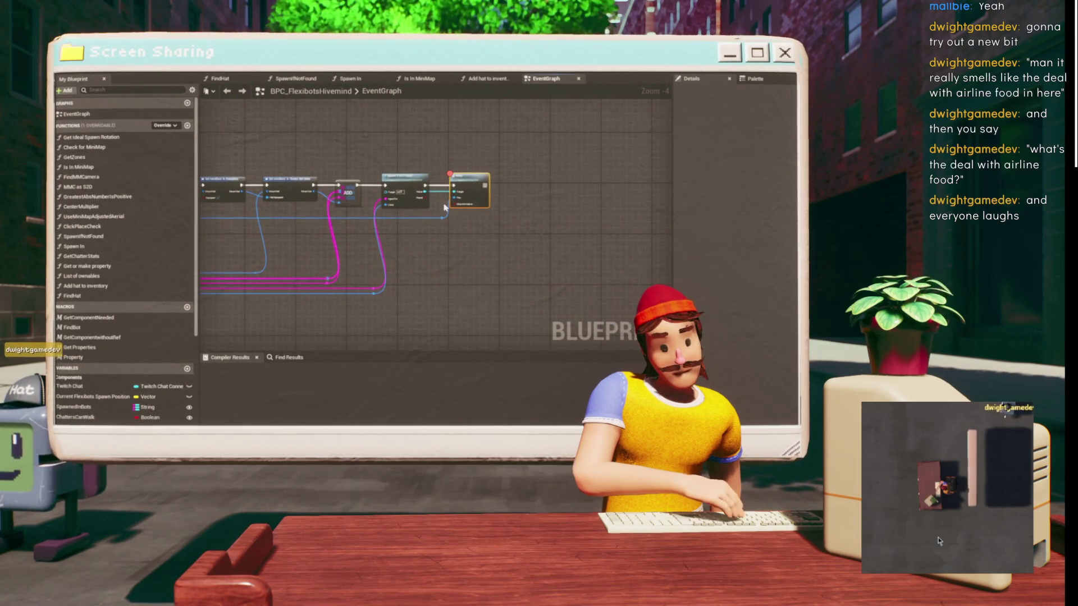
pyautogui.moveTo(492, 179)
pyautogui.mouseDown()
pyautogui.moveTo(539, 226)
pyautogui.moveTo(587, 107)
pyautogui.moveTo(610, 176)
pyautogui.mouseUp()
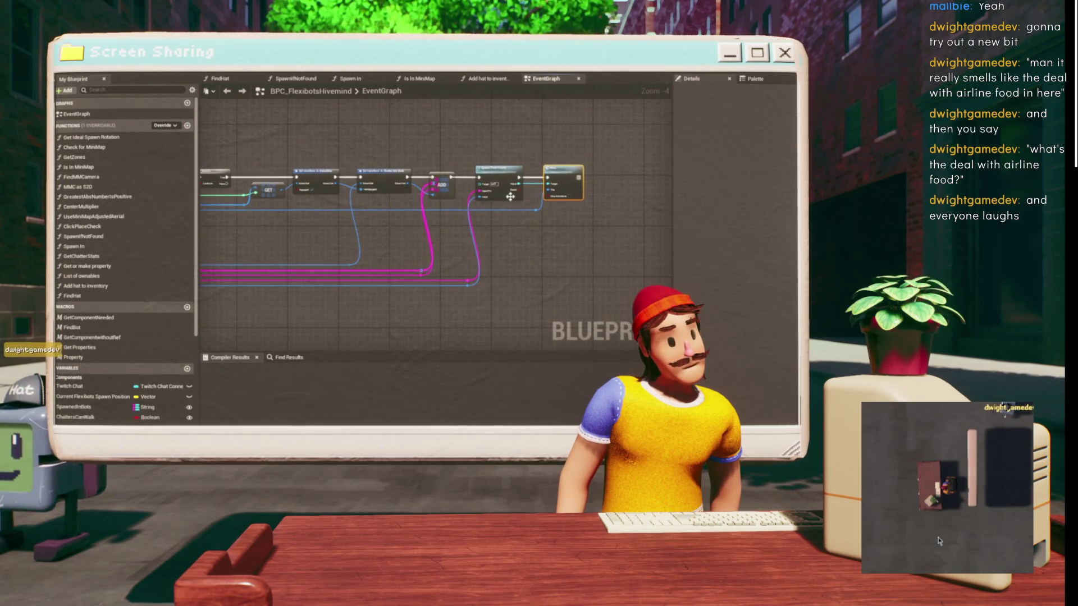
pyautogui.scroll(2, 517, 219)
pyautogui.scroll(-2, 413, 214)
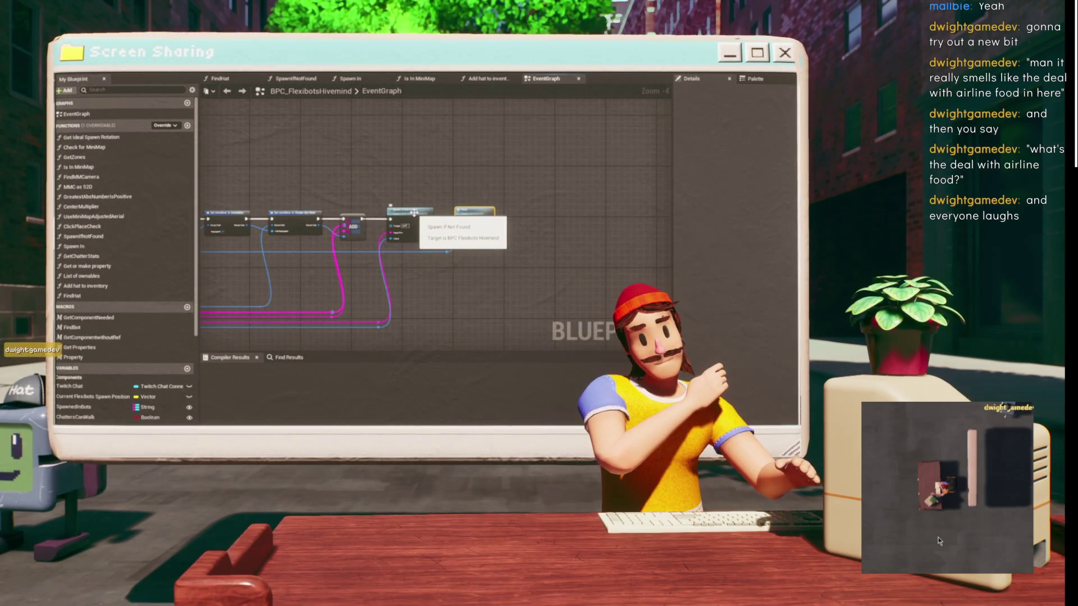
pyautogui.click(414, 212)
pyautogui.scroll(4, 414, 212)
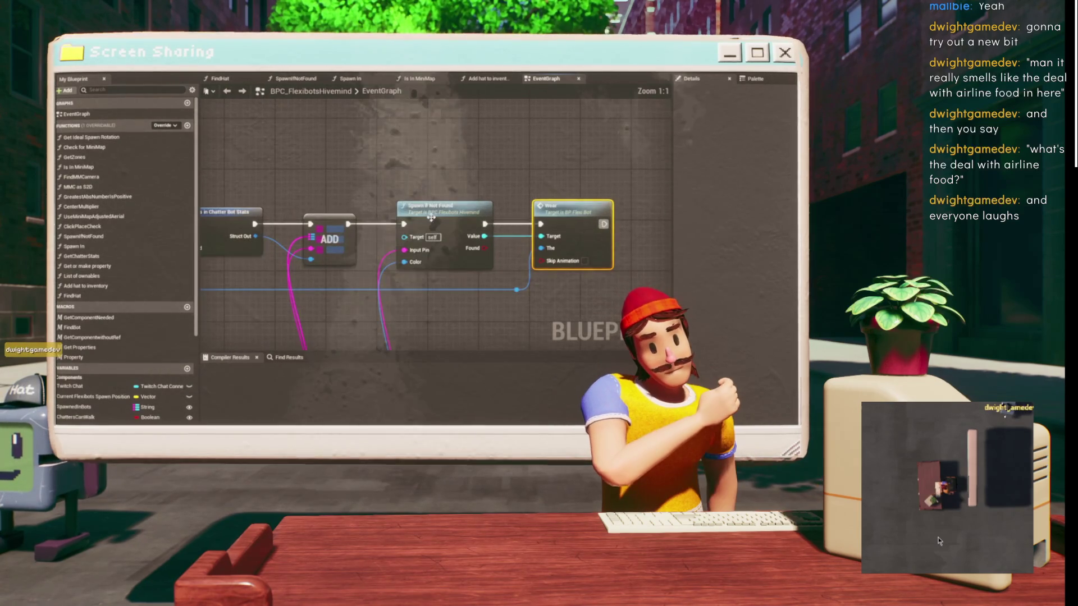
pyautogui.scroll(-2, 422, 244)
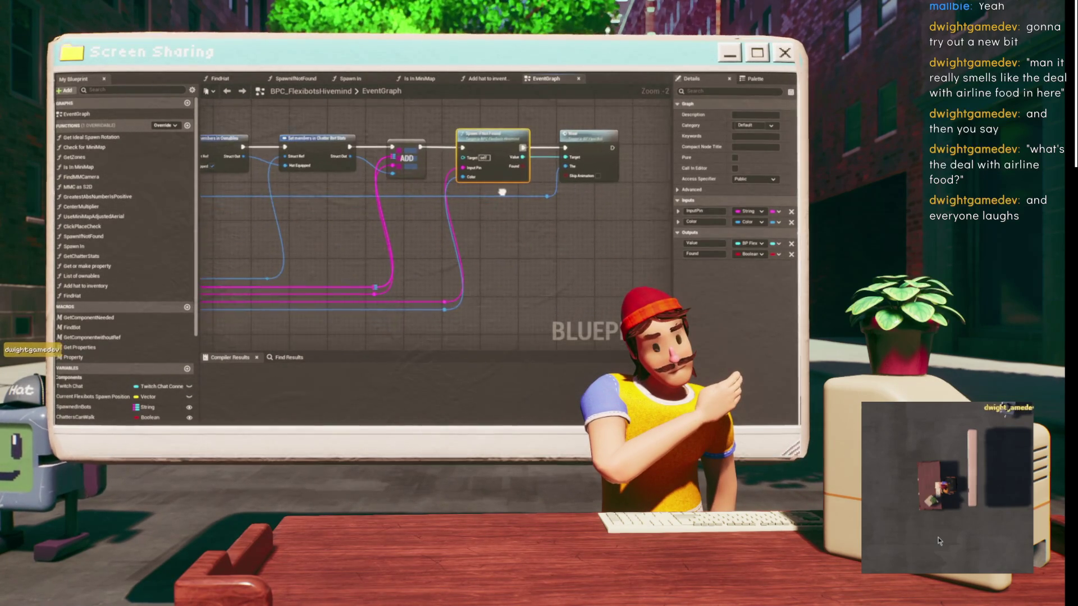
pyautogui.scroll(-2, 316, 134)
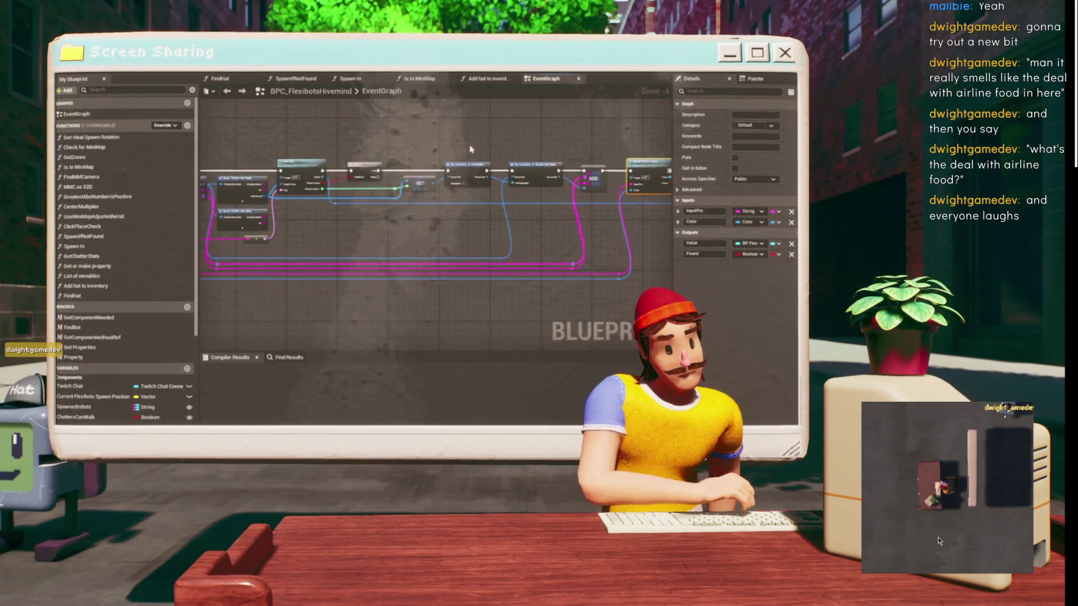
pyautogui.scroll(3, 488, 144)
pyautogui.moveTo(547, 196); pyautogui.dragTo(499, 136)
pyautogui.scroll(-4, 505, 163)
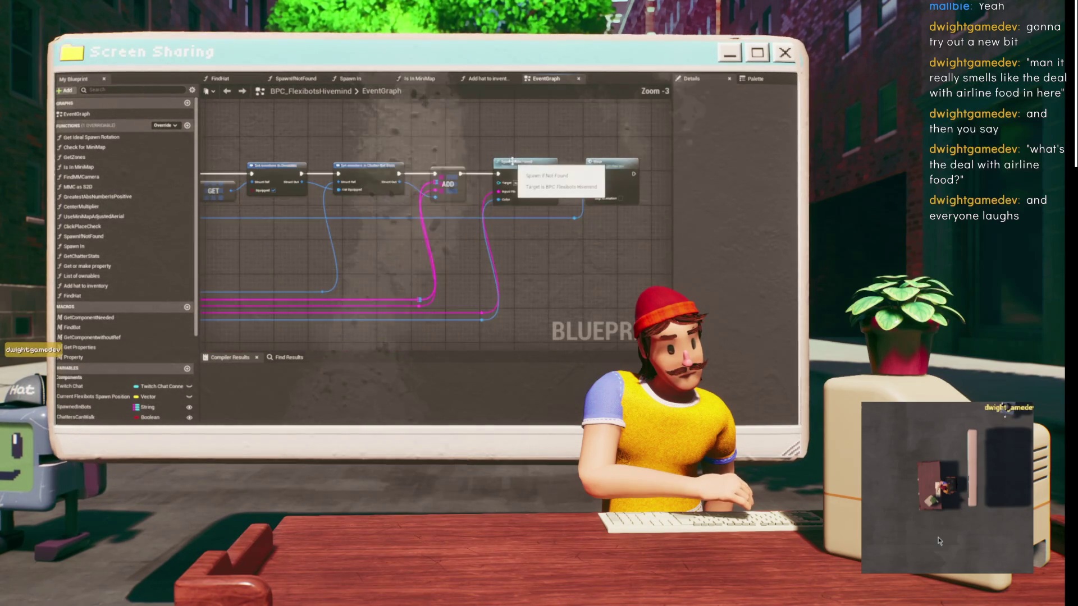
pyautogui.click(522, 172)
pyautogui.scroll(-1, 494, 185)
pyautogui.scroll(2, 389, 211)
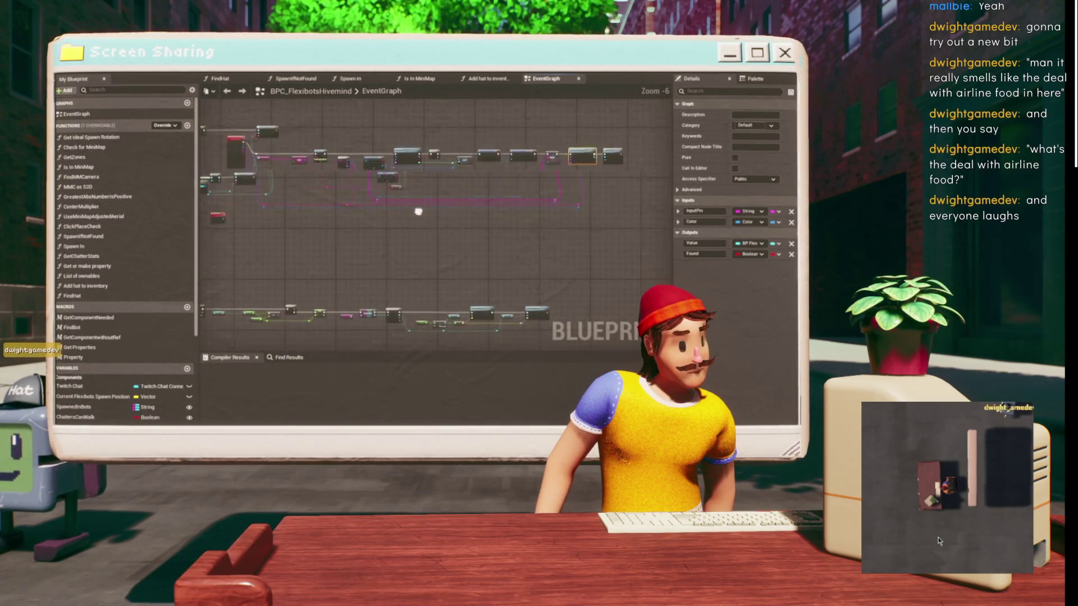
pyautogui.scroll(3, 387, 234)
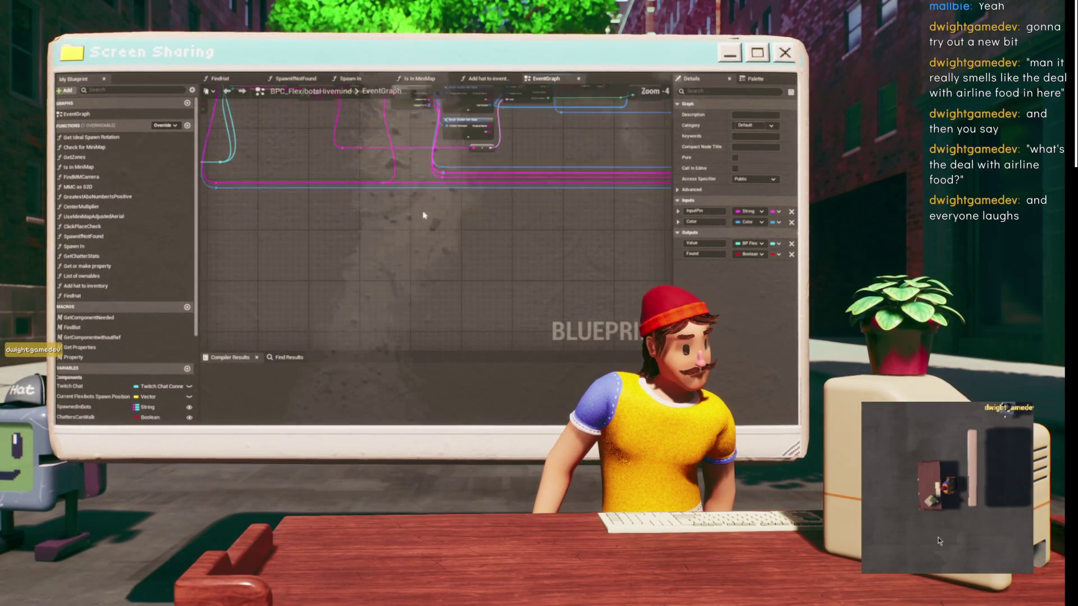
pyautogui.moveTo(290, 202); pyautogui.dragTo(523, 146)
pyautogui.click(325, 284)
pyautogui.moveTo(366, 284); pyautogui.dragTo(459, 149)
pyautogui.scroll(2, 402, 209)
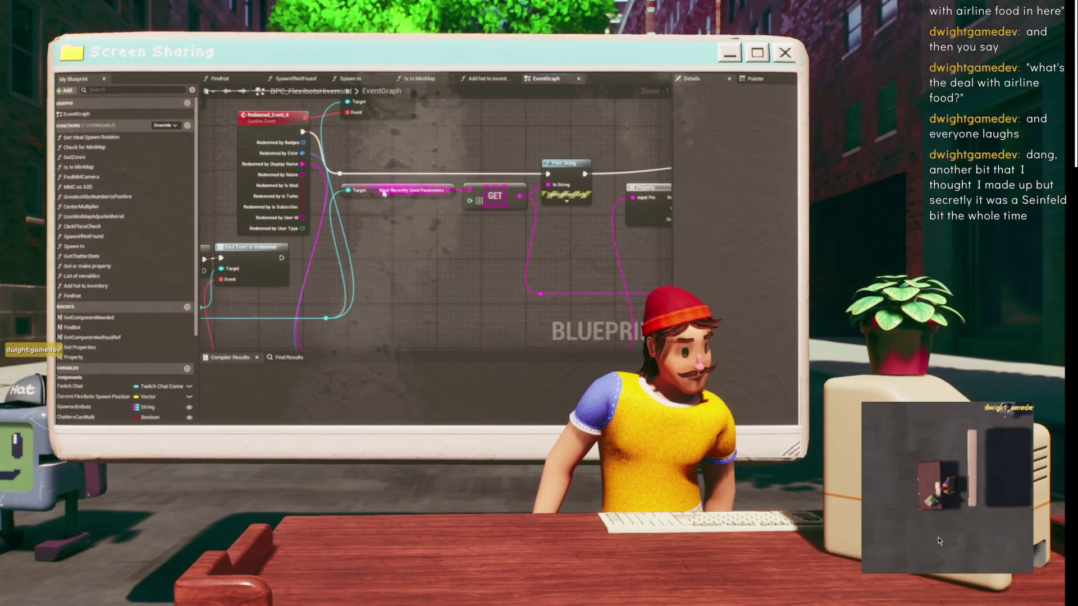
pyautogui.moveTo(402, 208)
pyautogui.mouseDown()
pyautogui.moveTo(561, 186)
pyautogui.moveTo(362, 186)
pyautogui.moveTo(428, 181)
pyautogui.mouseUp()
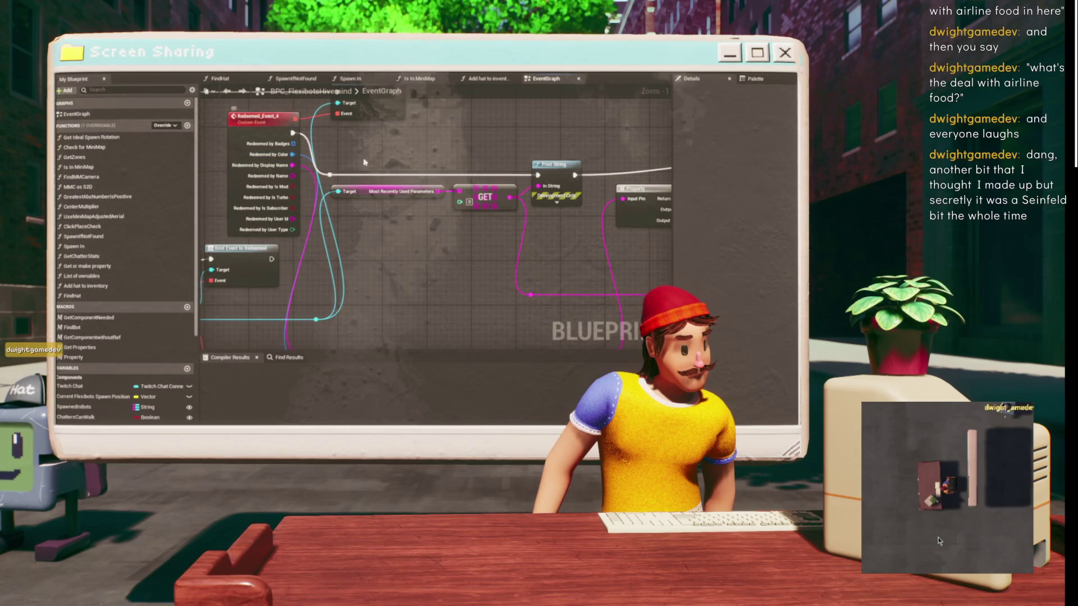
pyautogui.moveTo(371, 149); pyautogui.dragTo(310, 158)
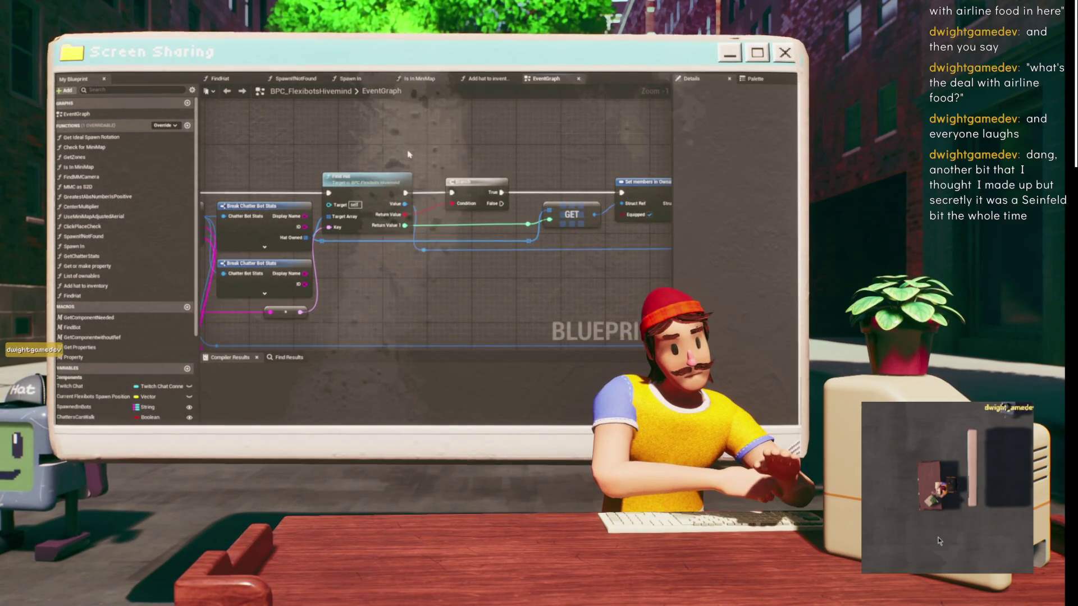
pyautogui.doubleClick(372, 184)
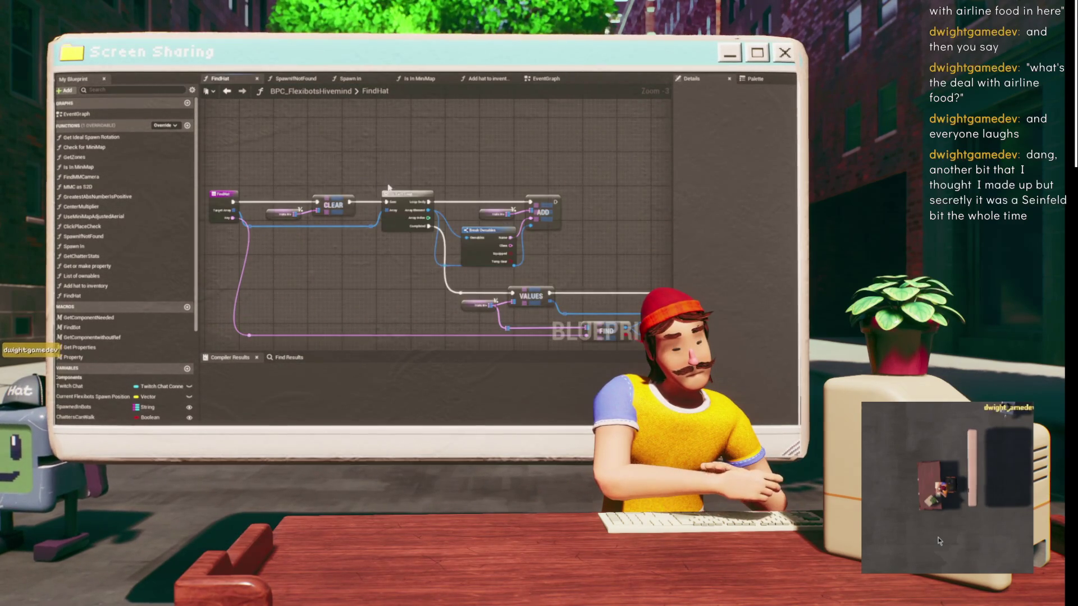
pyautogui.scroll(2, 391, 175)
pyautogui.moveTo(391, 175)
pyautogui.mouseDown()
pyautogui.moveTo(556, 122)
pyautogui.moveTo(401, 138)
pyautogui.mouseUp()
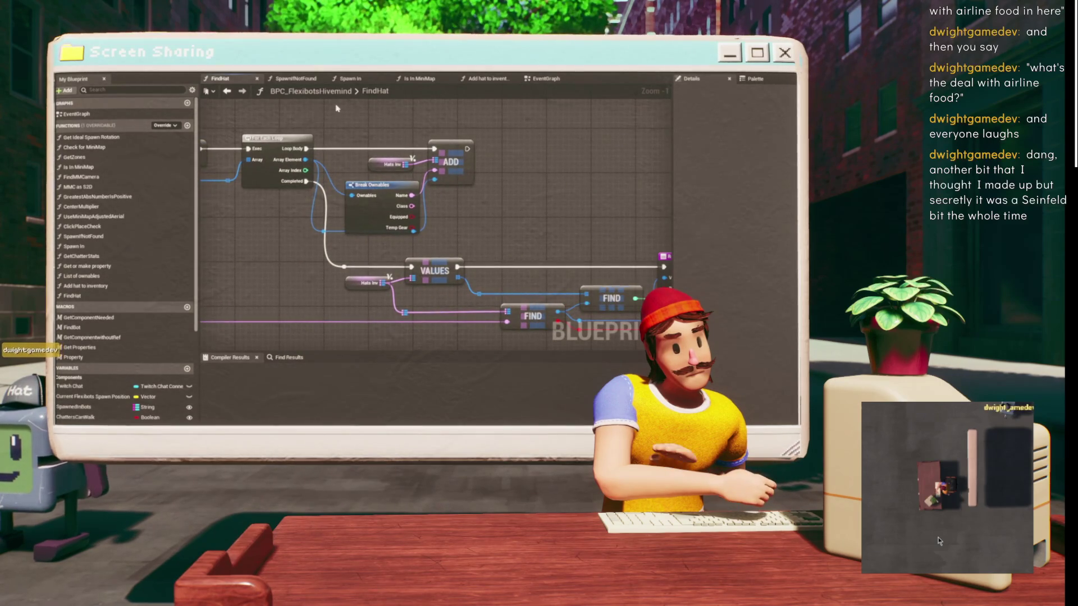
pyautogui.click(227, 91)
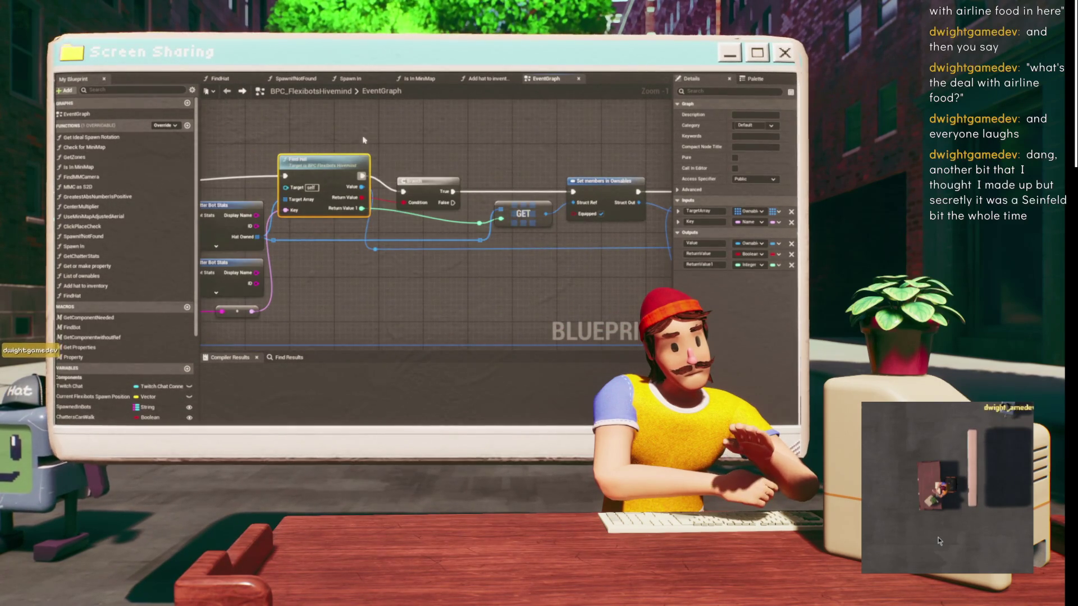
pyautogui.click(241, 90)
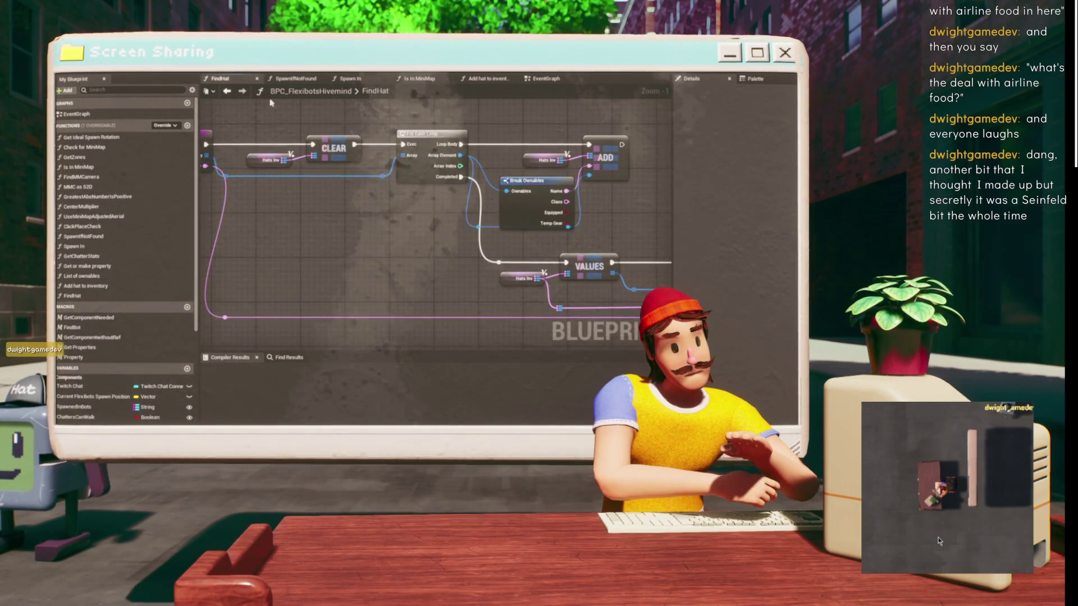
pyautogui.click(226, 91)
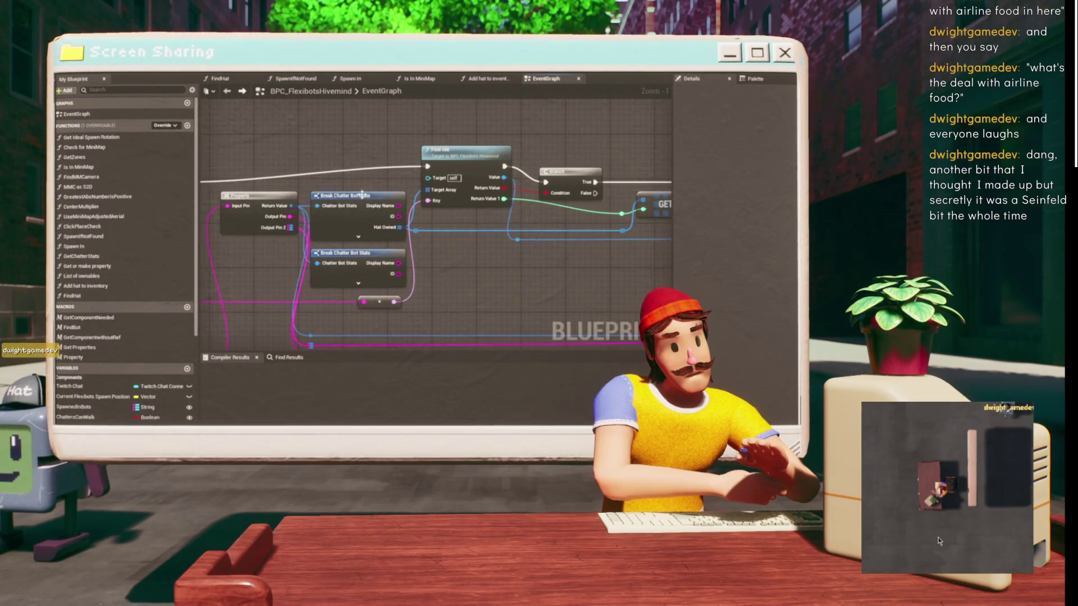
pyautogui.rightClick(365, 192)
pyautogui.moveTo(245, 220)
pyautogui.mouseDown()
pyautogui.moveTo(428, 149)
pyautogui.moveTo(264, 185)
pyautogui.moveTo(292, 199)
pyautogui.mouseUp()
pyautogui.moveTo(567, 251)
pyautogui.mouseDown()
pyautogui.moveTo(455, 264)
pyautogui.moveTo(411, 291)
pyautogui.moveTo(346, 296)
pyautogui.mouseUp()
pyautogui.click(425, 200)
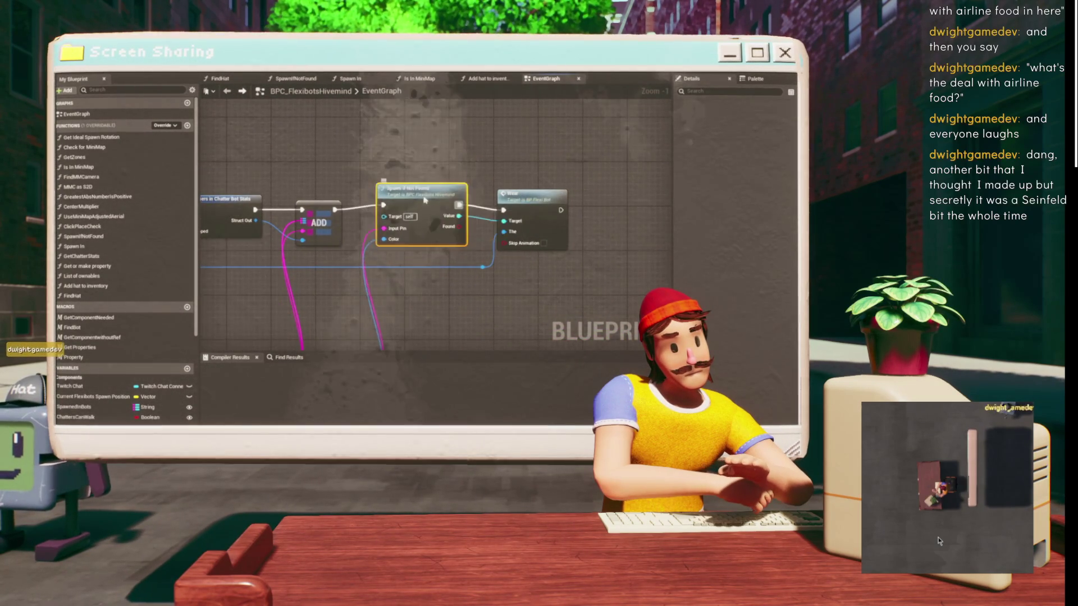
pyautogui.moveTo(425, 200); pyautogui.dragTo(423, 196)
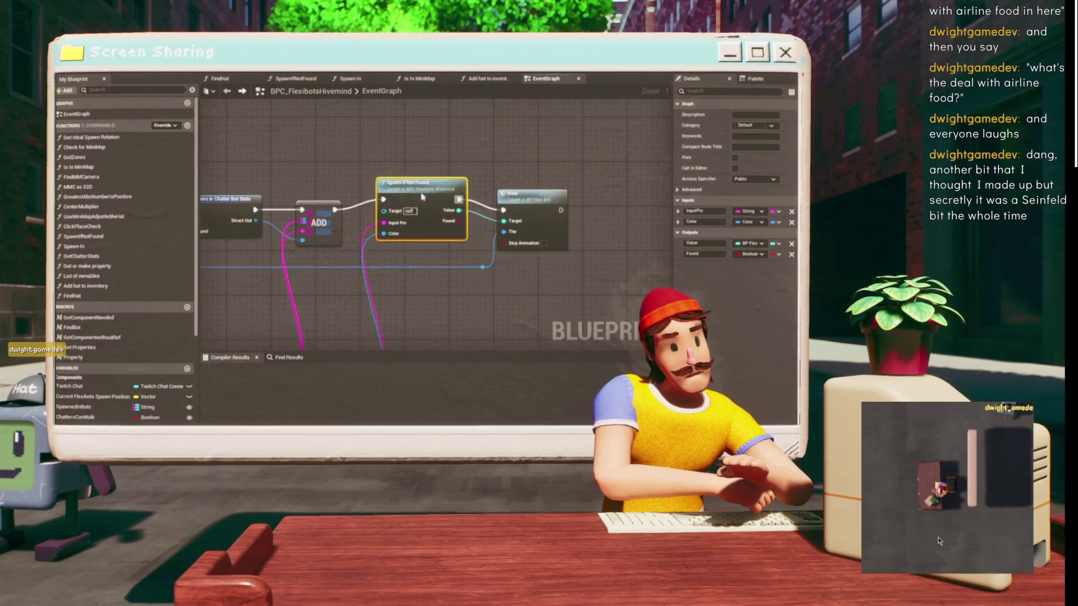
pyautogui.click(528, 201)
pyautogui.scroll(-2, 519, 197)
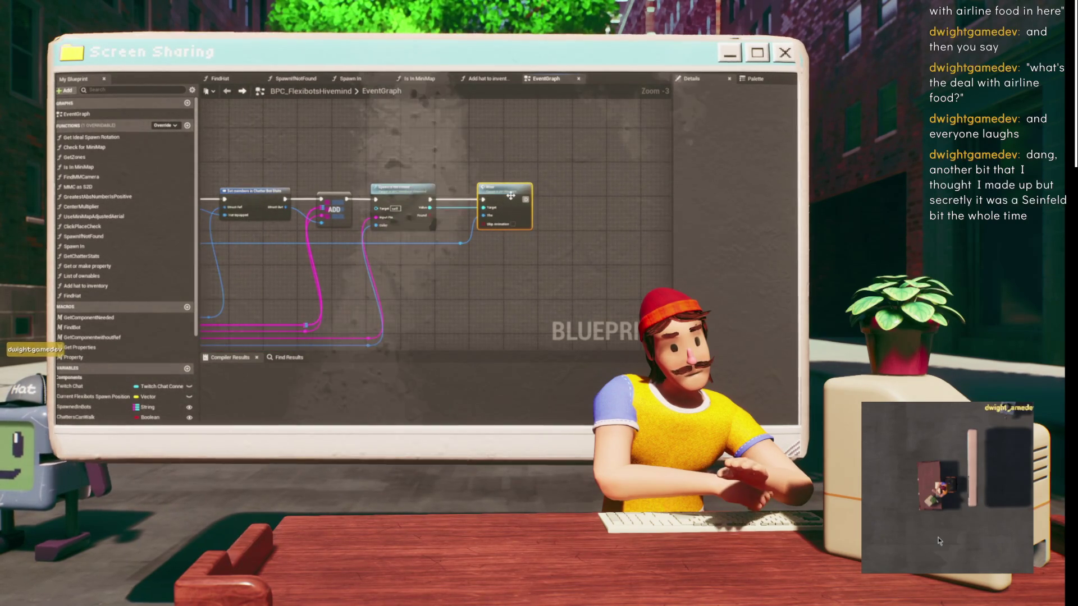
pyautogui.doubleClick(510, 195)
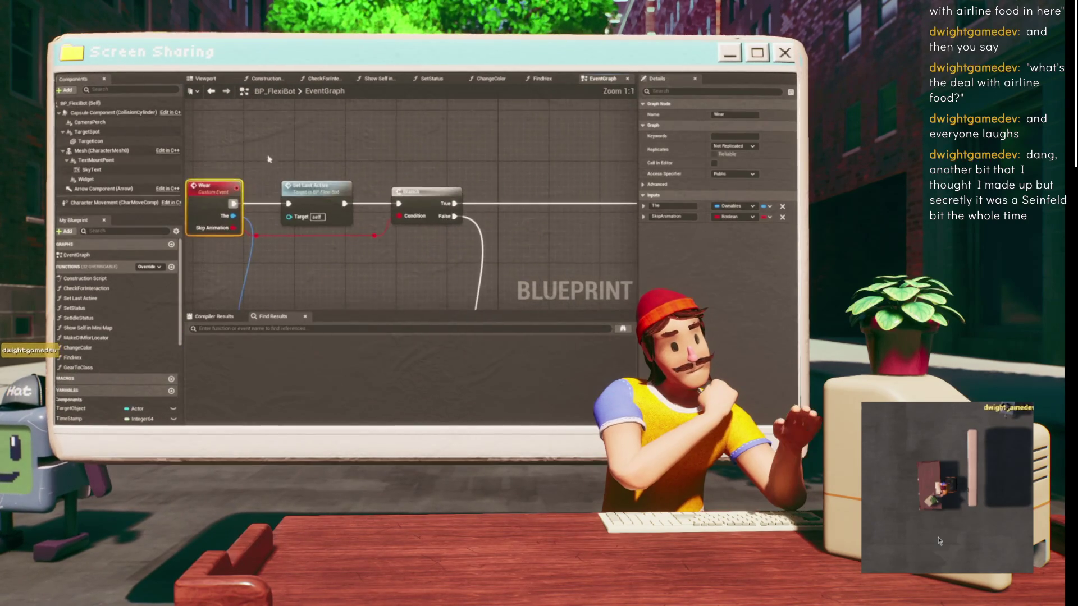
# - Pan through the Wear logic from Play Montage and SpawnActor to the Branch and Get Socket Transform
pyautogui.moveTo(333, 150)
pyautogui.mouseDown()
pyautogui.moveTo(147, 127)
pyautogui.moveTo(104, 98)
pyautogui.moveTo(139, 81)
pyautogui.mouseUp()
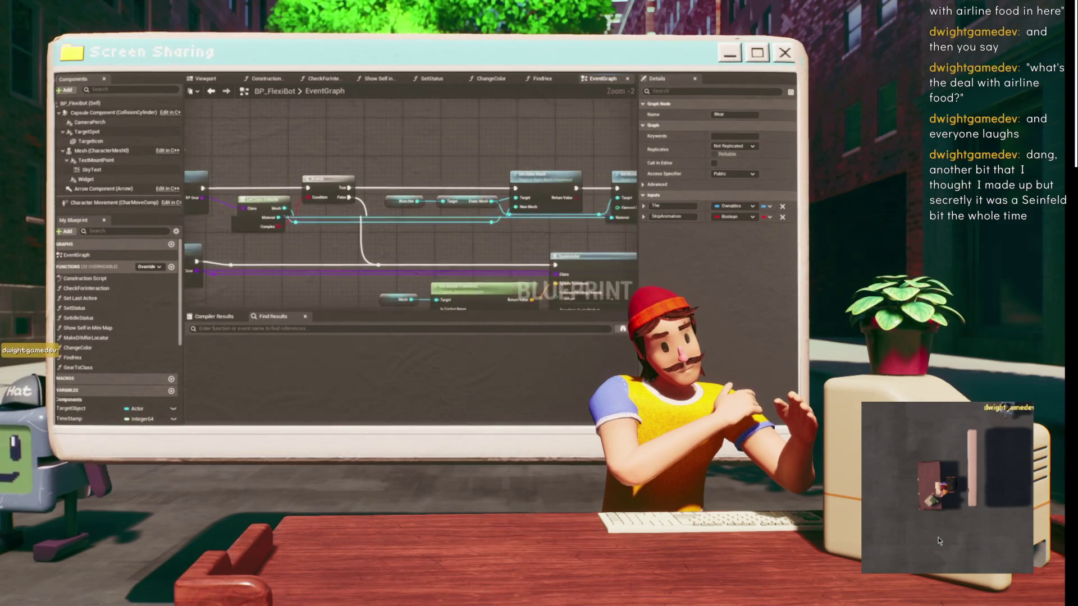
pyautogui.moveTo(207, 142)
pyautogui.mouseDown()
pyautogui.moveTo(140, 140)
pyautogui.moveTo(39, 115)
pyautogui.moveTo(32, 93)
pyautogui.mouseUp()
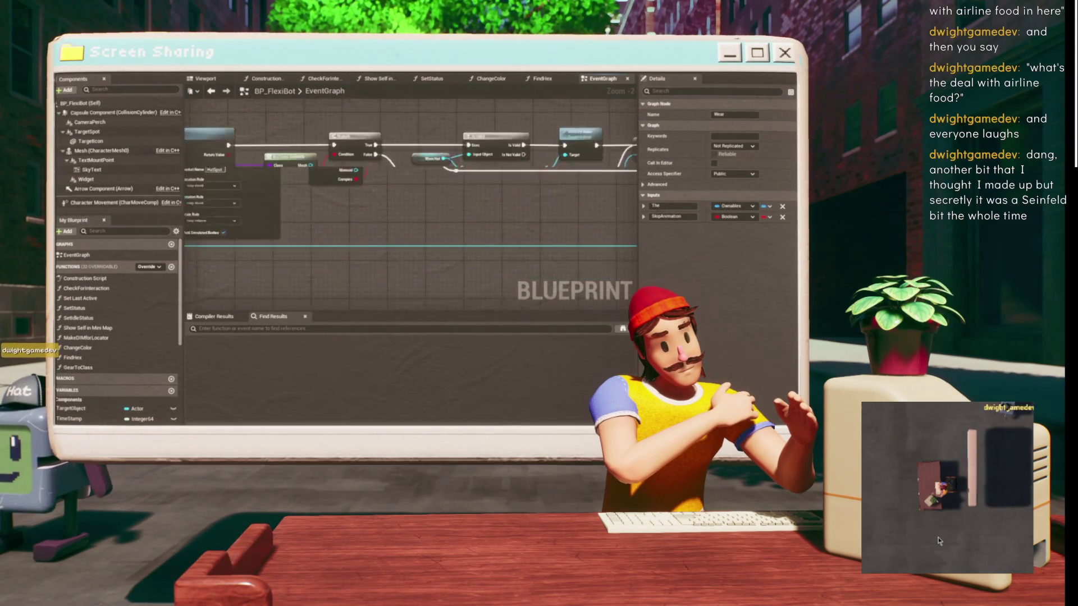
pyautogui.moveTo(393, 225); pyautogui.dragTo(450, 198)
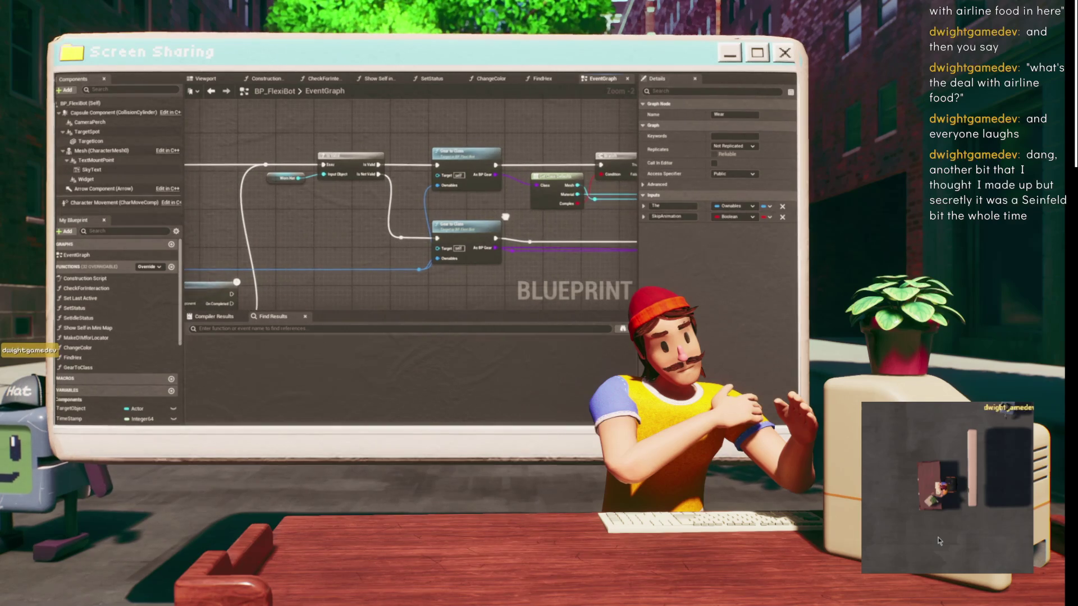
pyautogui.moveTo(353, 214); pyautogui.dragTo(395, 222)
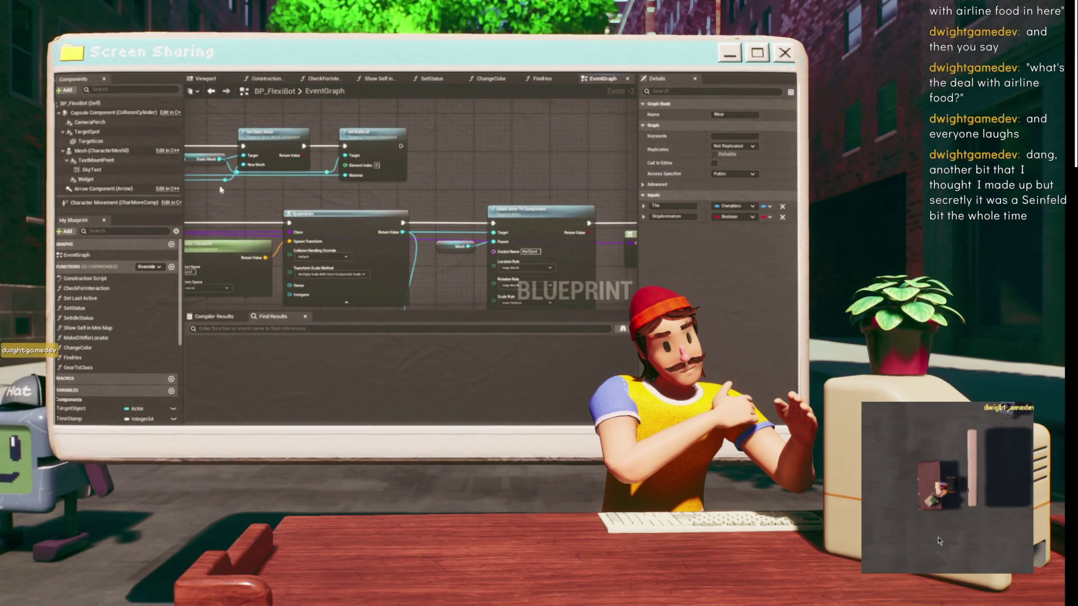
pyautogui.moveTo(249, 187); pyautogui.dragTo(387, 203)
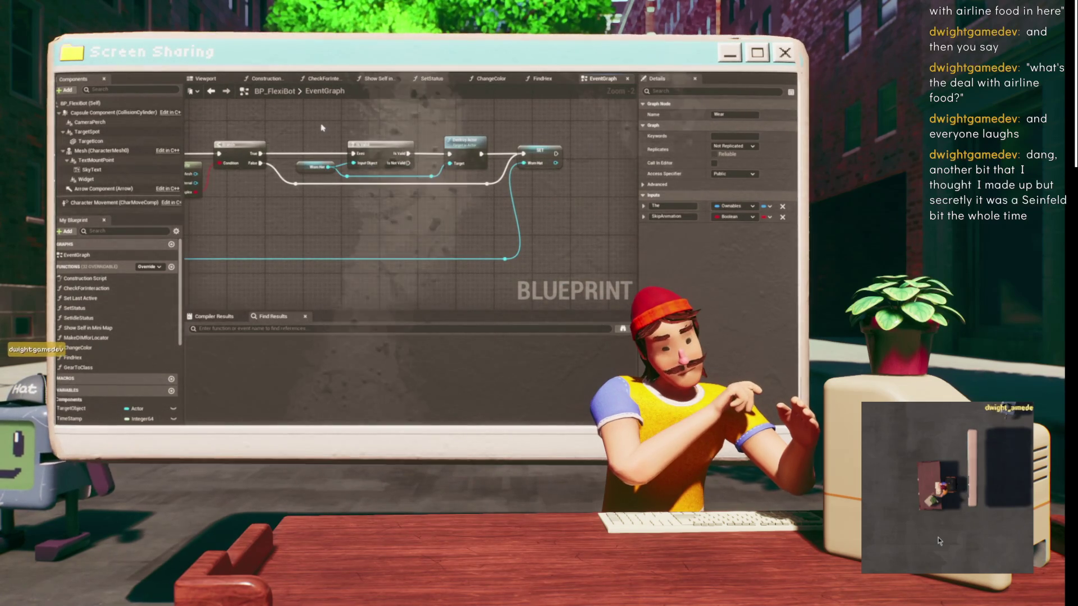
pyautogui.moveTo(321, 127); pyautogui.dragTo(361, 126)
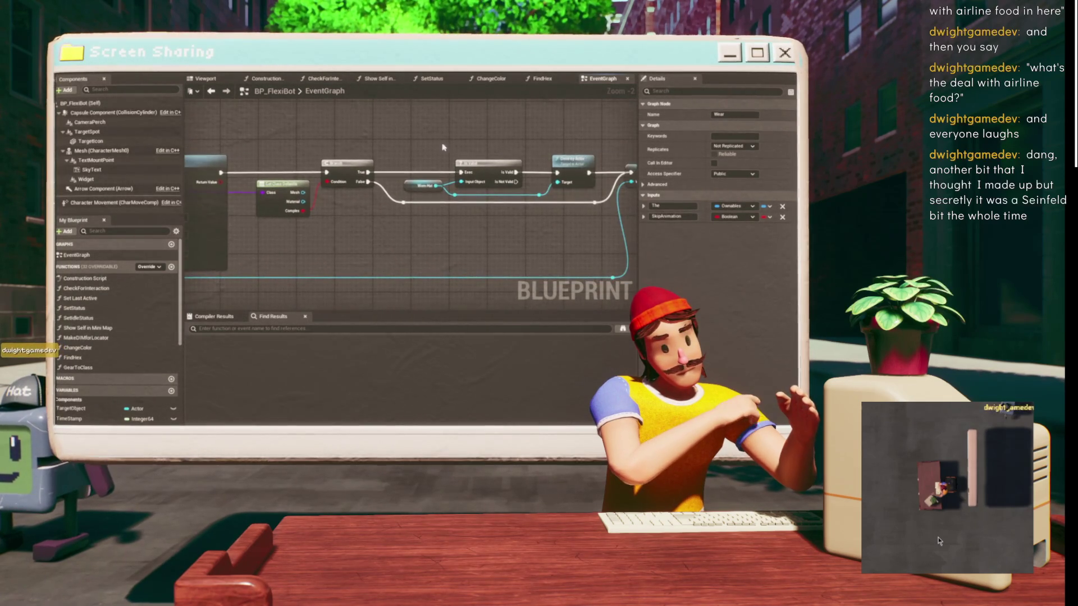
# - Move the Worm Hat, IsValid and Destroy Actor nodes higher up in the graph
pyautogui.click(441, 147)
pyautogui.moveTo(440, 148); pyautogui.dragTo(414, 156)
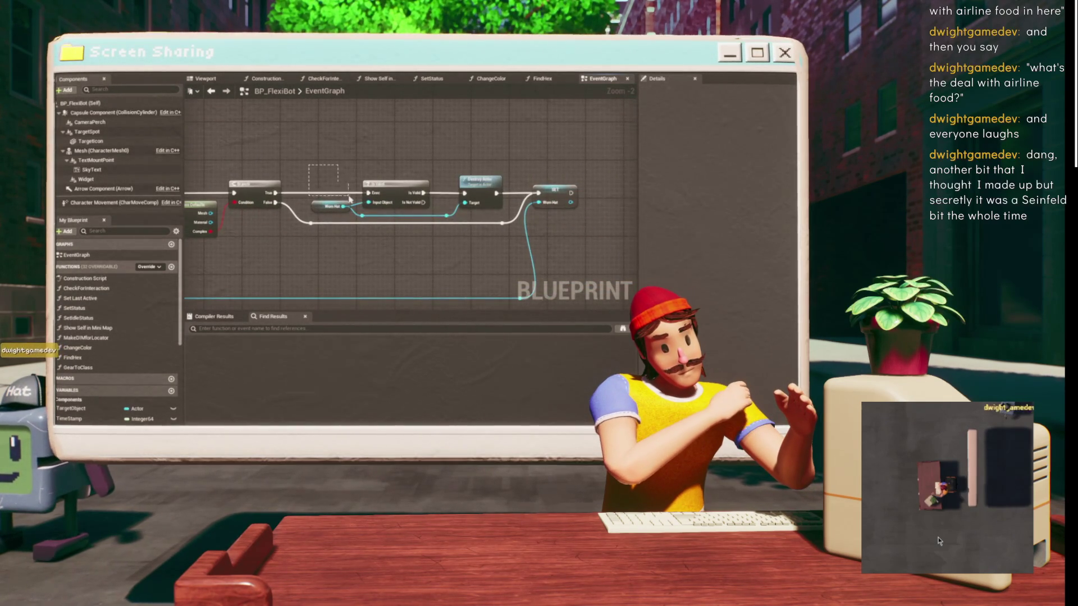
pyautogui.moveTo(469, 217); pyautogui.dragTo(469, 217)
pyautogui.moveTo(395, 185); pyautogui.dragTo(396, 170)
pyautogui.click(536, 142)
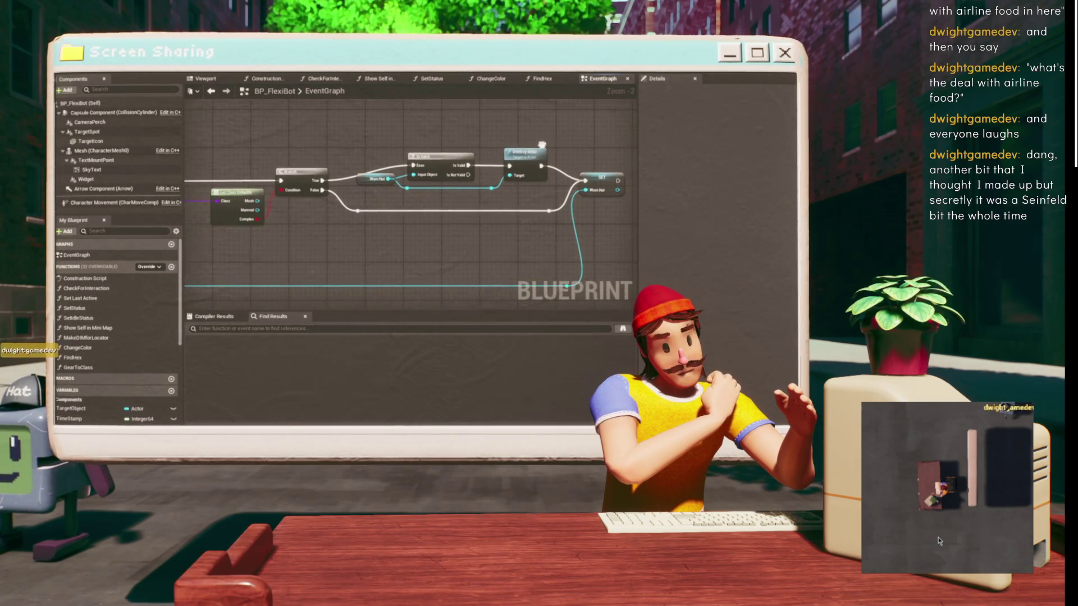
# - Pan past the Cast to Gear nodes to Set Static Mesh, then lower the results panel splitter
pyautogui.moveTo(356, 134); pyautogui.dragTo(397, 174)
pyautogui.moveTo(331, 153)
pyautogui.mouseDown()
pyautogui.moveTo(500, 137)
pyautogui.moveTo(528, 152)
pyautogui.mouseUp()
pyautogui.moveTo(564, 201); pyautogui.dragTo(460, 193)
pyautogui.moveTo(561, 196)
pyautogui.mouseDown()
pyautogui.moveTo(425, 192)
pyautogui.moveTo(717, 245)
pyautogui.mouseUp()
pyautogui.moveTo(530, 205); pyautogui.dragTo(326, 197)
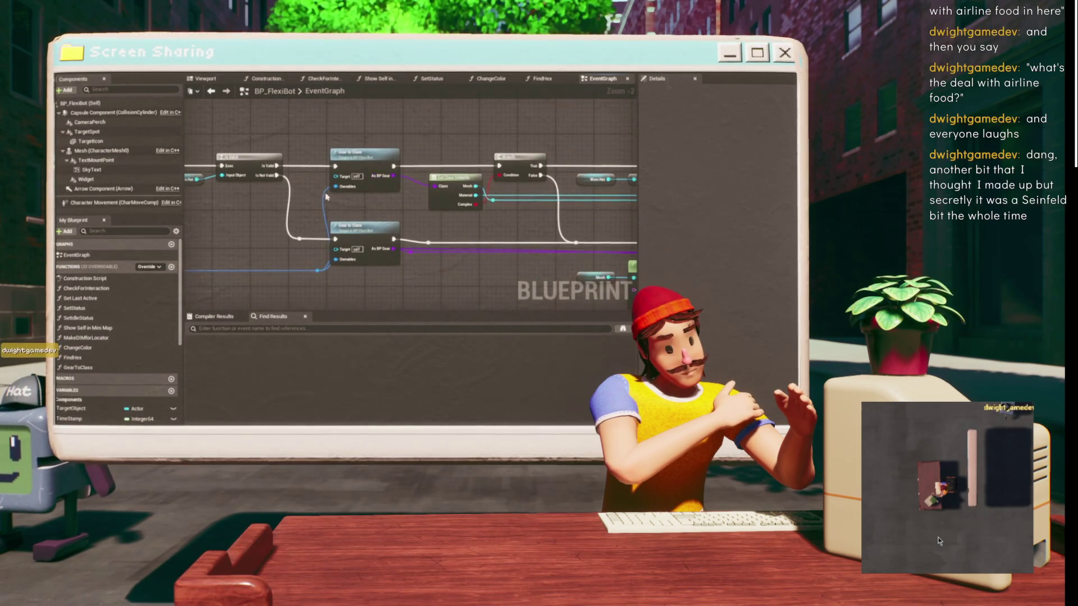
pyautogui.rightClick(460, 141)
pyautogui.moveTo(461, 142)
pyautogui.mouseDown()
pyautogui.moveTo(353, 152)
pyautogui.moveTo(349, 122)
pyautogui.mouseUp()
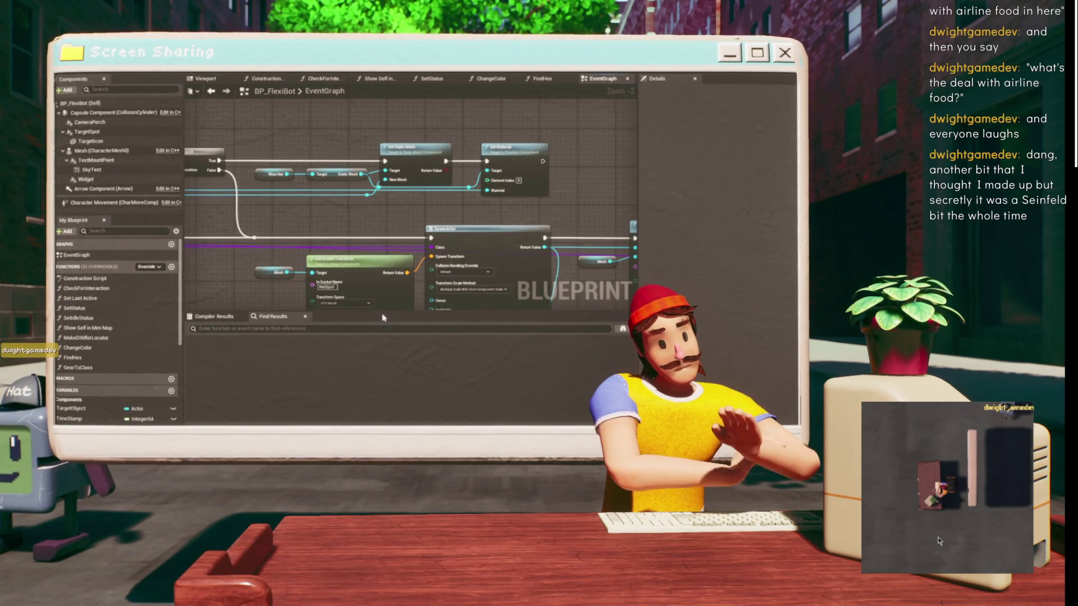
pyautogui.moveTo(392, 311); pyautogui.dragTo(392, 367)
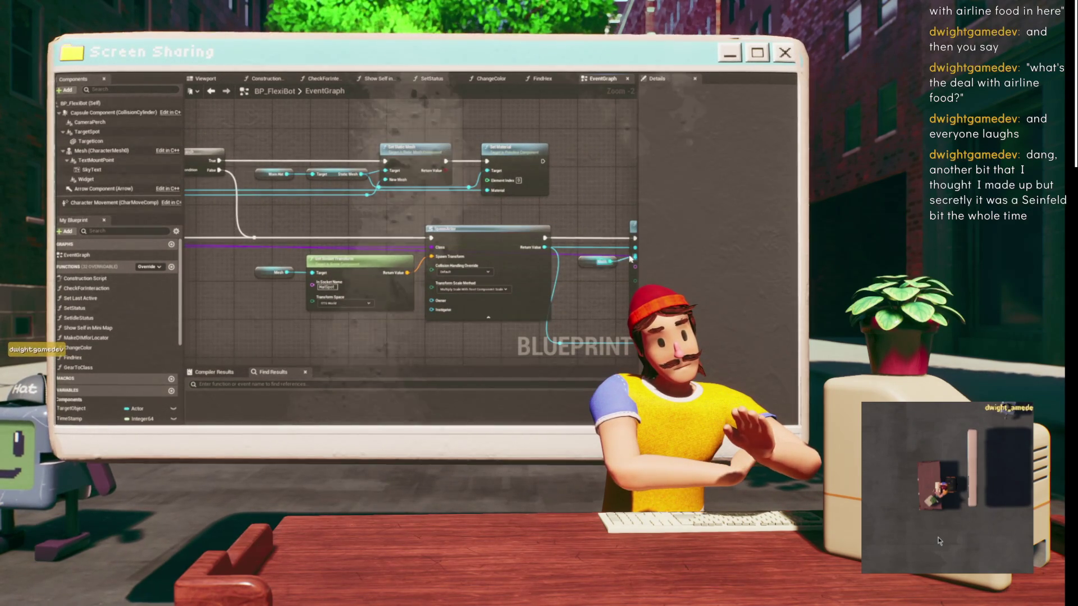
# - Widen the event graph by dragging the Details splitter right, then select Set Static Mesh and Set Material
pyautogui.moveTo(638, 196); pyautogui.dragTo(685, 199)
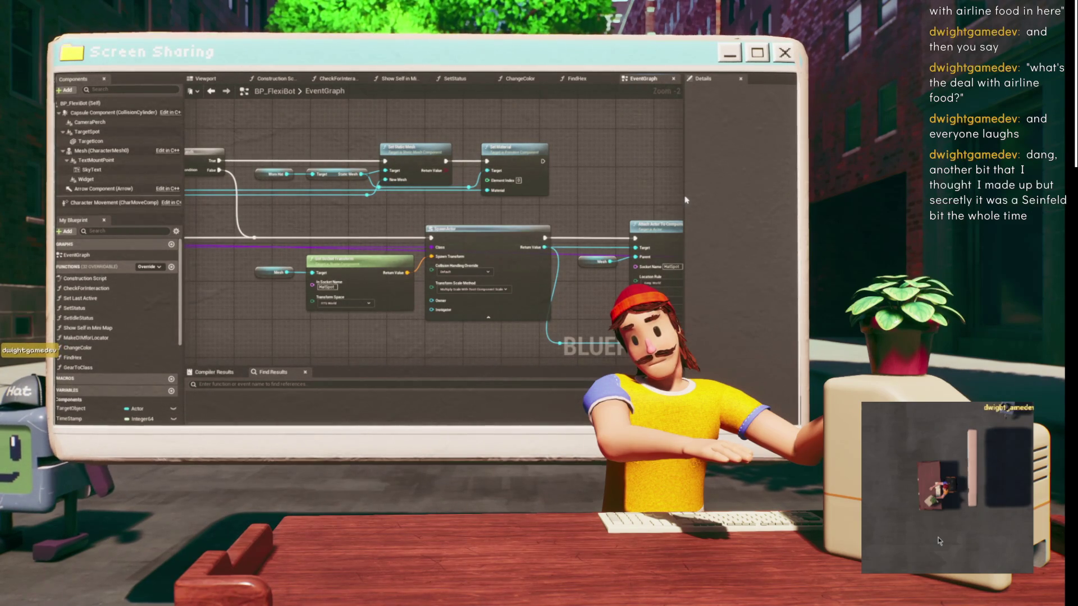
pyautogui.moveTo(684, 199)
pyautogui.mouseDown()
pyautogui.moveTo(558, 207)
pyautogui.moveTo(524, 197)
pyautogui.mouseUp()
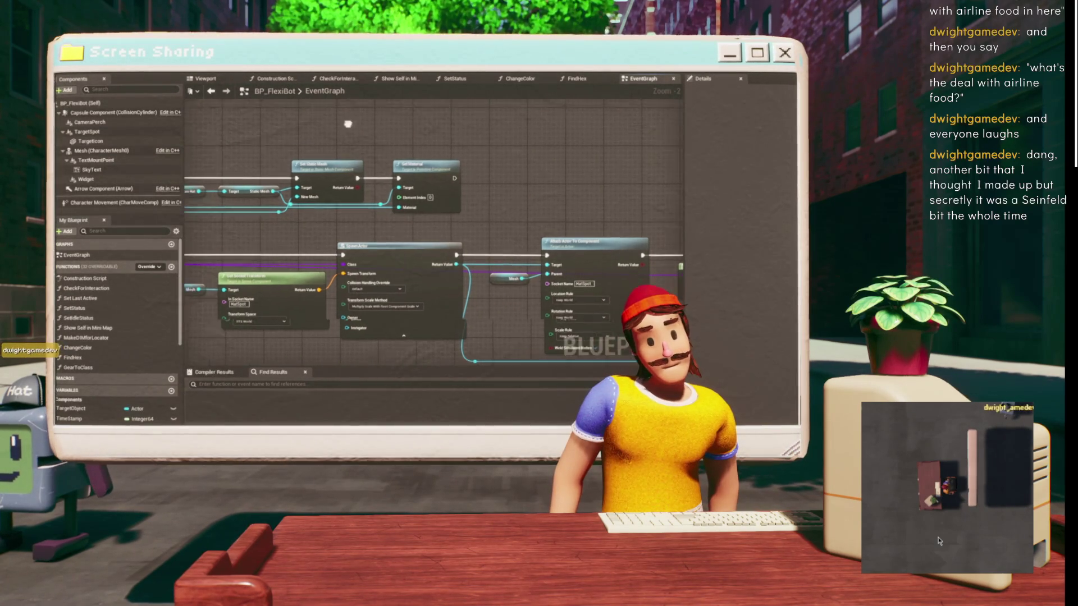
pyautogui.moveTo(481, 143); pyautogui.dragTo(601, 168)
pyautogui.moveTo(421, 160)
pyautogui.mouseDown()
pyautogui.moveTo(418, 136)
pyautogui.moveTo(453, 118)
pyautogui.moveTo(200, 86)
pyautogui.mouseUp()
# - Shift the Cast node and its reroute points rightward in the SpawnActor section
pyautogui.moveTo(404, 149); pyautogui.dragTo(560, 112)
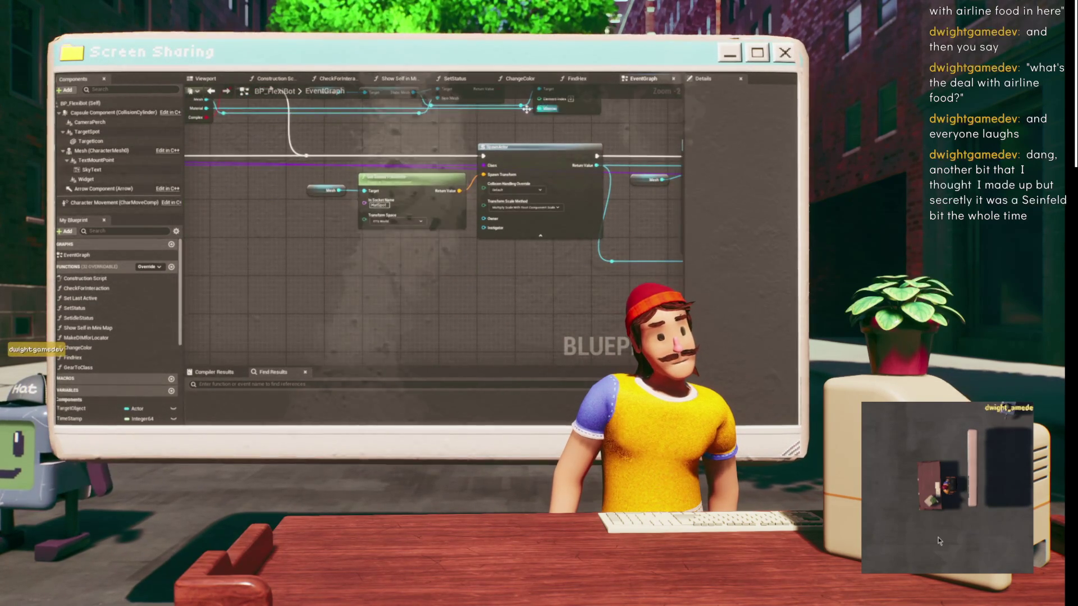
pyautogui.scroll(-1, 393, 168)
pyautogui.moveTo(365, 141)
pyautogui.mouseDown()
pyautogui.moveTo(365, 165)
pyautogui.moveTo(471, 162)
pyautogui.moveTo(333, 215)
pyautogui.moveTo(321, 234)
pyautogui.mouseUp()
pyautogui.moveTo(317, 191); pyautogui.dragTo(388, 189)
pyautogui.moveTo(438, 248); pyautogui.dragTo(299, 233)
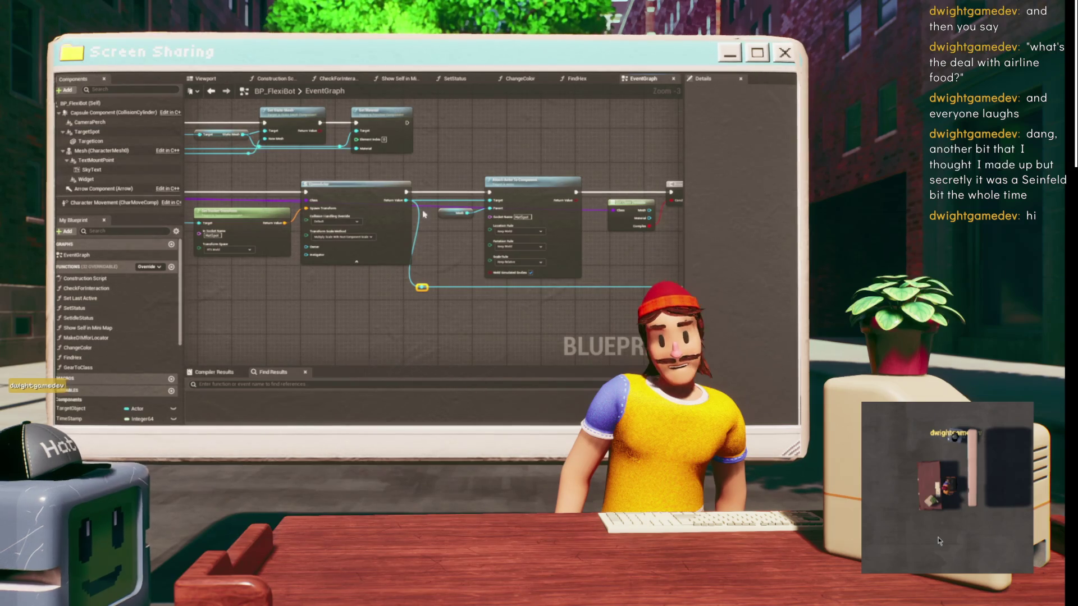
pyautogui.moveTo(407, 296); pyautogui.dragTo(517, 226)
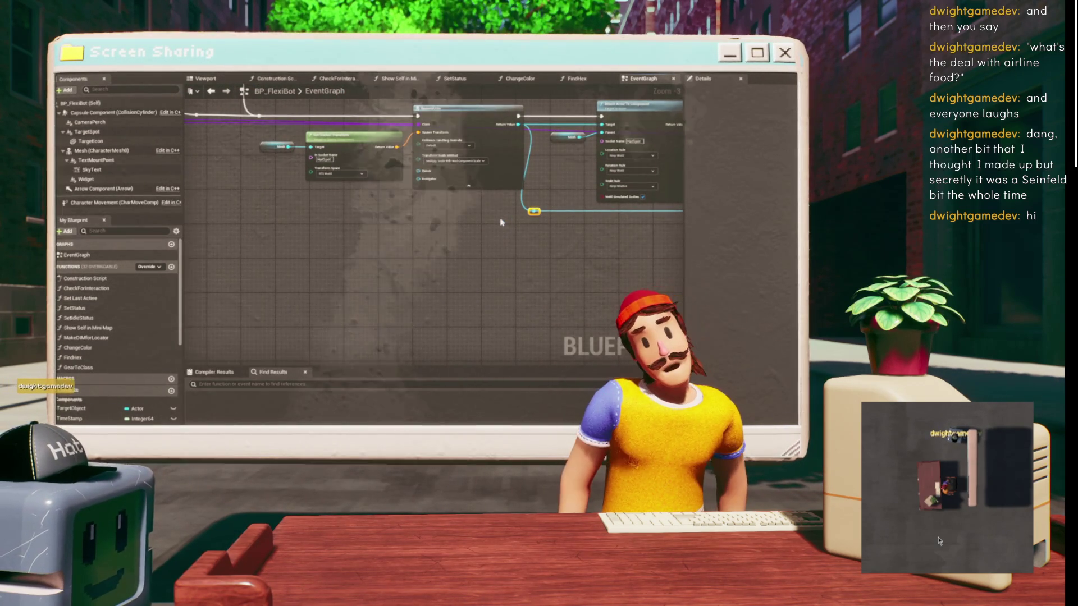
pyautogui.moveTo(501, 222)
pyautogui.mouseDown()
pyautogui.moveTo(348, 272)
pyautogui.moveTo(331, 242)
pyautogui.moveTo(328, 267)
pyautogui.moveTo(302, 264)
pyautogui.mouseUp()
pyautogui.moveTo(329, 203)
pyautogui.mouseDown()
pyautogui.moveTo(315, 185)
pyautogui.moveTo(580, 170)
pyautogui.moveTo(202, 138)
pyautogui.moveTo(190, 130)
pyautogui.moveTo(252, 140)
pyautogui.moveTo(168, 109)
pyautogui.mouseUp()
pyautogui.moveTo(329, 103)
pyautogui.mouseDown()
pyautogui.moveTo(372, 140)
pyautogui.moveTo(395, 135)
pyautogui.mouseUp()
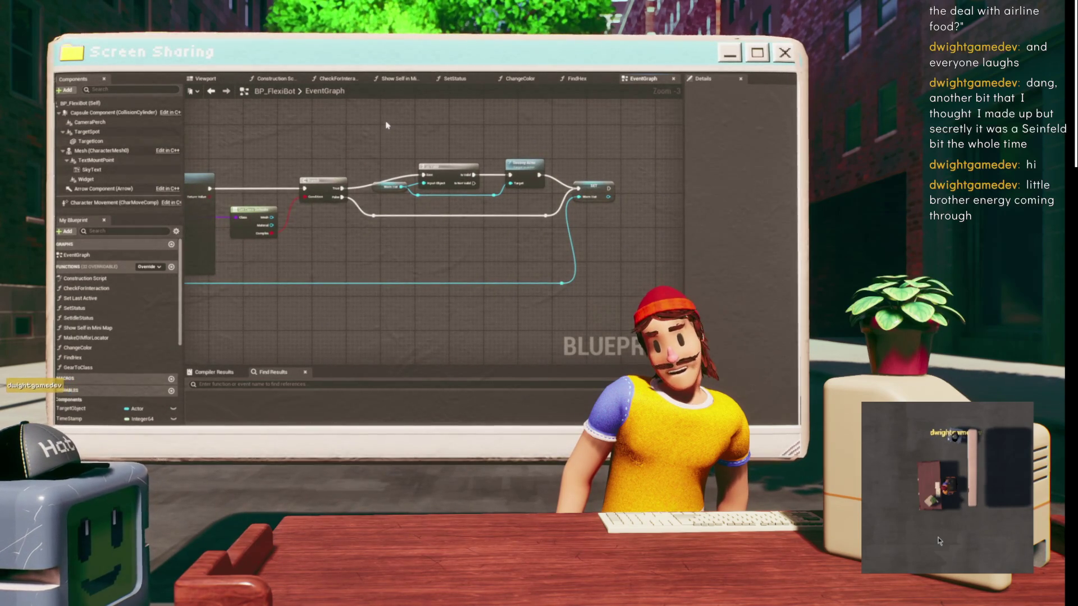
pyautogui.moveTo(361, 150); pyautogui.dragTo(461, 123)
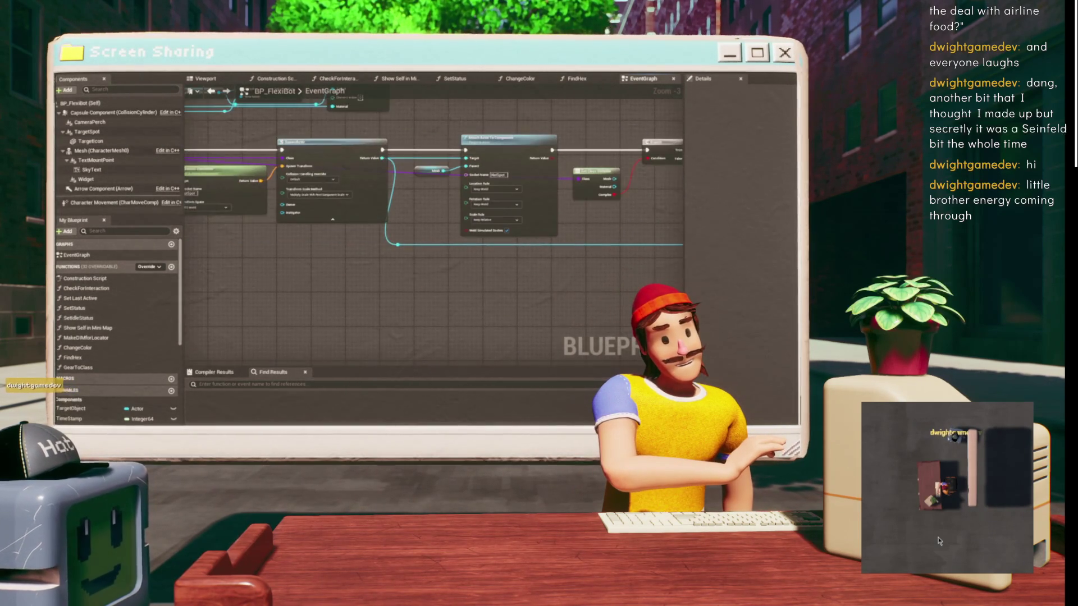
pyautogui.moveTo(573, 120)
pyautogui.mouseDown()
pyautogui.moveTo(583, 188)
pyautogui.moveTo(614, 211)
pyautogui.mouseUp()
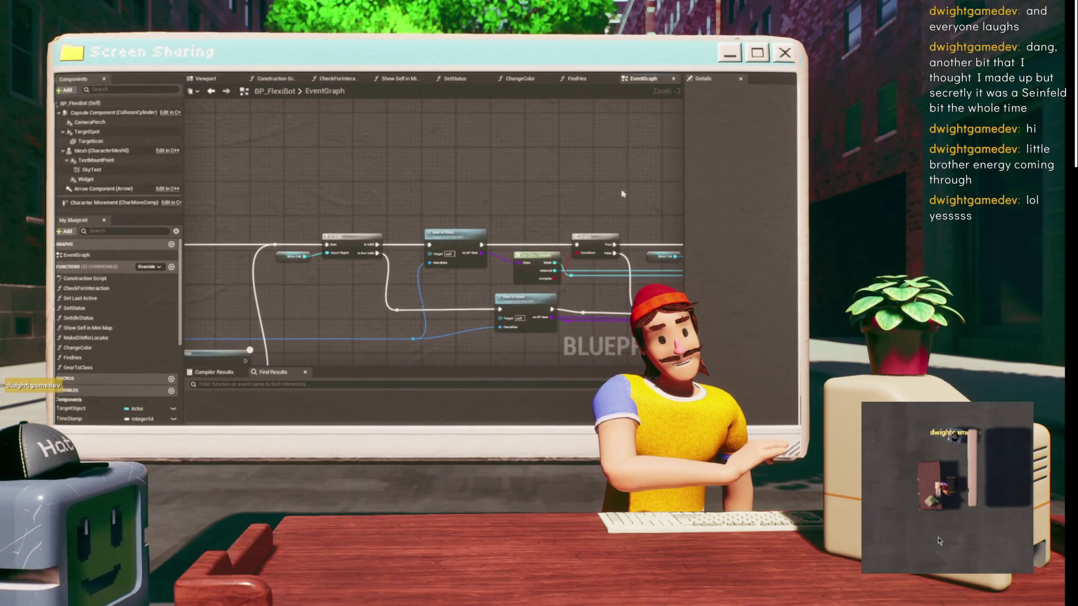
pyautogui.scroll(3, 476, 172)
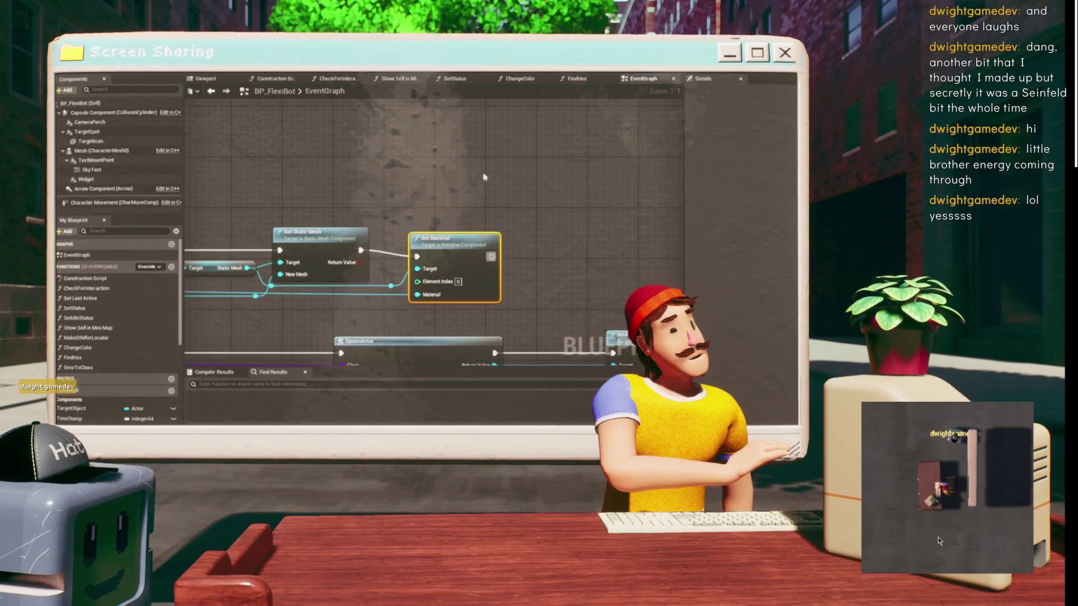
pyautogui.scroll(-2, 408, 167)
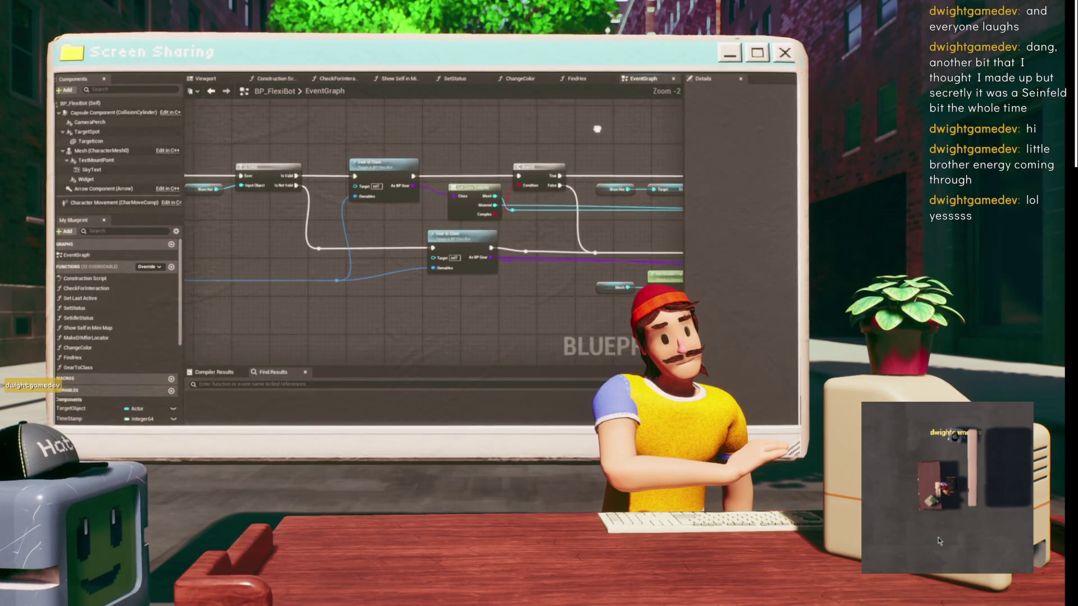
pyautogui.moveTo(603, 115); pyautogui.dragTo(377, 123)
pyautogui.click(616, 178)
pyautogui.moveTo(622, 183)
pyautogui.mouseDown()
pyautogui.moveTo(370, 163)
pyautogui.moveTo(310, 192)
pyautogui.moveTo(331, 169)
pyautogui.moveTo(408, 169)
pyautogui.moveTo(565, 231)
pyautogui.mouseUp()
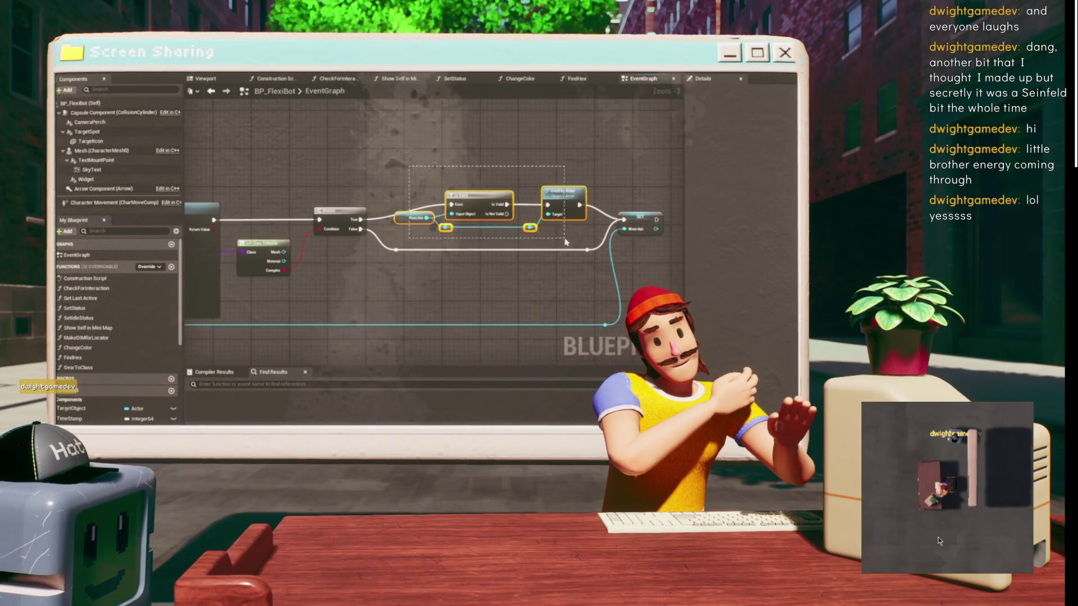
pyautogui.moveTo(411, 203)
pyautogui.mouseDown()
pyautogui.moveTo(396, 144)
pyautogui.moveTo(463, 156)
pyautogui.mouseUp()
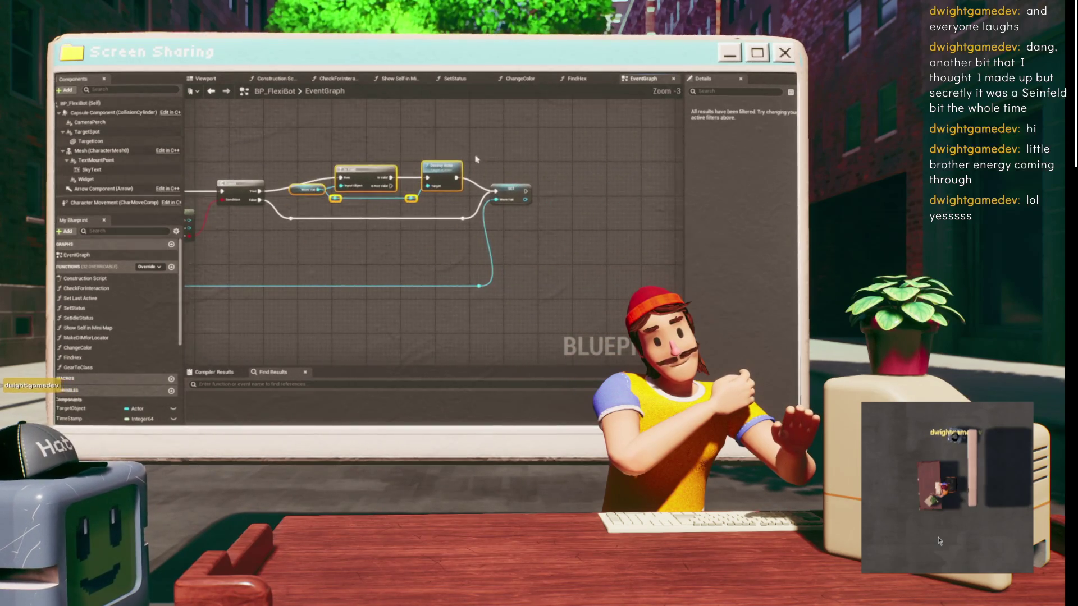
pyautogui.moveTo(492, 191); pyautogui.dragTo(669, 235)
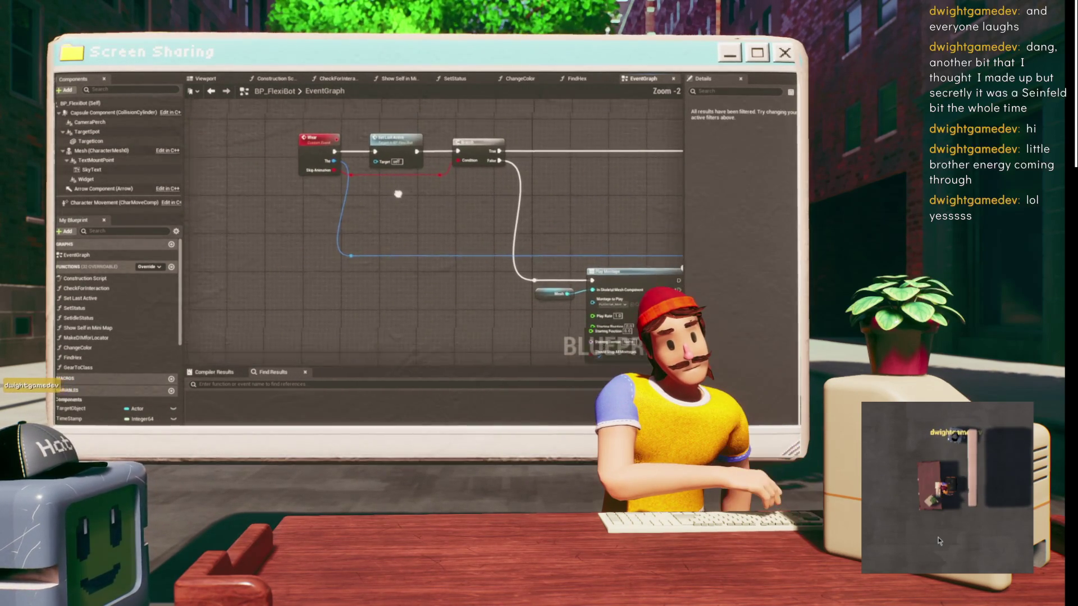
# - Inspect the GearToClass function graph, then return to the main event graph at the Wear event
pyautogui.scroll(2, 287, 202)
pyautogui.click(425, 188)
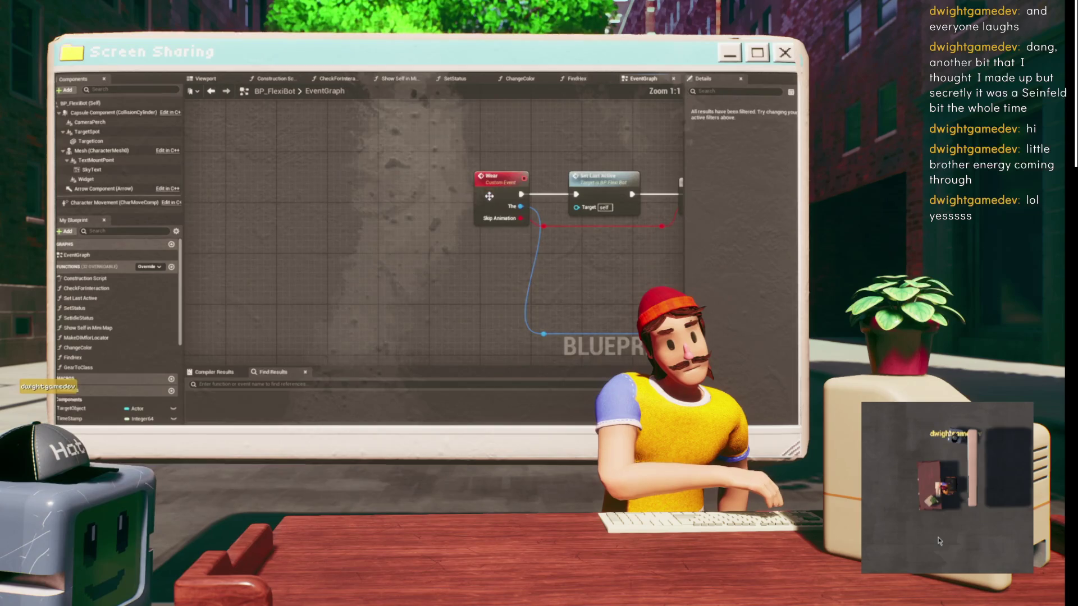
pyautogui.scroll(2, 425, 188)
pyautogui.scroll(-3, 425, 188)
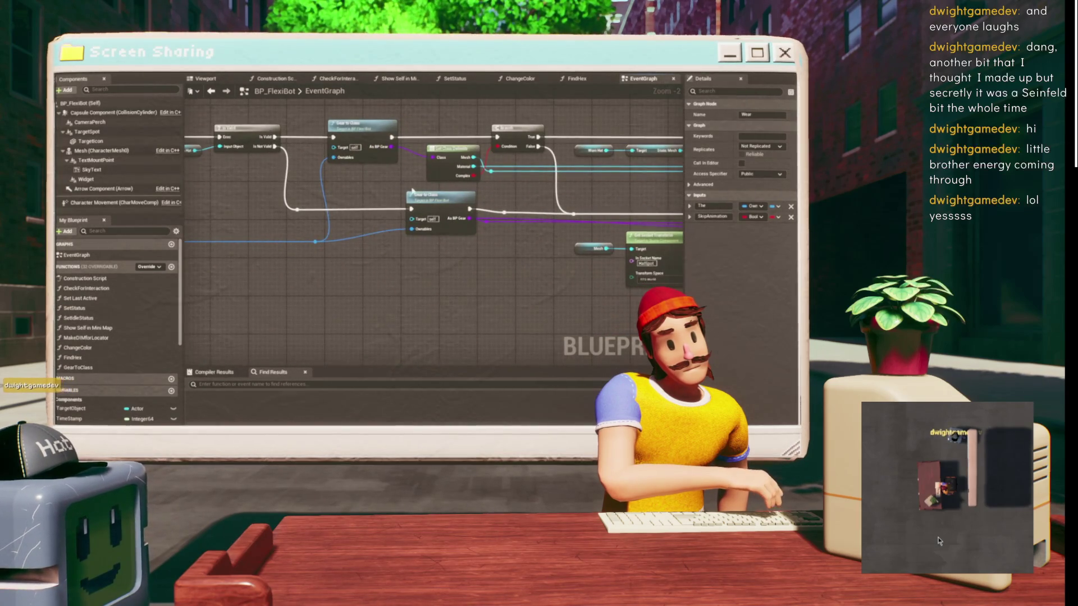
pyautogui.doubleClick(370, 157)
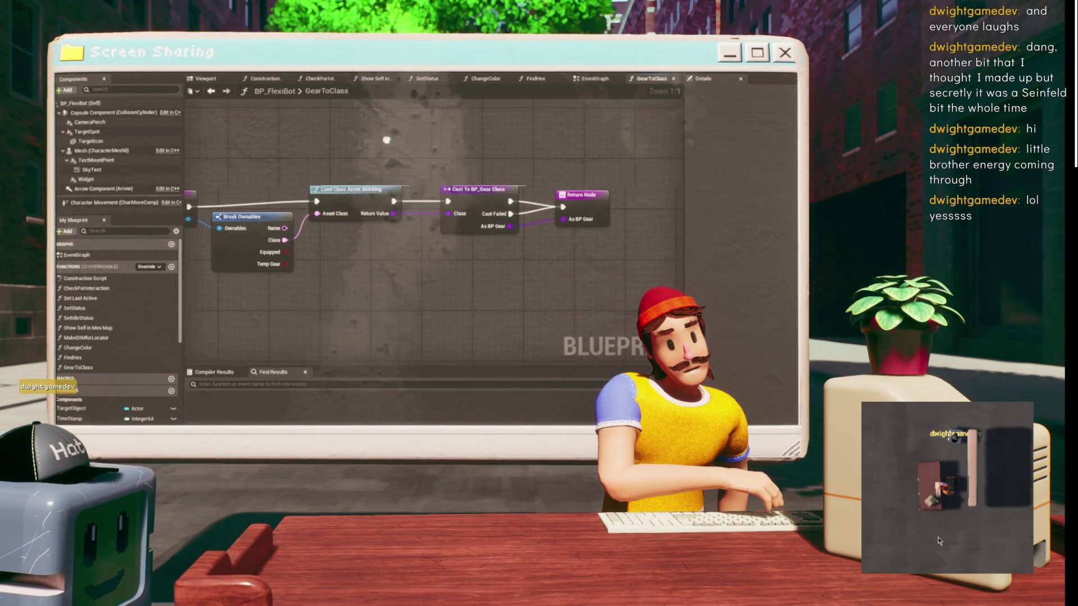
pyautogui.click(211, 91)
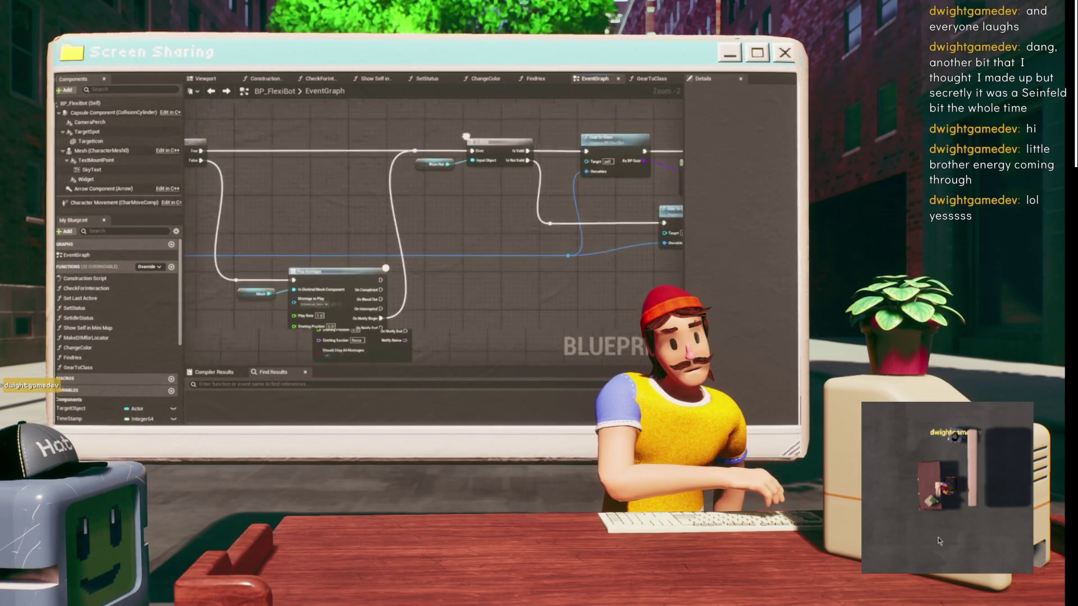
pyautogui.scroll(4, 389, 150)
# - Promote the Wear event's The input to a new variable named CurrentlyOnHead
pyautogui.moveTo(365, 191)
pyautogui.mouseDown()
pyautogui.moveTo(385, 203)
pyautogui.moveTo(437, 198)
pyautogui.mouseUp()
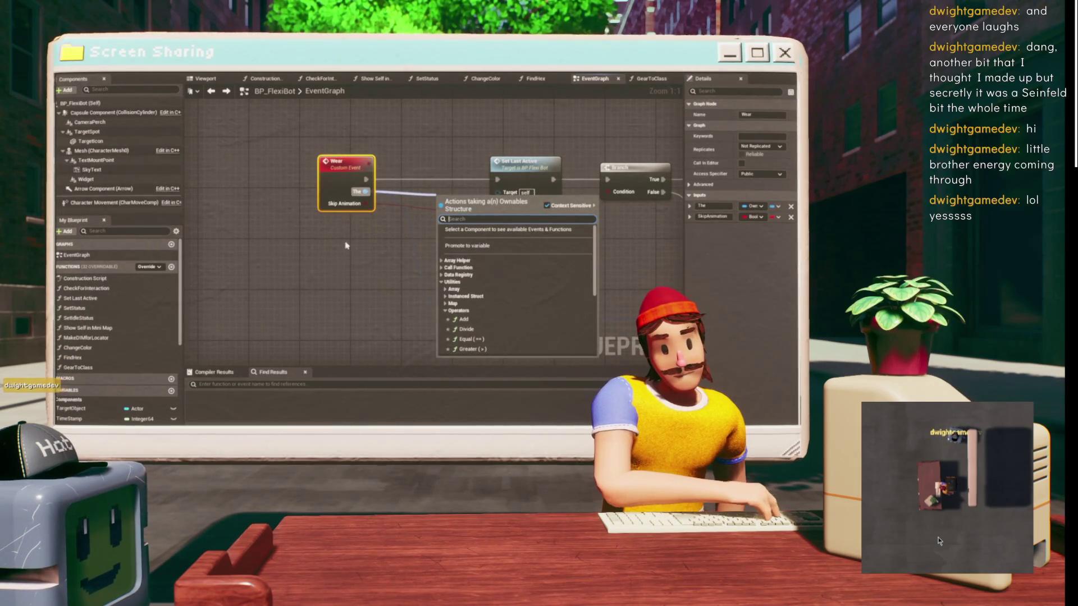
pyautogui.click(467, 246)
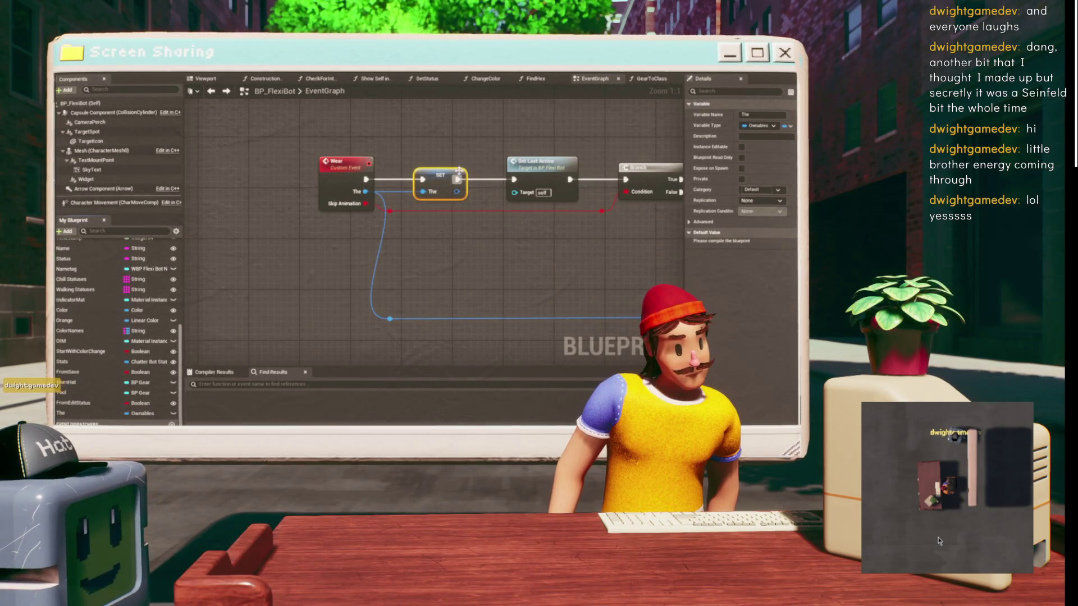
pyautogui.write('CurrentlyOnHead')
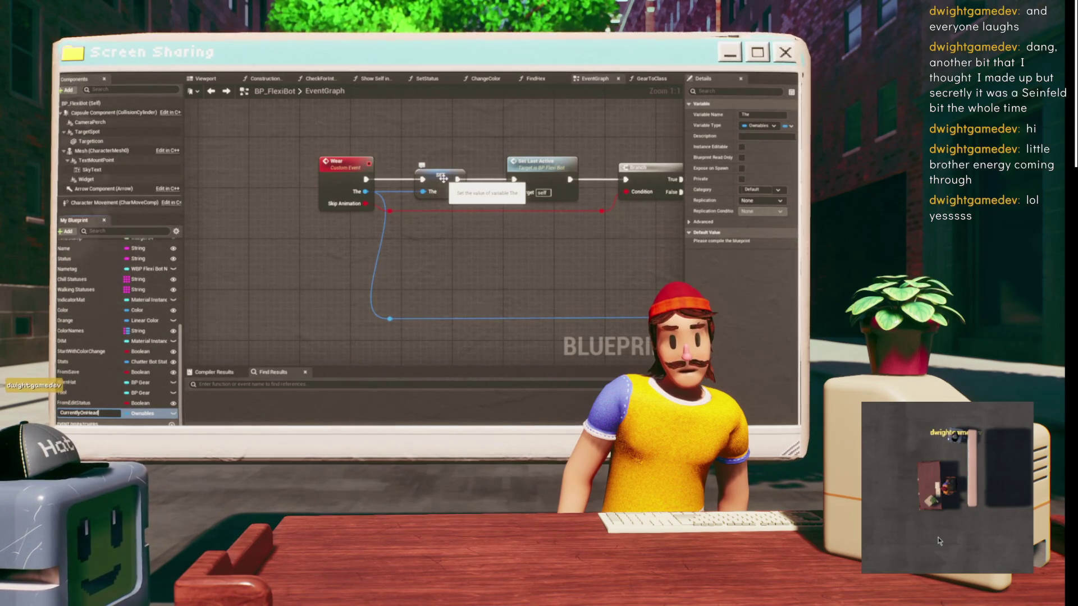
pyautogui.press('Return')
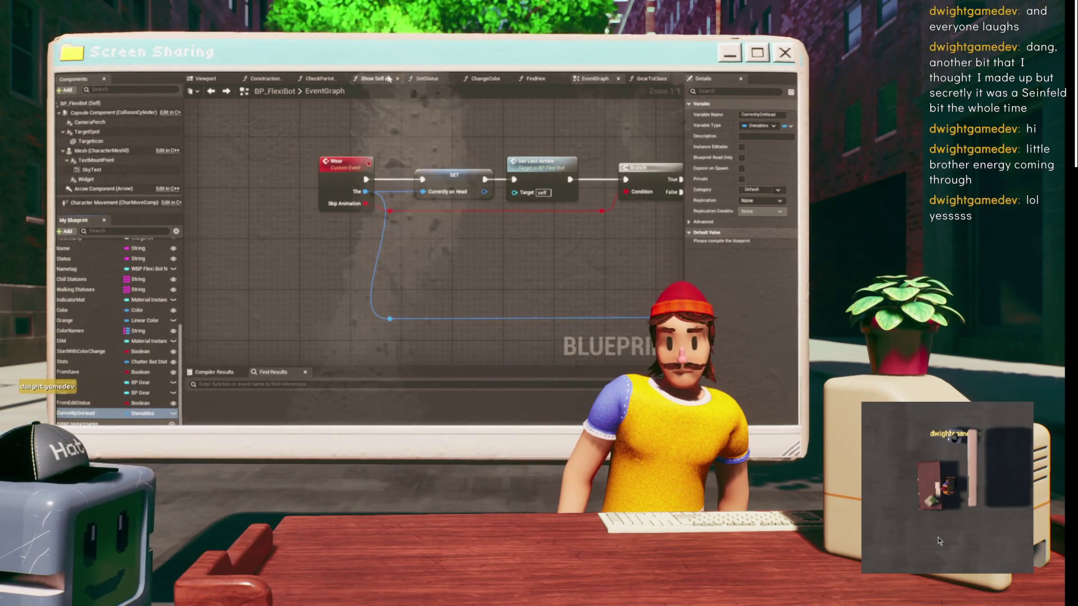
# - Duplicate the Is Valid node and its input node near the Play Montage section
pyautogui.scroll(-3, 281, 175)
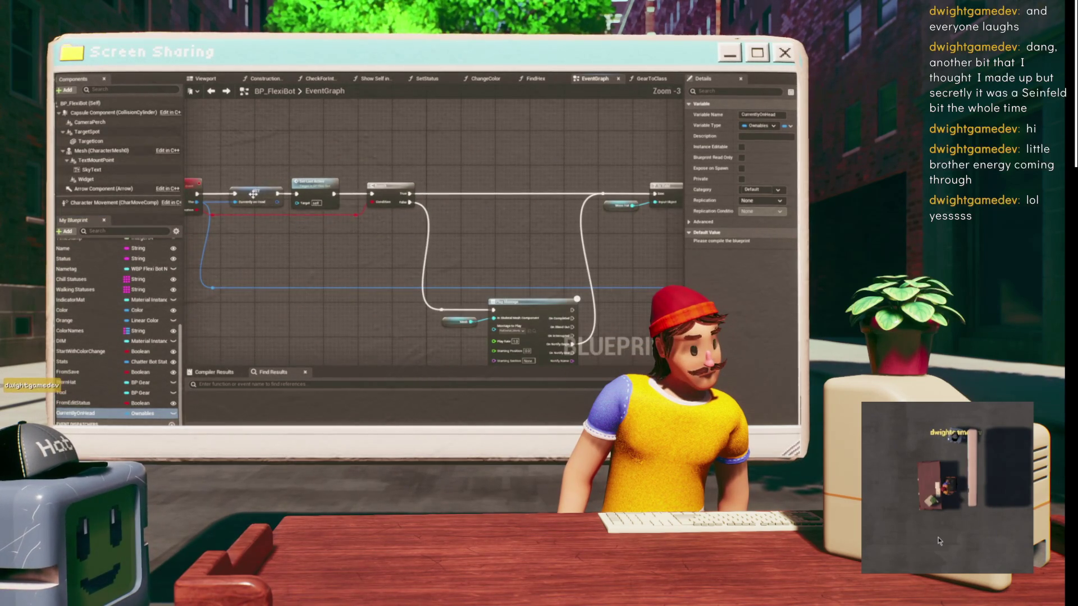
pyautogui.moveTo(368, 148)
pyautogui.mouseDown()
pyautogui.moveTo(274, 192)
pyautogui.moveTo(111, 167)
pyautogui.mouseUp()
pyautogui.moveTo(376, 201); pyautogui.dragTo(309, 250)
pyautogui.moveTo(339, 169)
pyautogui.mouseDown()
pyautogui.moveTo(296, 239)
pyautogui.moveTo(306, 210)
pyautogui.mouseUp()
pyautogui.hotkey('ctrl', 'c')
pyautogui.hotkey('ctrl', 'v')
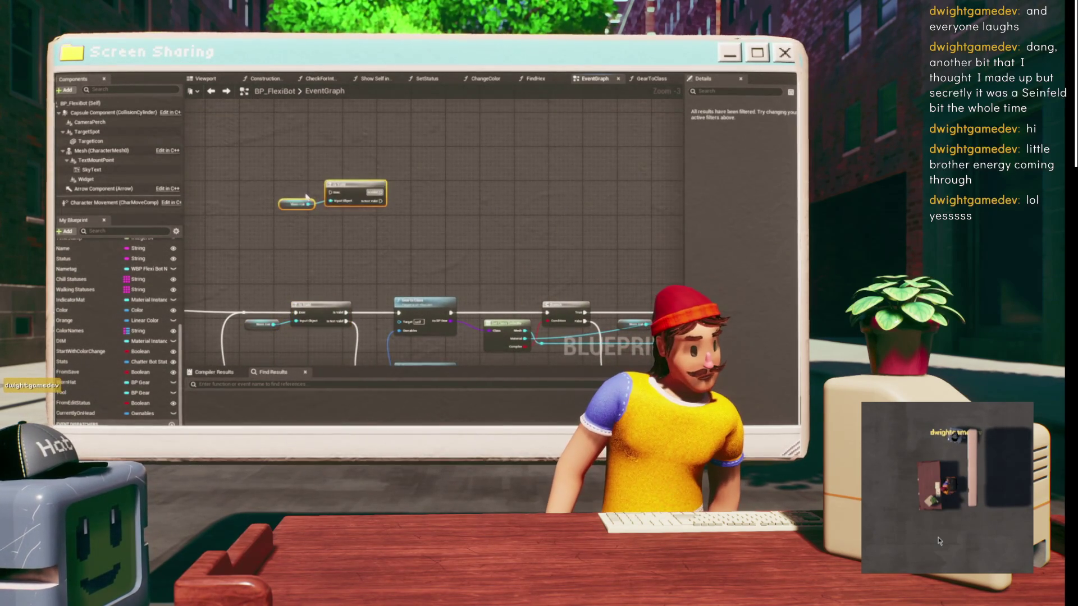
# - Place a CurrentlyOnHead getter node beside the pasted Is Valid copies
pyautogui.scroll(3, 205, 272)
pyautogui.scroll(-2, 205, 273)
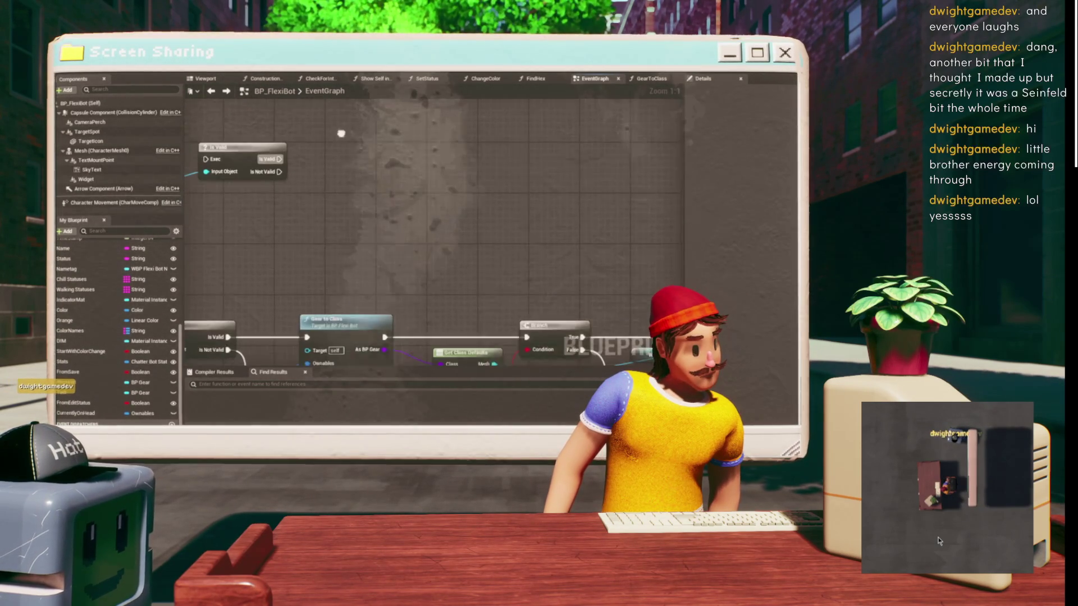
pyautogui.moveTo(296, 184); pyautogui.dragTo(561, 147)
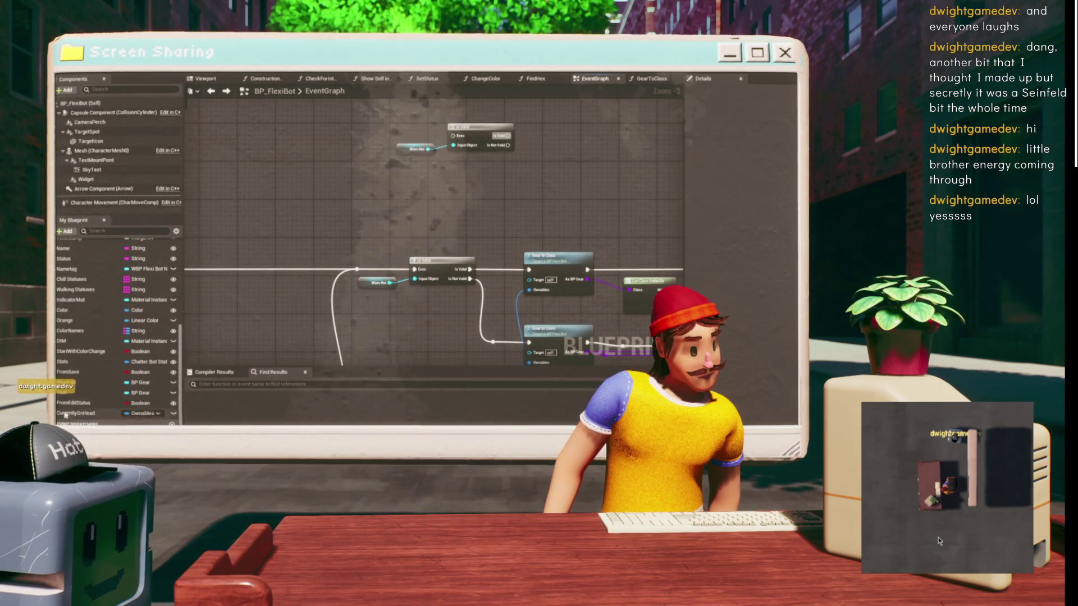
pyautogui.moveTo(76, 413)
pyautogui.mouseDown()
pyautogui.moveTo(444, 262)
pyautogui.moveTo(457, 178)
pyautogui.moveTo(301, 243)
pyautogui.mouseUp()
pyautogui.click(474, 193)
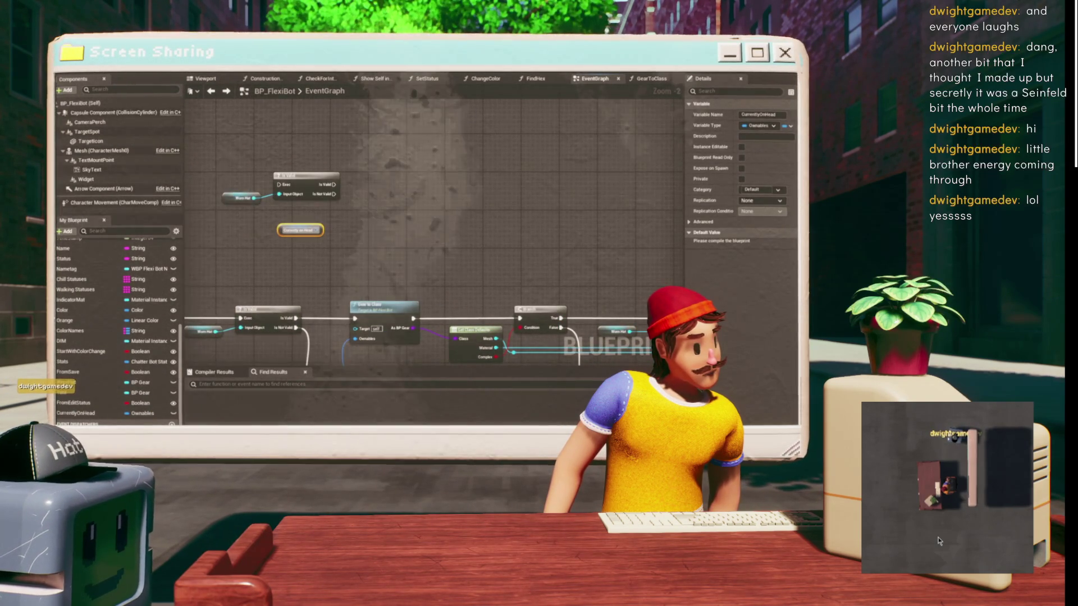
# - Compile, then leave Currently on Head's default Equipped value unchecked
pyautogui.press('F7')
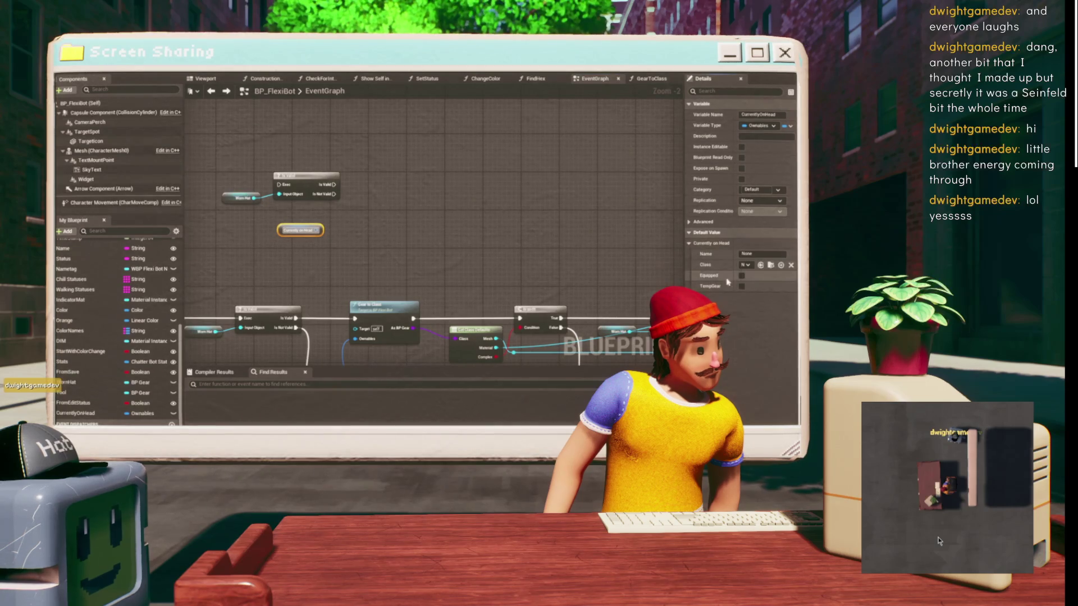
pyautogui.click(741, 276)
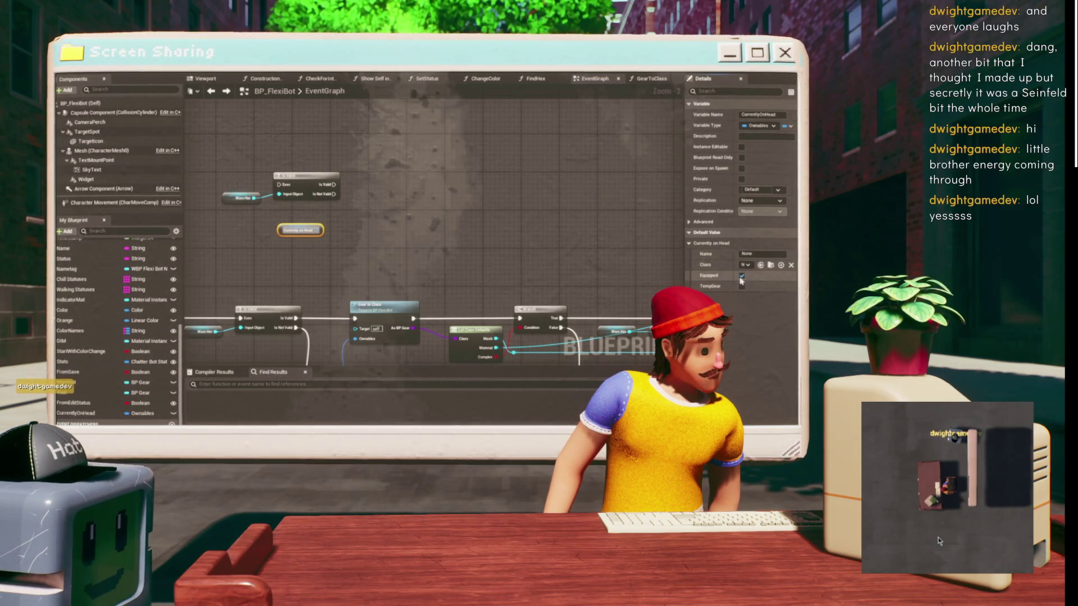
pyautogui.click(741, 275)
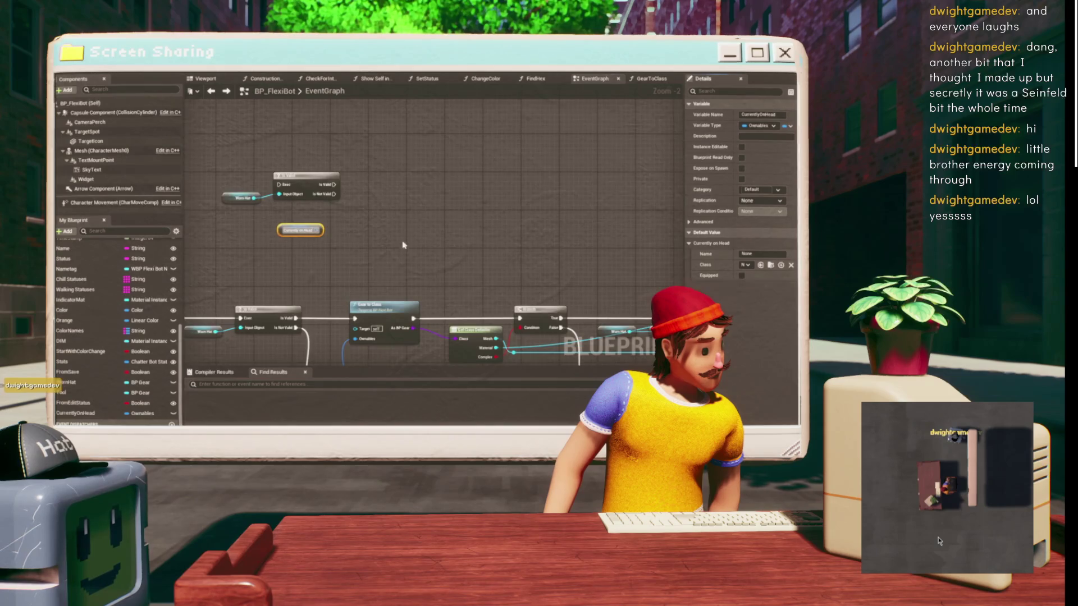
# - Add Gear to Class and Get Class Defaults, feeding Currently on Head into Ownables after Is Valid
pyautogui.hotkey('ctrl', 'v')
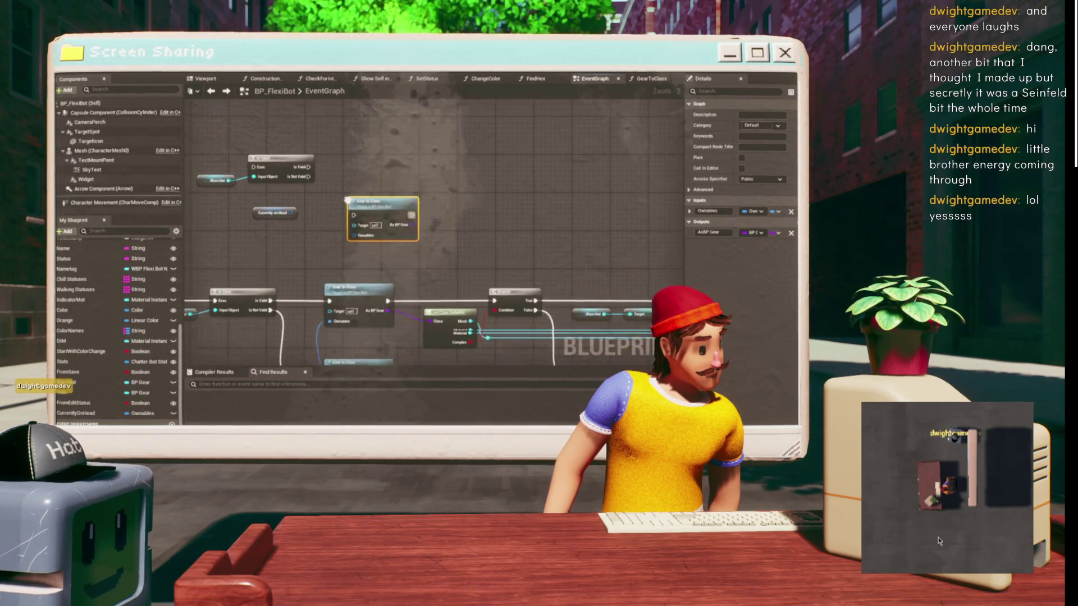
pyautogui.hotkey('ctrl', 'v')
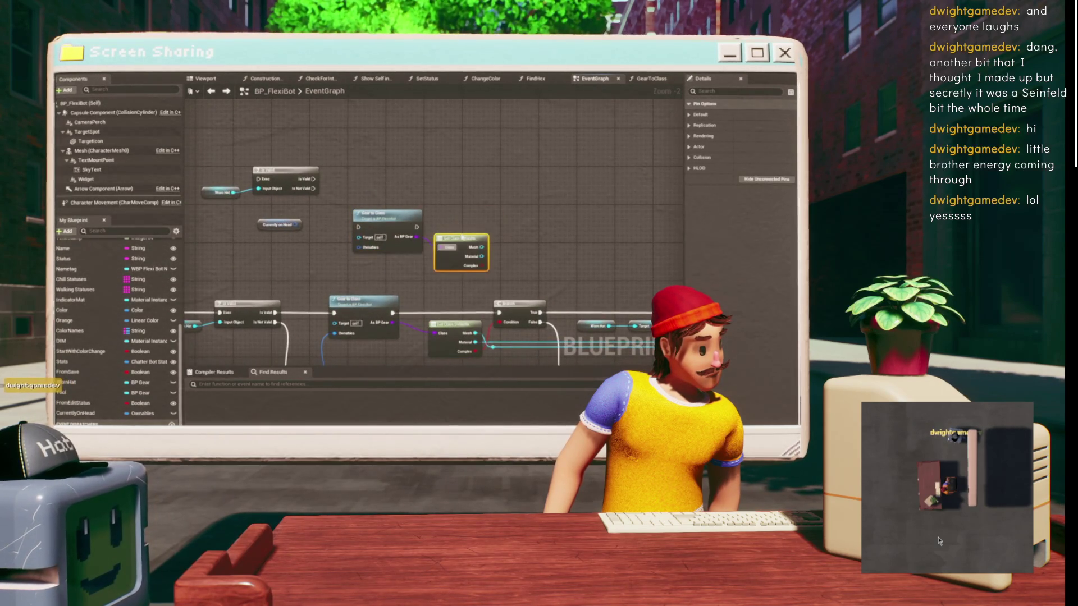
pyautogui.moveTo(358, 247); pyautogui.dragTo(298, 225)
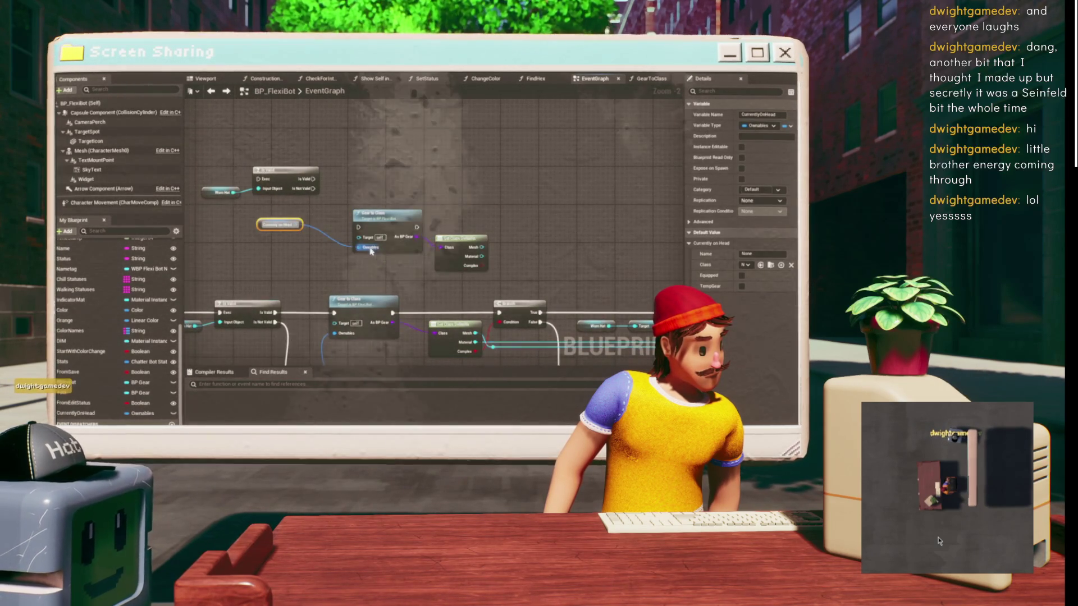
pyautogui.moveTo(387, 222); pyautogui.dragTo(376, 196)
pyautogui.moveTo(313, 179)
pyautogui.mouseDown()
pyautogui.moveTo(348, 198)
pyautogui.moveTo(375, 174)
pyautogui.mouseUp()
pyautogui.moveTo(459, 246); pyautogui.dragTo(457, 198)
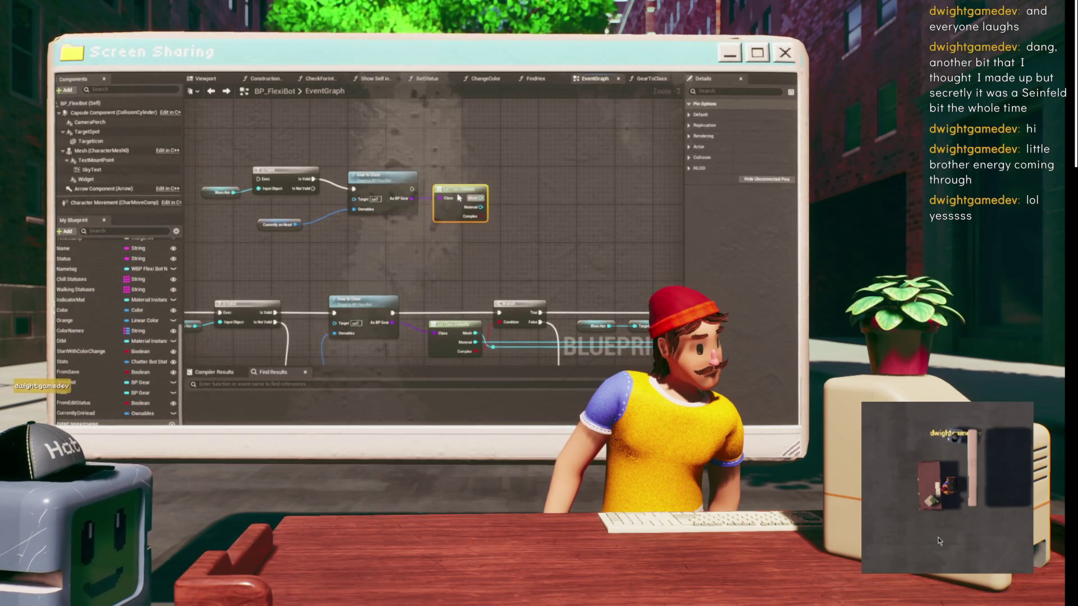
# - Create a Branch node conditioned on the gear class's Complex default value
pyautogui.scroll(3, 395, 232)
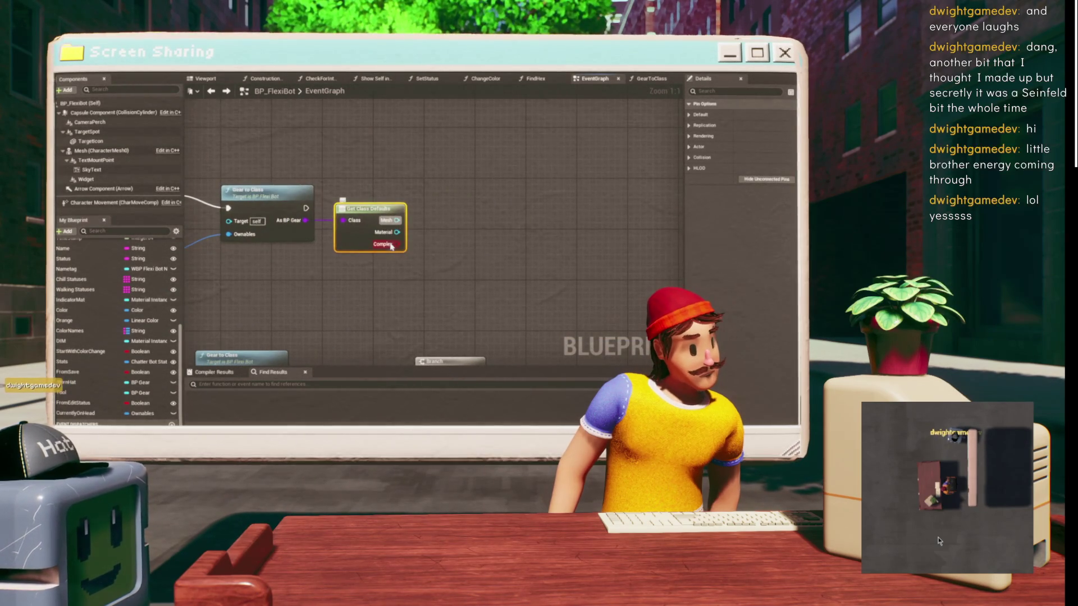
pyautogui.moveTo(416, 240)
pyautogui.mouseDown()
pyautogui.moveTo(457, 193)
pyautogui.moveTo(447, 186)
pyautogui.mouseUp()
pyautogui.click(447, 191)
pyautogui.moveTo(398, 244); pyautogui.dragTo(443, 225)
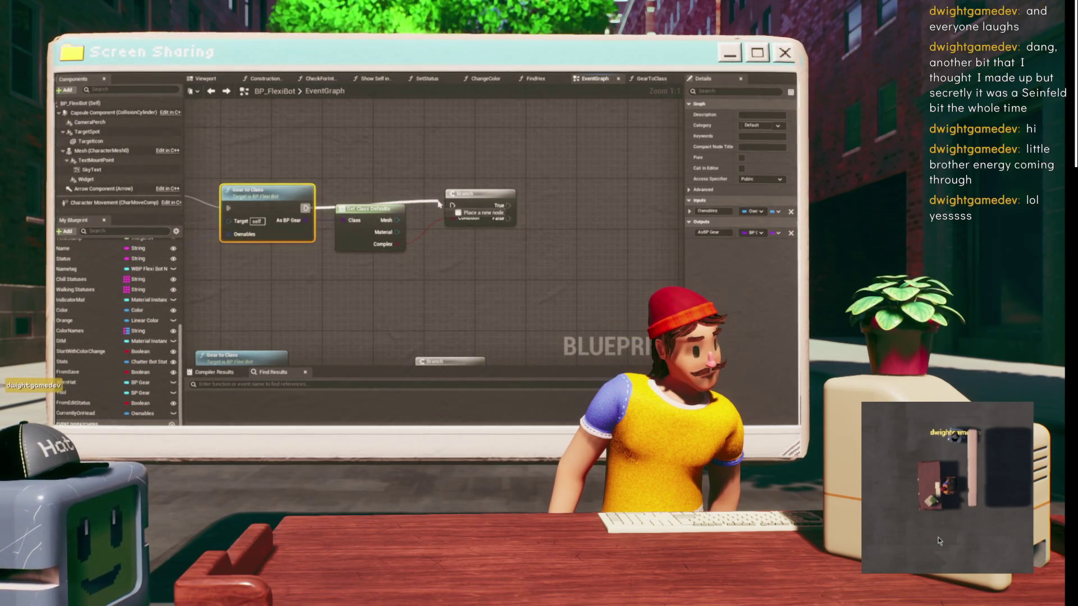
pyautogui.scroll(-2, 322, 202)
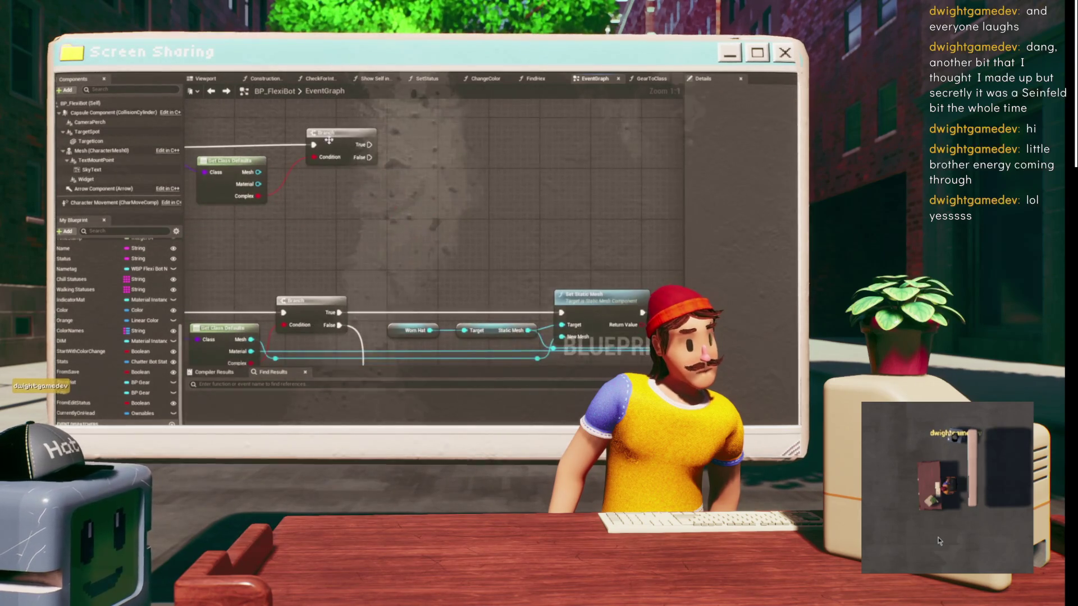
# - Select the Worn Hat and Set Static Mesh nodes in the mesh-setting section
pyautogui.moveTo(328, 196); pyautogui.dragTo(408, 195)
pyautogui.moveTo(457, 134)
pyautogui.mouseDown()
pyautogui.moveTo(407, 168)
pyautogui.moveTo(380, 163)
pyautogui.moveTo(275, 192)
pyautogui.moveTo(287, 184)
pyautogui.mouseUp()
pyautogui.moveTo(396, 204); pyautogui.dragTo(427, 164)
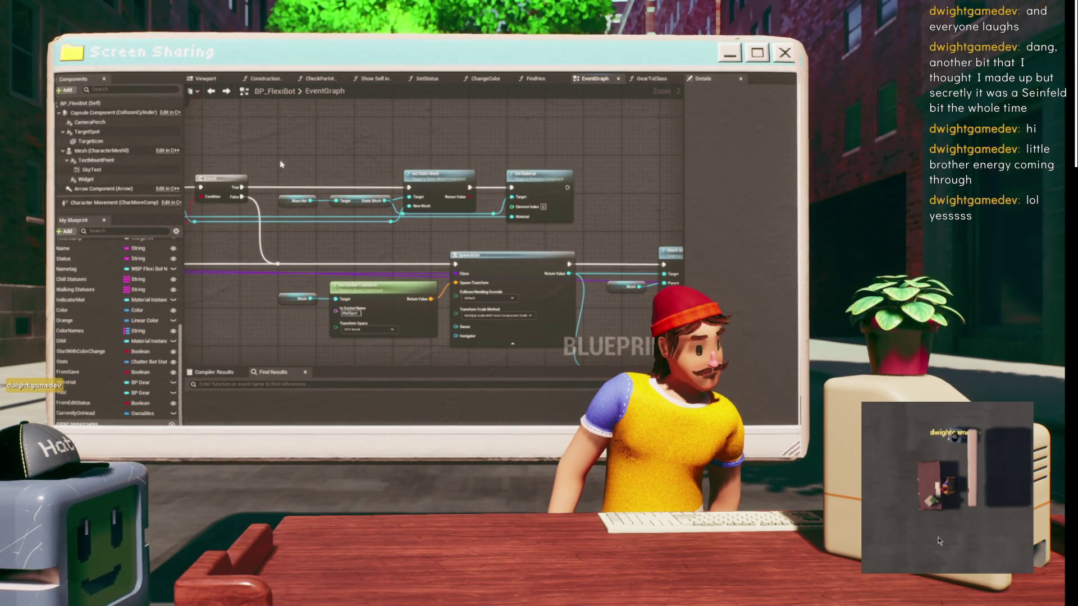
pyautogui.moveTo(434, 217)
pyautogui.mouseDown()
pyautogui.moveTo(449, 158)
pyautogui.moveTo(440, 204)
pyautogui.moveTo(421, 221)
pyautogui.mouseUp()
pyautogui.scroll(-1, 421, 221)
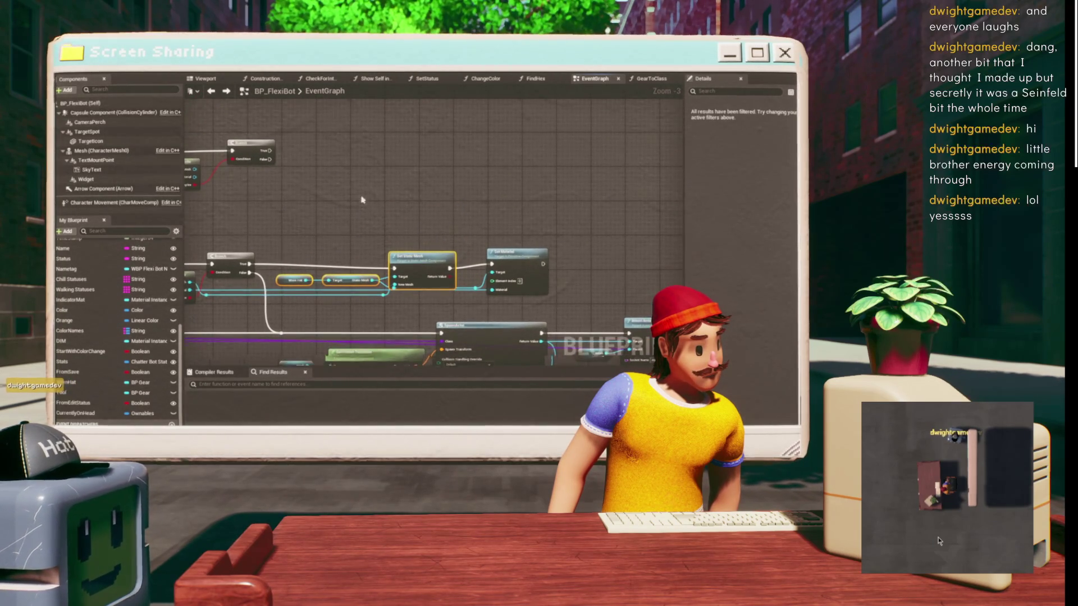
pyautogui.moveTo(346, 135); pyautogui.dragTo(333, 154)
pyautogui.rightClick(368, 153)
# - Add a new custom event named DeleteHat
pyautogui.write('cus')
pyautogui.press('Return')
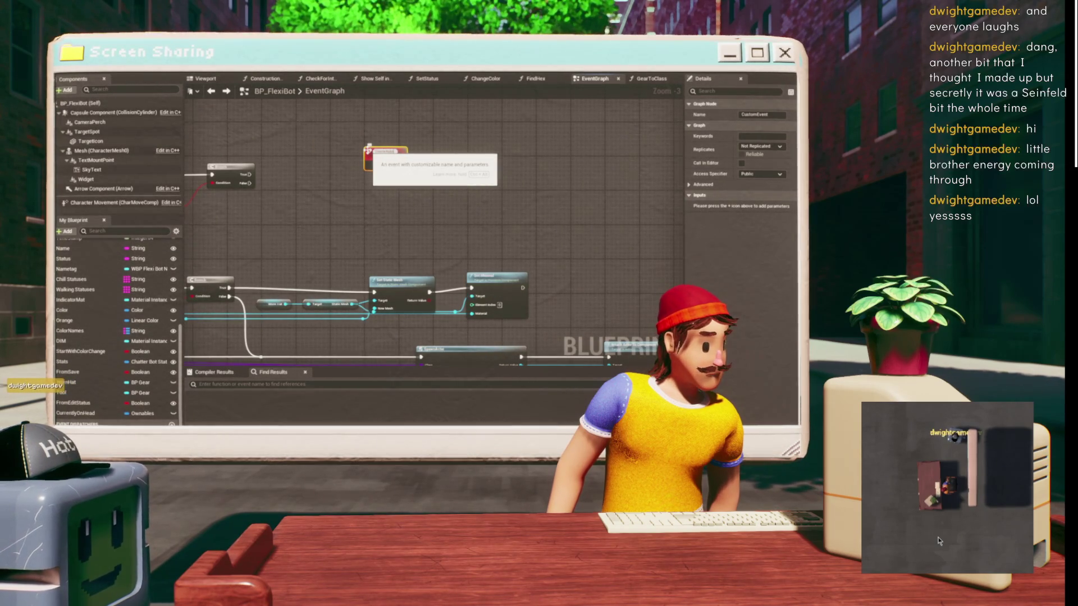
pyautogui.write('S')
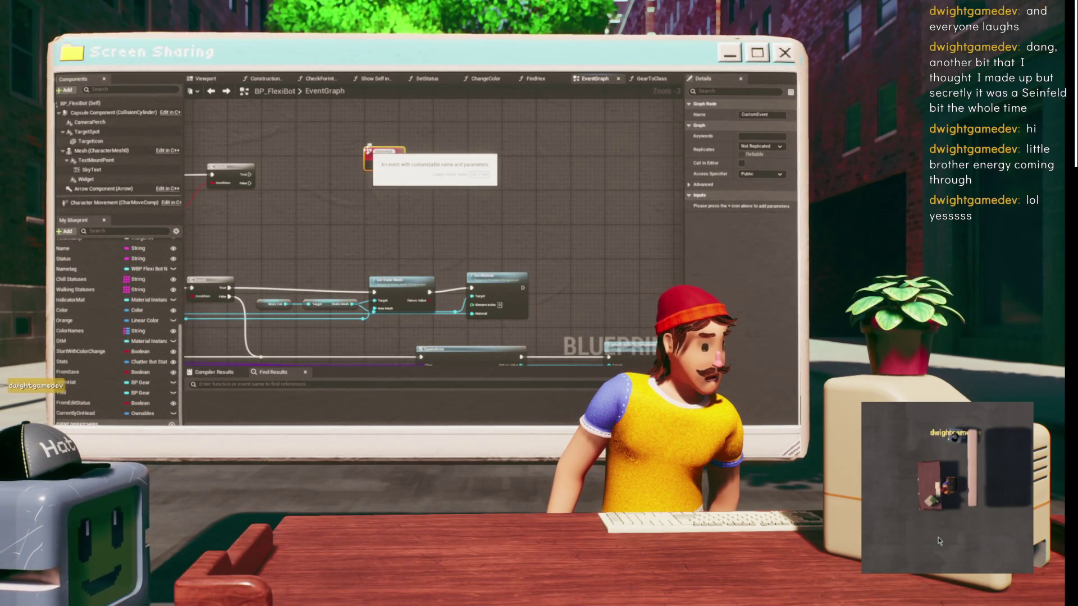
pyautogui.press('Return')
# - Duplicate the Worn Hat, Set Static Mesh and Set Material nodes near DeleteHat
pyautogui.moveTo(260, 253); pyautogui.dragTo(289, 264)
pyautogui.moveTo(495, 294); pyautogui.dragTo(495, 288)
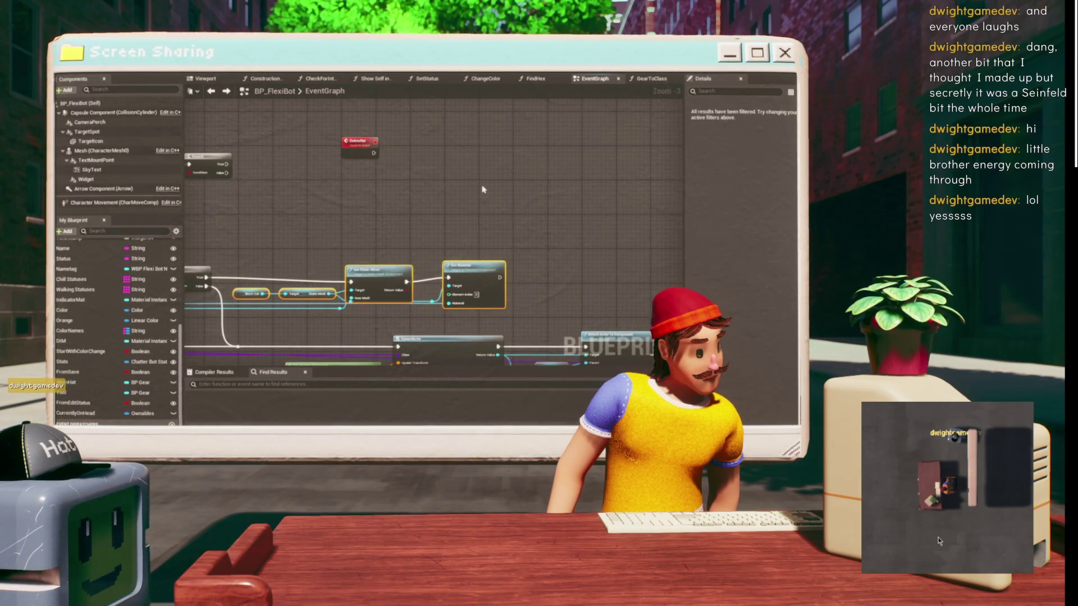
pyautogui.hotkey('ctrl', 'c')
pyautogui.hotkey('ctrl', 'v')
pyautogui.click(440, 167)
pyautogui.moveTo(440, 167)
pyautogui.mouseDown()
pyautogui.moveTo(404, 195)
pyautogui.moveTo(288, 211)
pyautogui.moveTo(304, 196)
pyautogui.mouseUp()
# - Give DeleteHat a Boolean input parameter named Complexity
pyautogui.scroll(2, 393, 185)
pyautogui.click(263, 179)
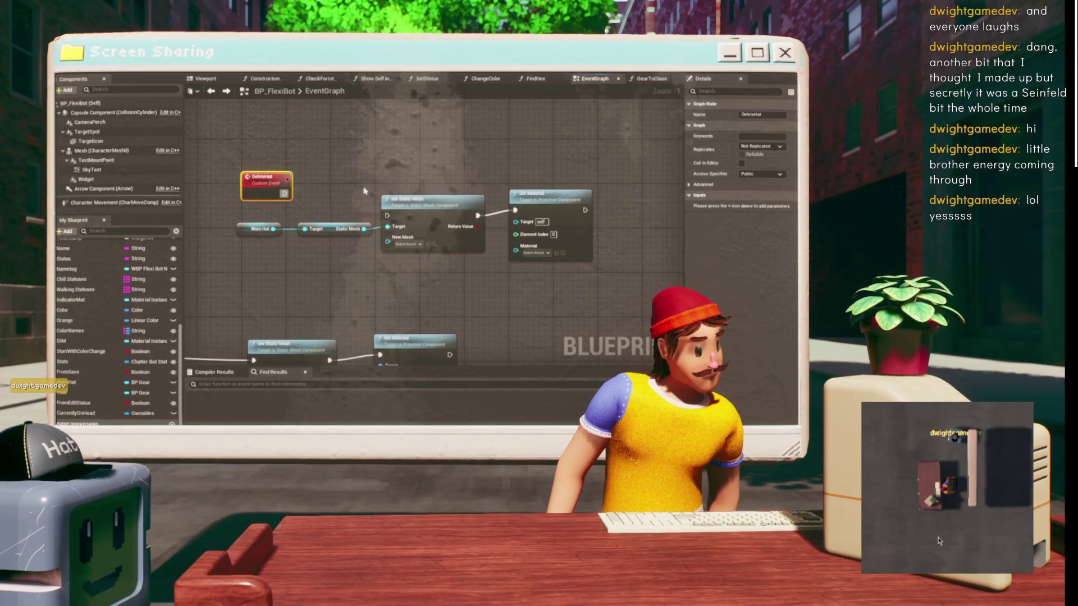
pyautogui.moveTo(344, 169); pyautogui.dragTo(396, 161)
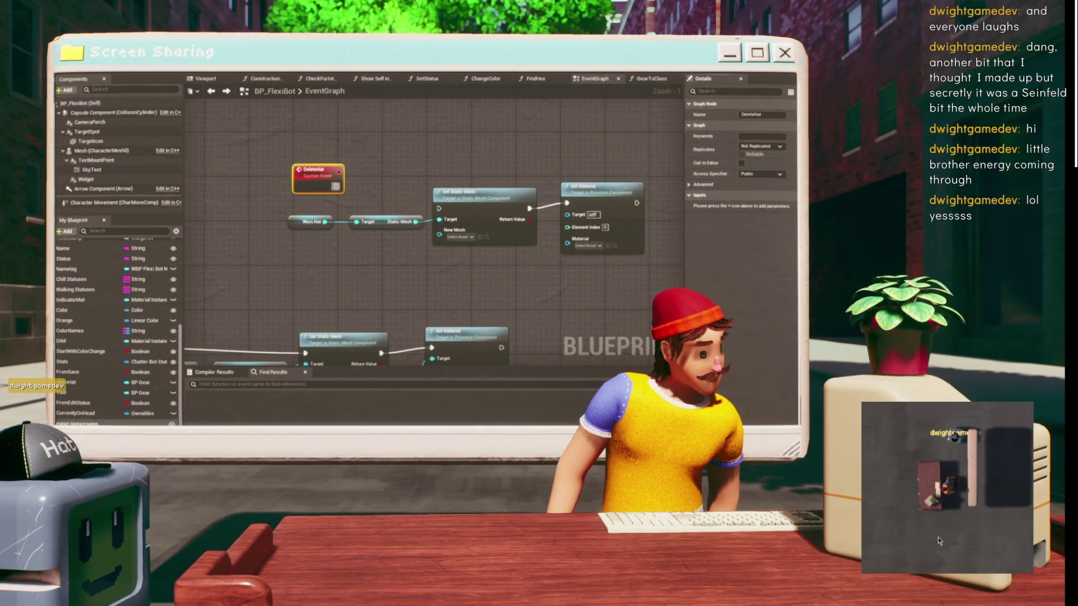
pyautogui.click(712, 206)
pyautogui.write('Com')
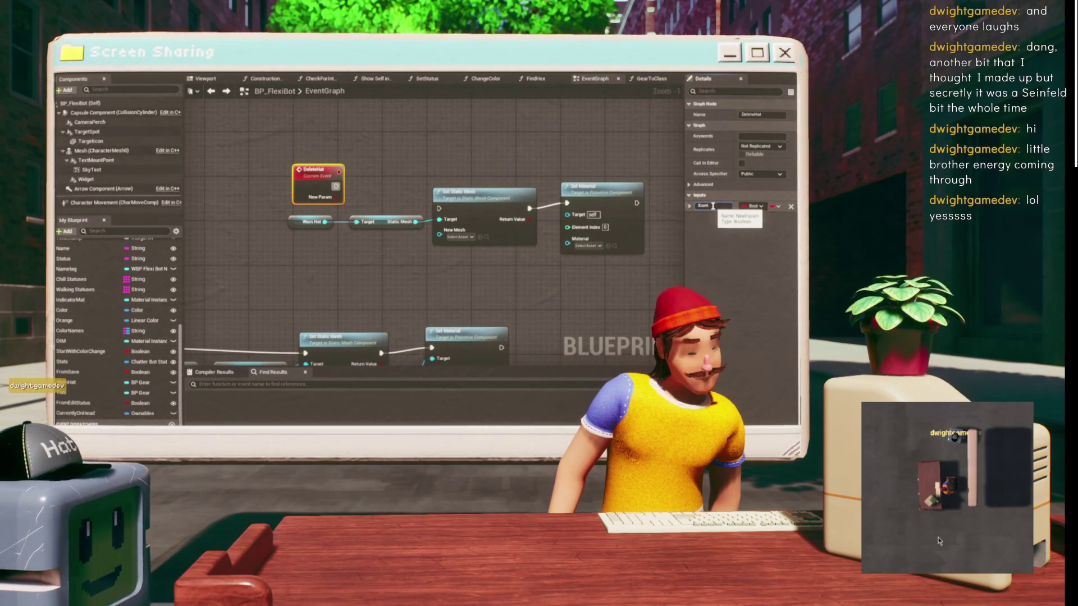
pyautogui.press('BackSpace')
pyautogui.press('BackSpace')
pyautogui.press('BackSpace')
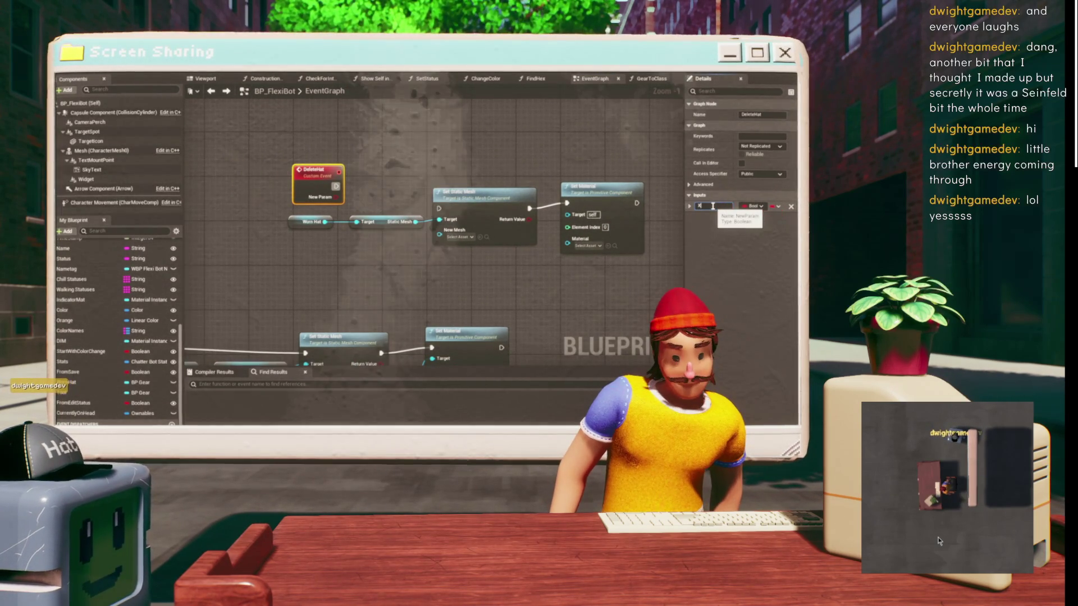
pyautogui.write('C')
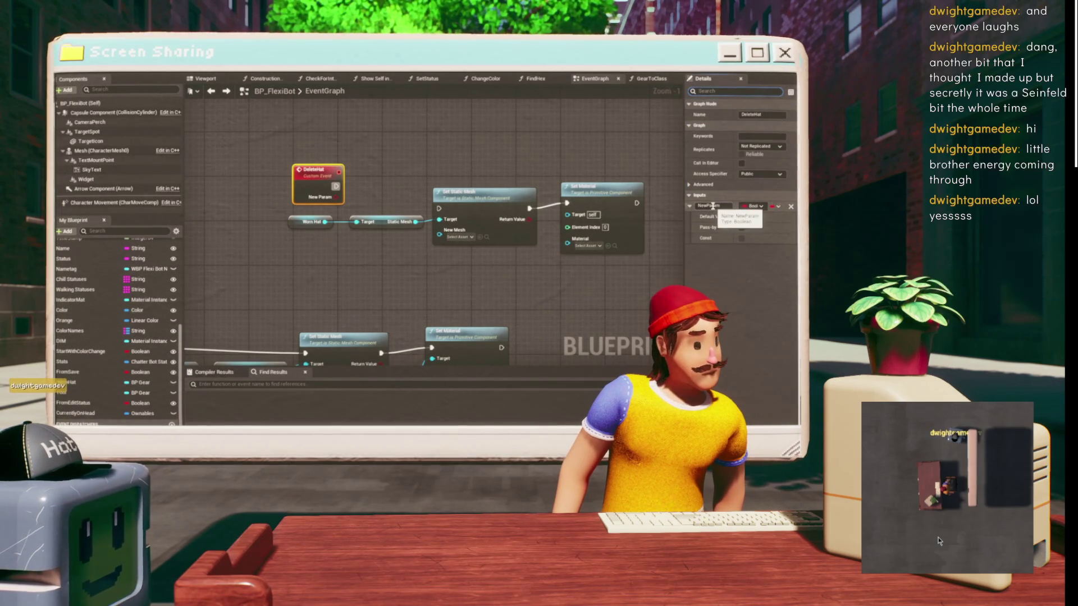
pyautogui.click(713, 206)
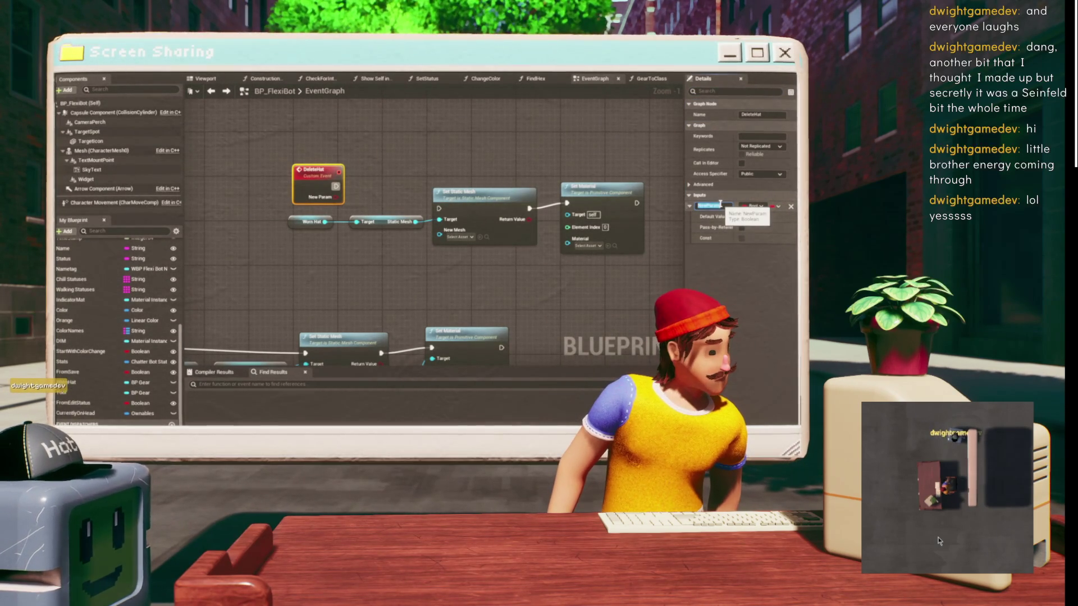
pyautogui.write('Complexity')
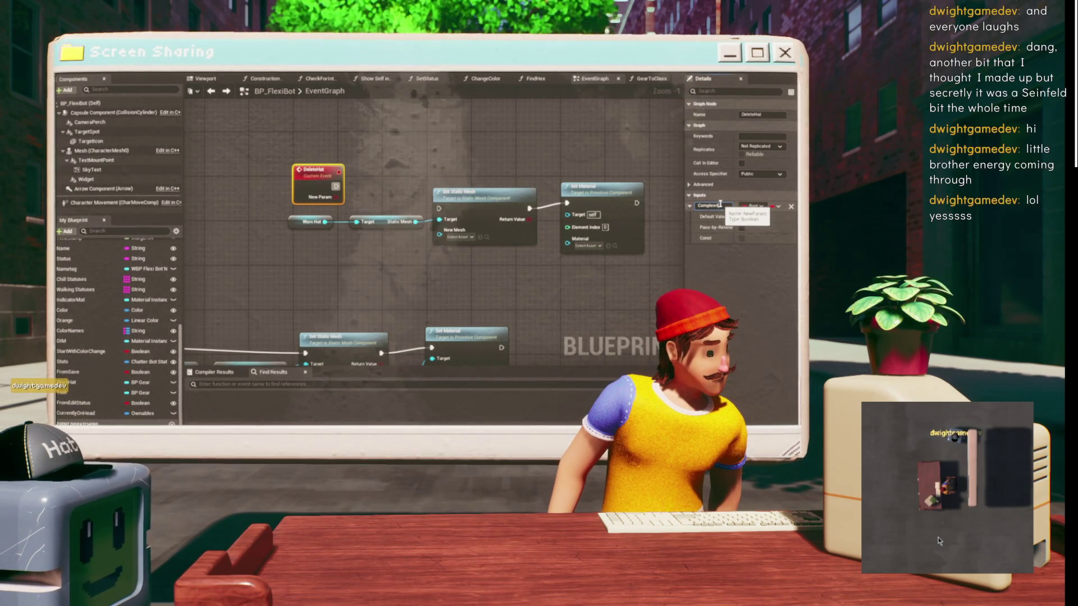
pyautogui.moveTo(475, 110); pyautogui.dragTo(410, 128)
pyautogui.click(332, 176)
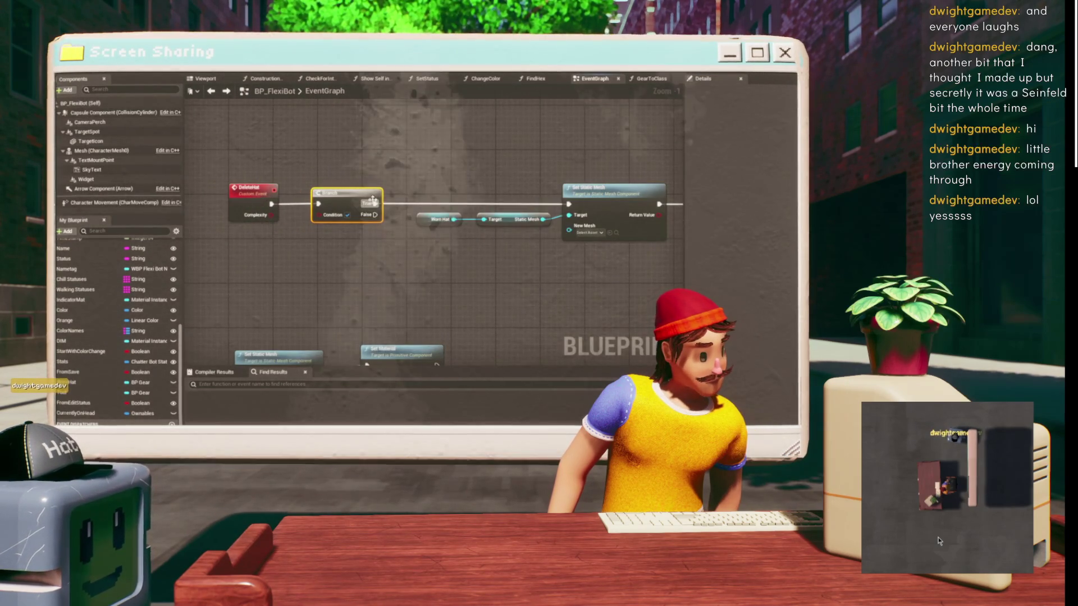
# - Wire DeleteHat's Complexity pin into the Branch condition and review the spawn and Destroy Actor nodes
pyautogui.moveTo(269, 218); pyautogui.dragTo(321, 217)
pyautogui.scroll(-2, 425, 271)
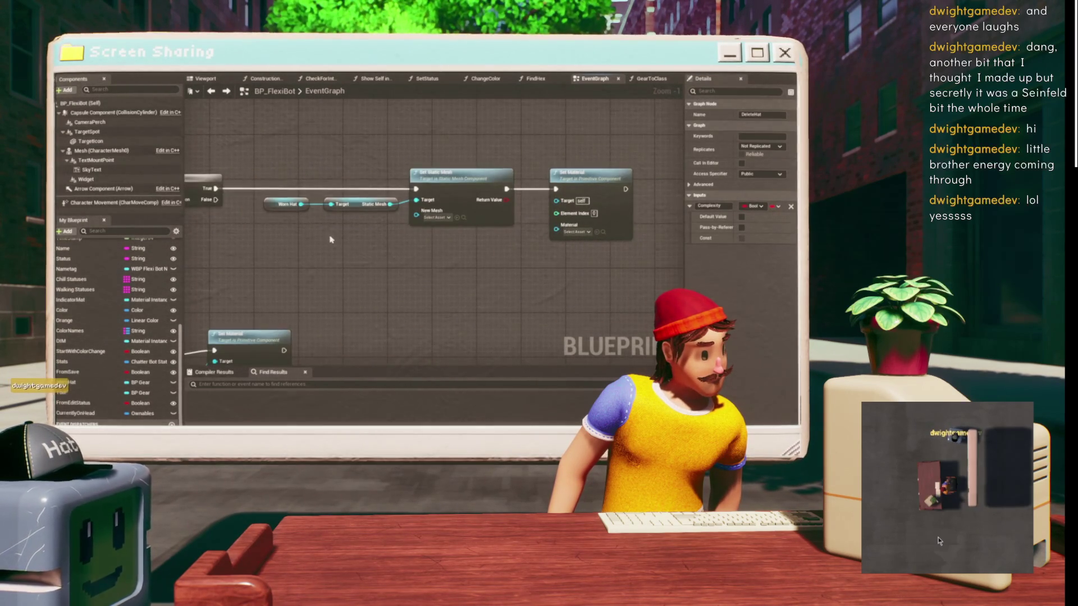
pyautogui.moveTo(580, 176)
pyautogui.mouseDown()
pyautogui.moveTo(558, 193)
pyautogui.moveTo(464, 184)
pyautogui.mouseUp()
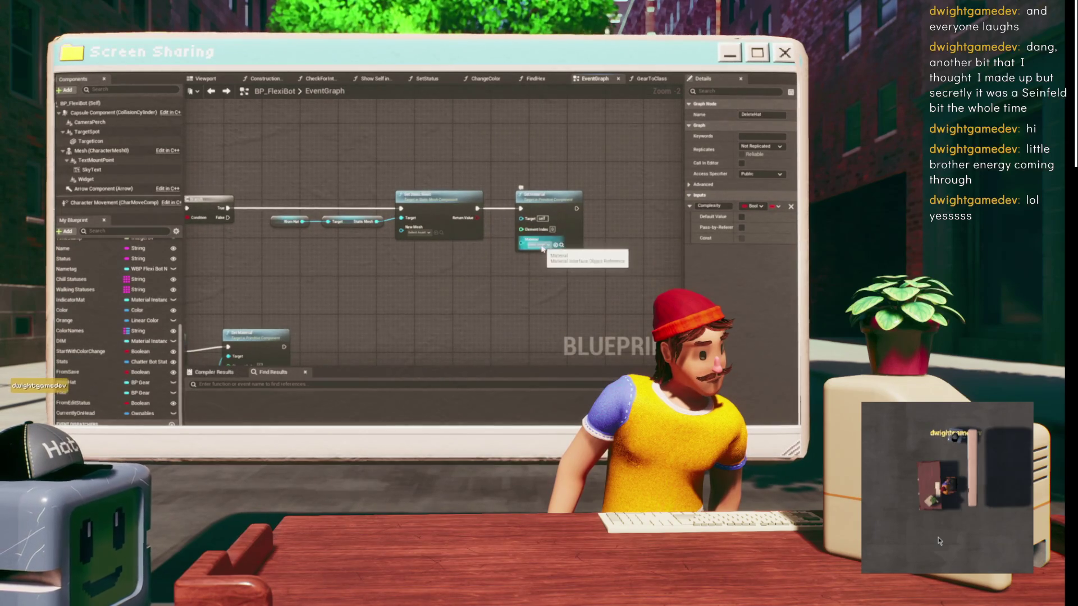
pyautogui.scroll(1, 404, 149)
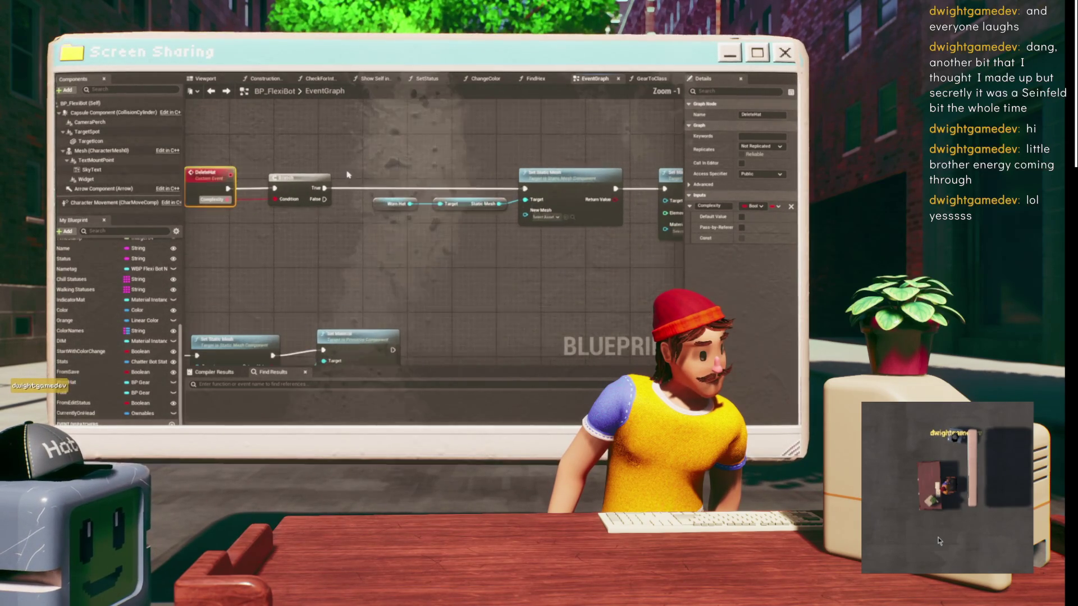
pyautogui.click(331, 197)
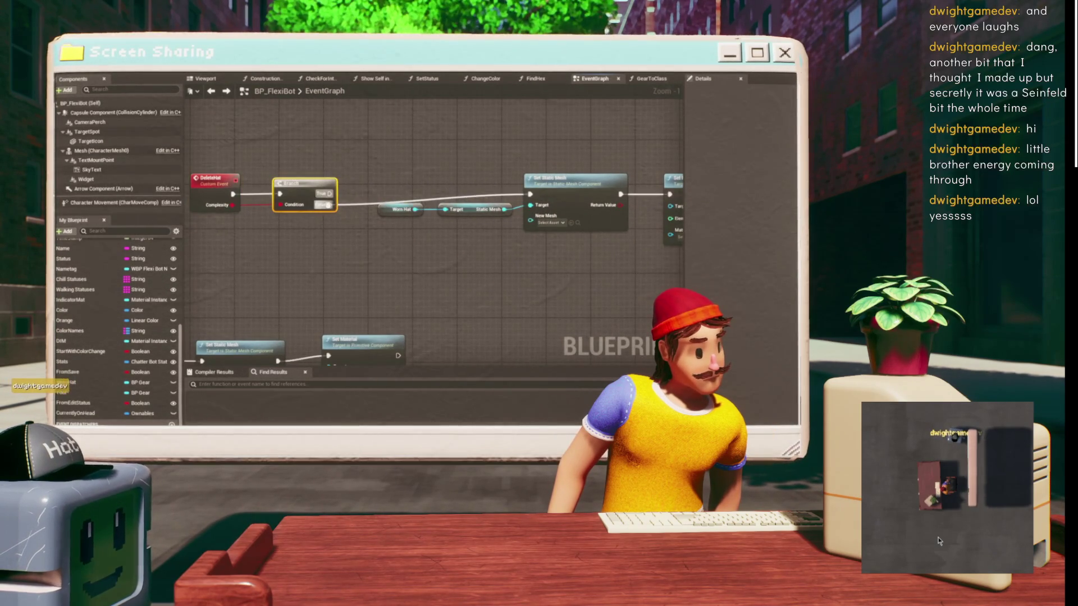
pyautogui.scroll(-1, 274, 155)
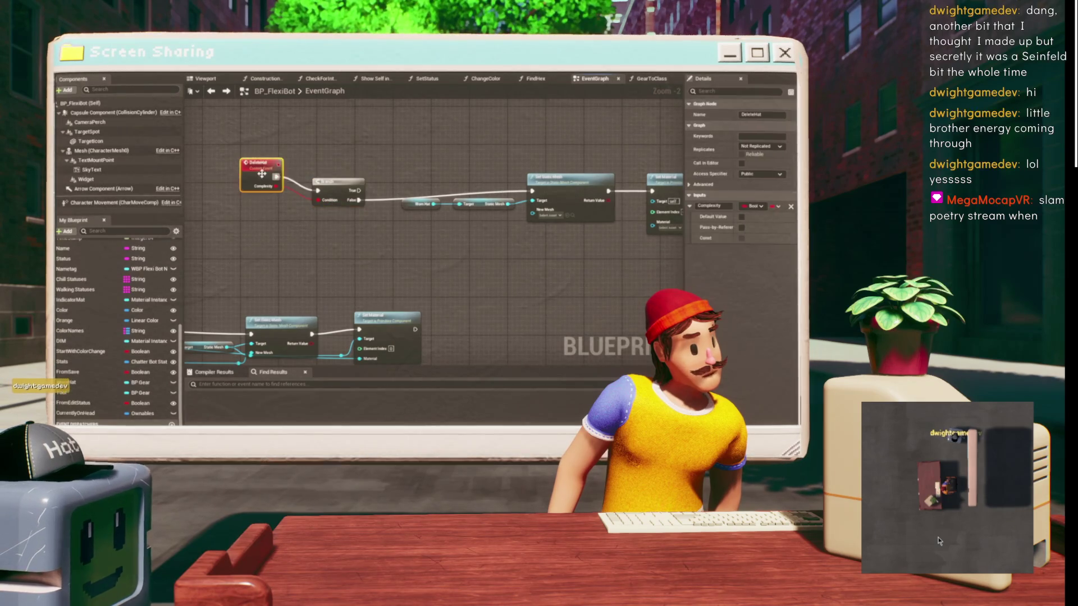
pyautogui.moveTo(283, 182)
pyautogui.mouseDown()
pyautogui.moveTo(440, 200)
pyautogui.moveTo(276, 187)
pyautogui.moveTo(270, 258)
pyautogui.moveTo(392, 149)
pyautogui.moveTo(458, 211)
pyautogui.moveTo(365, 141)
pyautogui.moveTo(410, 173)
pyautogui.moveTo(298, 168)
pyautogui.moveTo(391, 204)
pyautogui.mouseUp()
pyautogui.scroll(1, 392, 203)
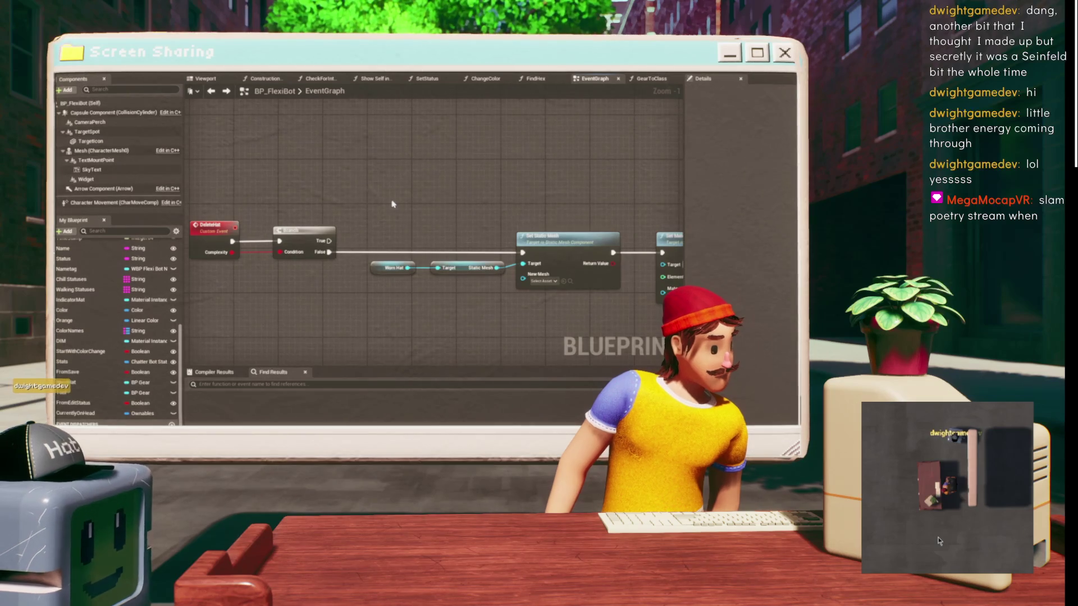
pyautogui.moveTo(392, 204)
pyautogui.mouseDown()
pyautogui.moveTo(464, 161)
pyautogui.moveTo(477, 314)
pyautogui.moveTo(480, 223)
pyautogui.mouseUp()
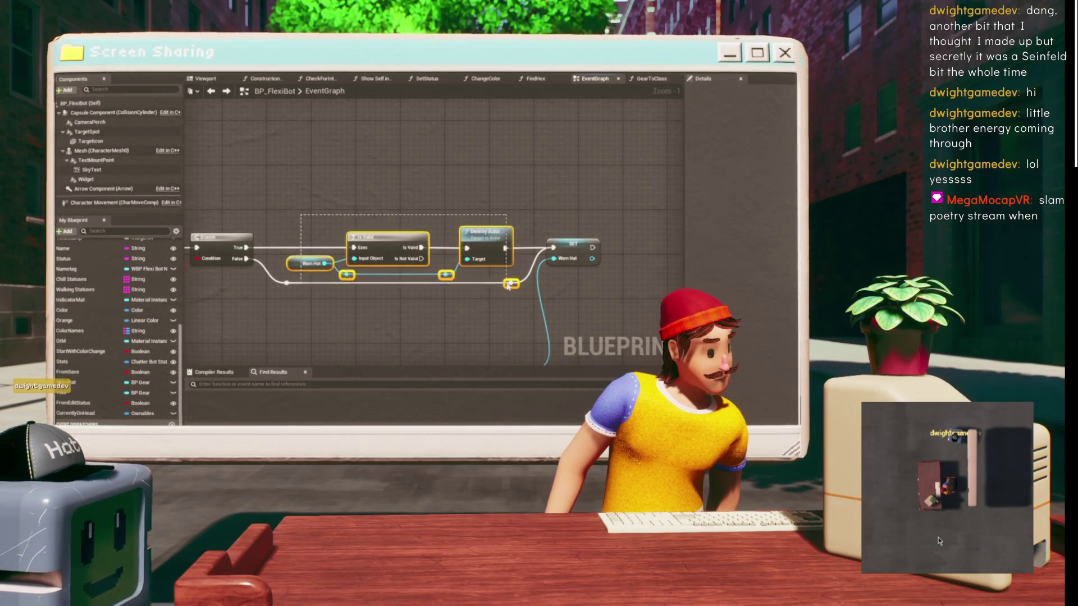
# - Bring the Branch, Worn Hat and Destroy Actor nodes over beside the Set Static Mesh logic
pyautogui.moveTo(498, 284); pyautogui.dragTo(497, 284)
pyautogui.click(486, 247)
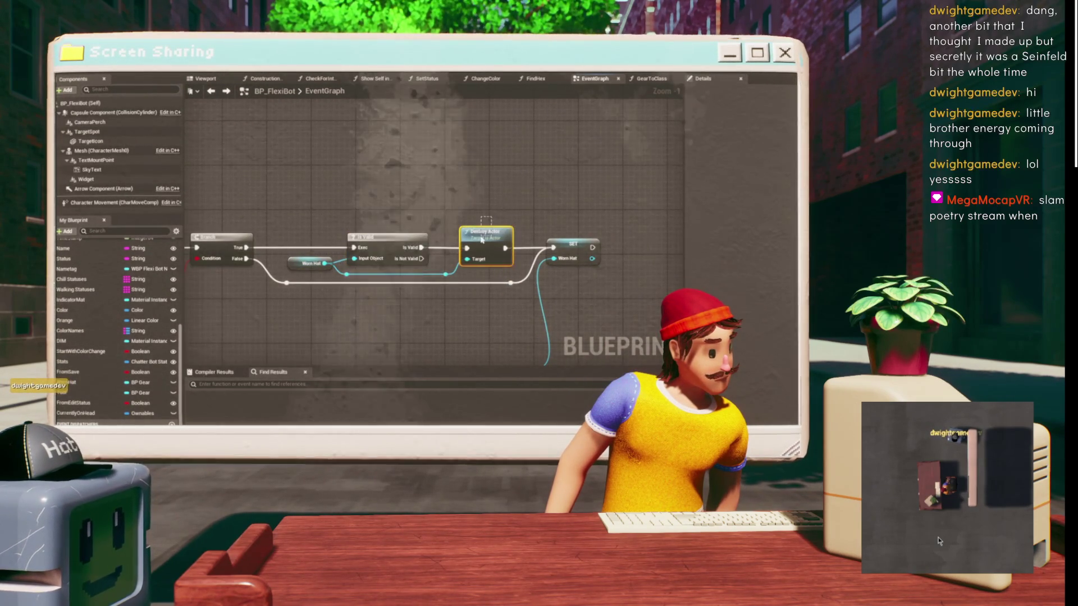
pyautogui.moveTo(246, 247); pyautogui.dragTo(307, 264)
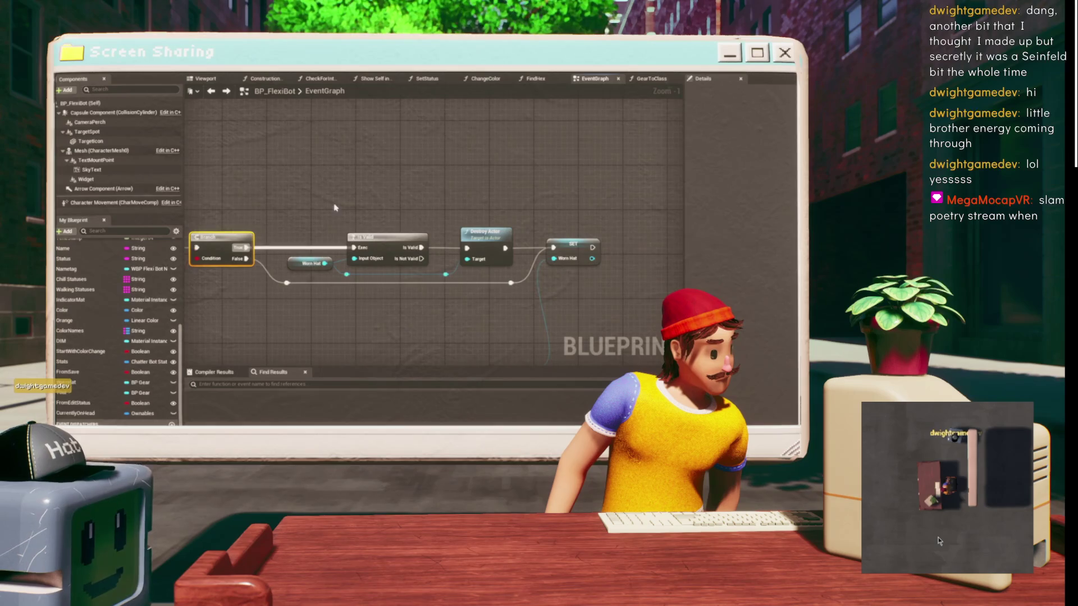
pyautogui.keyDown('ctrl'); pyautogui.click(310, 263); pyautogui.keyUp('ctrl')
pyautogui.keyDown('ctrl'); pyautogui.click(484, 233); pyautogui.keyUp('ctrl')
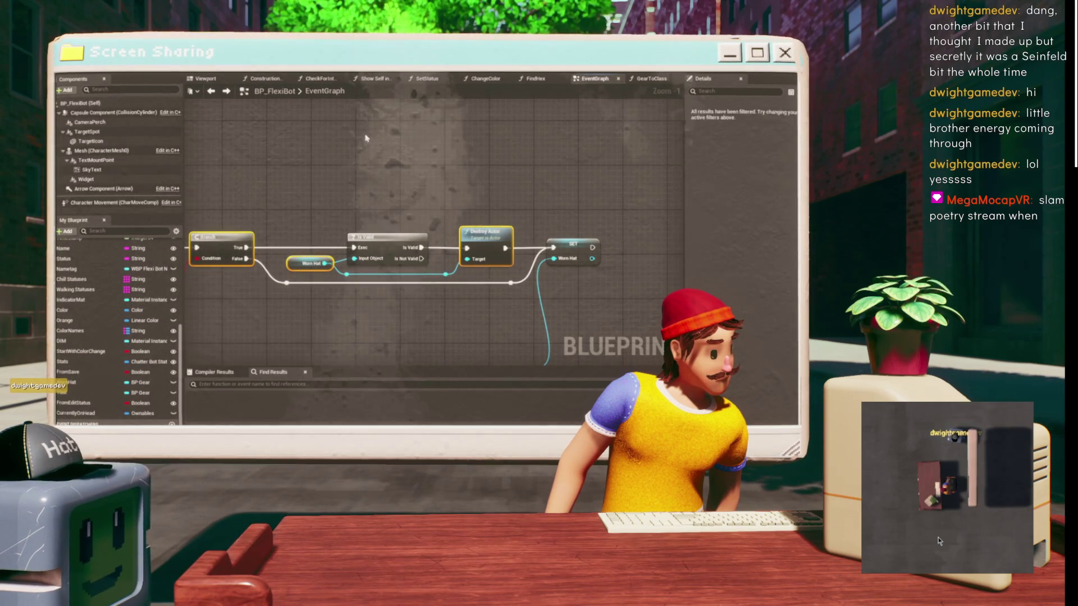
pyautogui.hotkey('ctrl', 'x')
pyautogui.hotkey('ctrl', 'v')
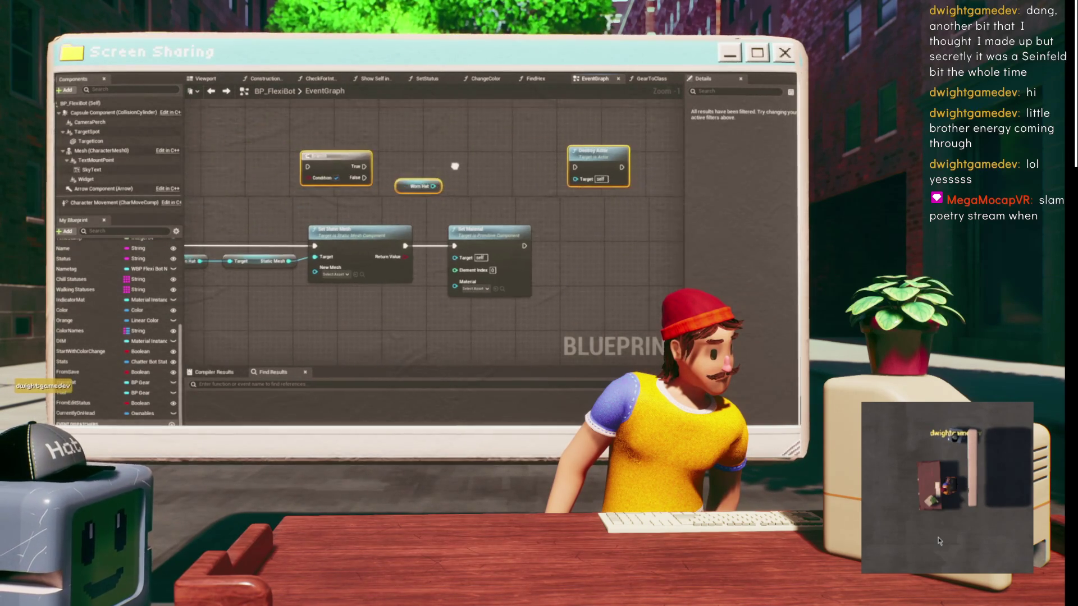
pyautogui.click(453, 166)
# - Connect Worn Hat's output to Destroy Actor's Target pin, then select the Worn Hat node
pyautogui.scroll(-1, 504, 171)
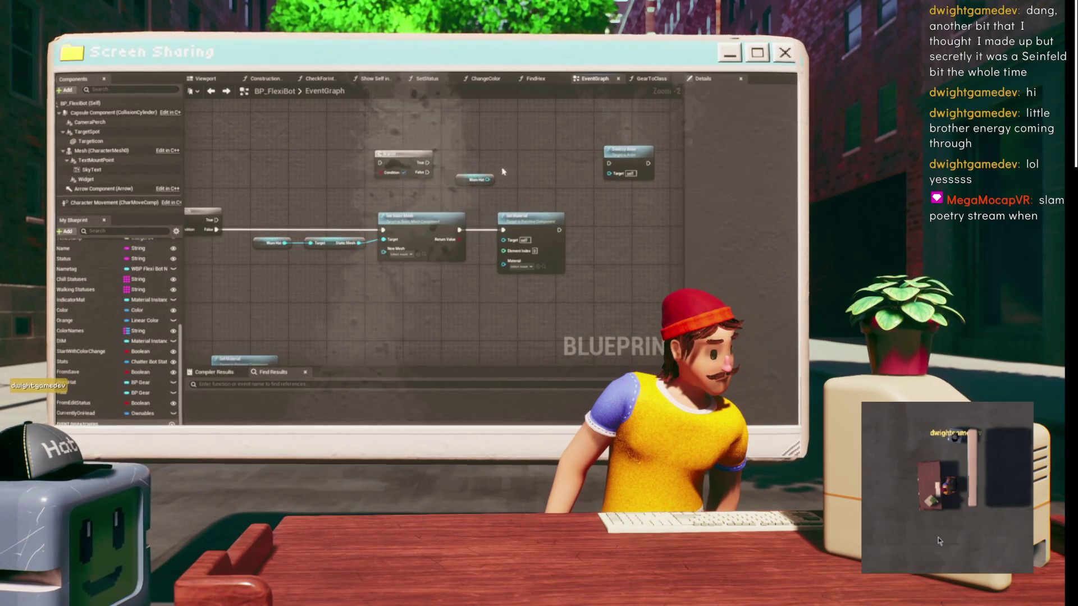
pyautogui.moveTo(487, 179); pyautogui.dragTo(634, 181)
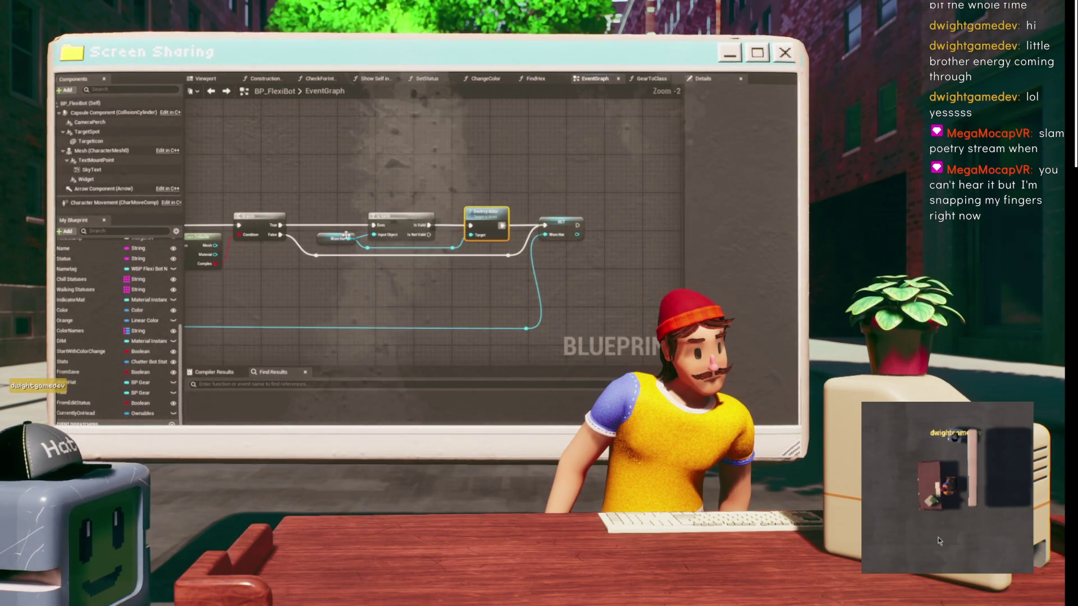
pyautogui.click(348, 240)
pyautogui.rightClick(347, 242)
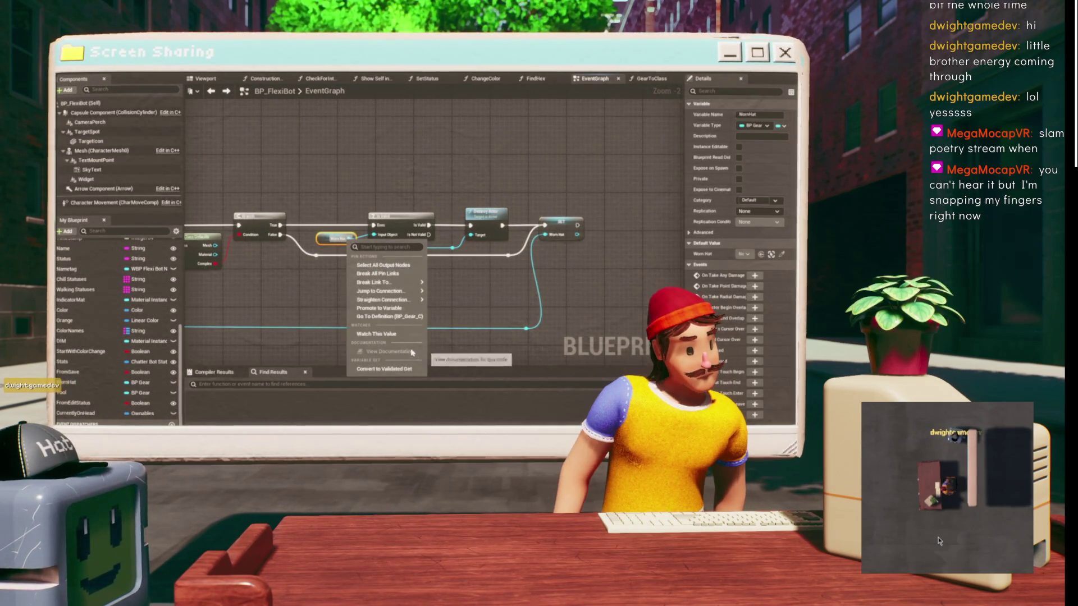
# - Check BP_Gear's definition, then replace Destroy Actor with the gear's Delete function found via 'delete'
pyautogui.click(416, 318)
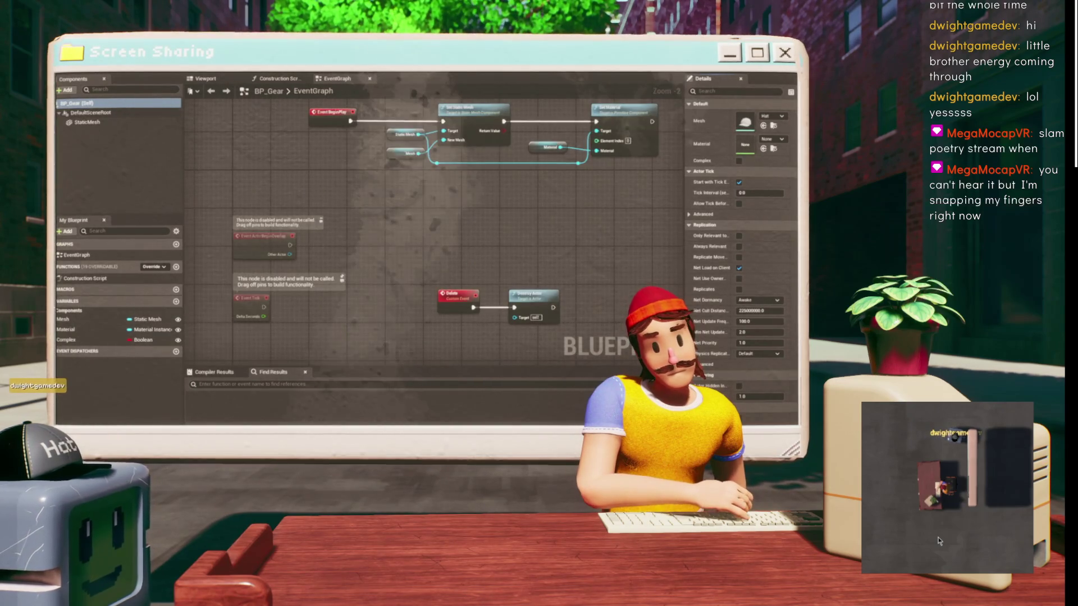
pyautogui.hotkey('ctrl', 'Tab')
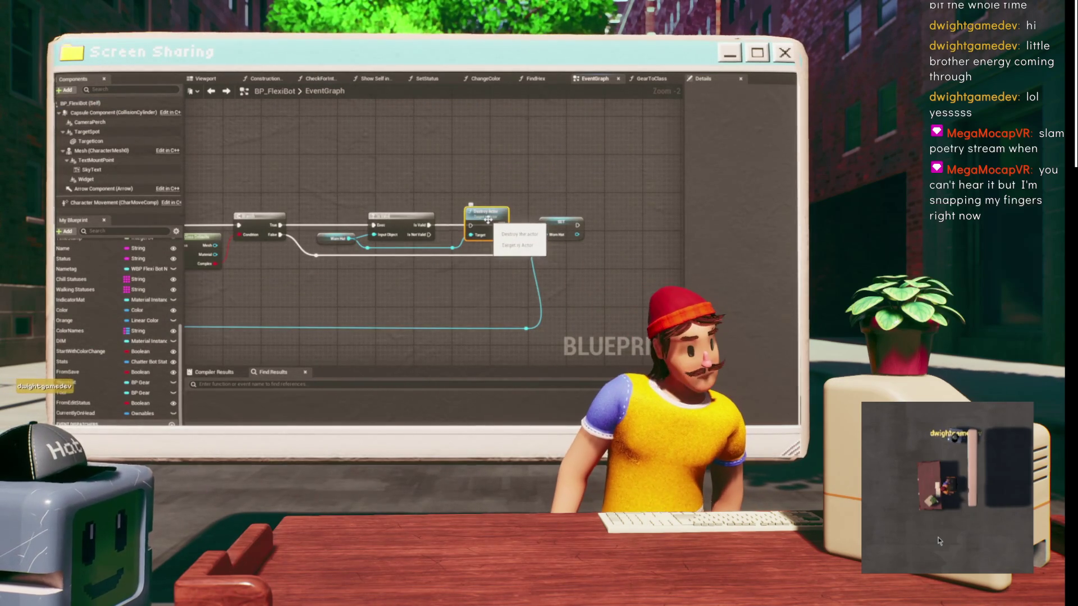
pyautogui.press('Delete')
pyautogui.moveTo(453, 248); pyautogui.dragTo(465, 197)
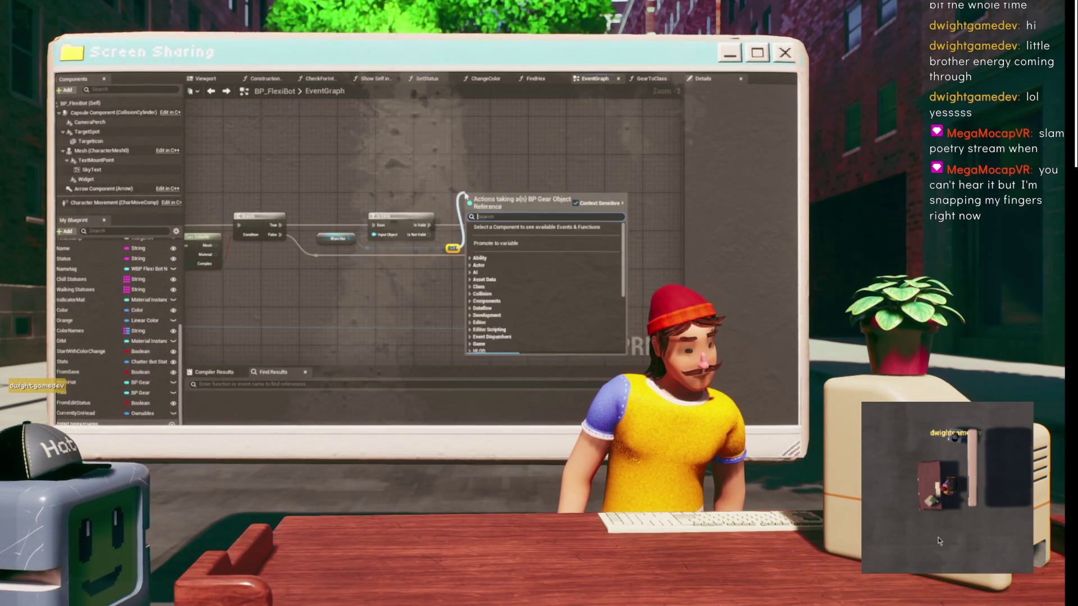
pyautogui.write('delete')
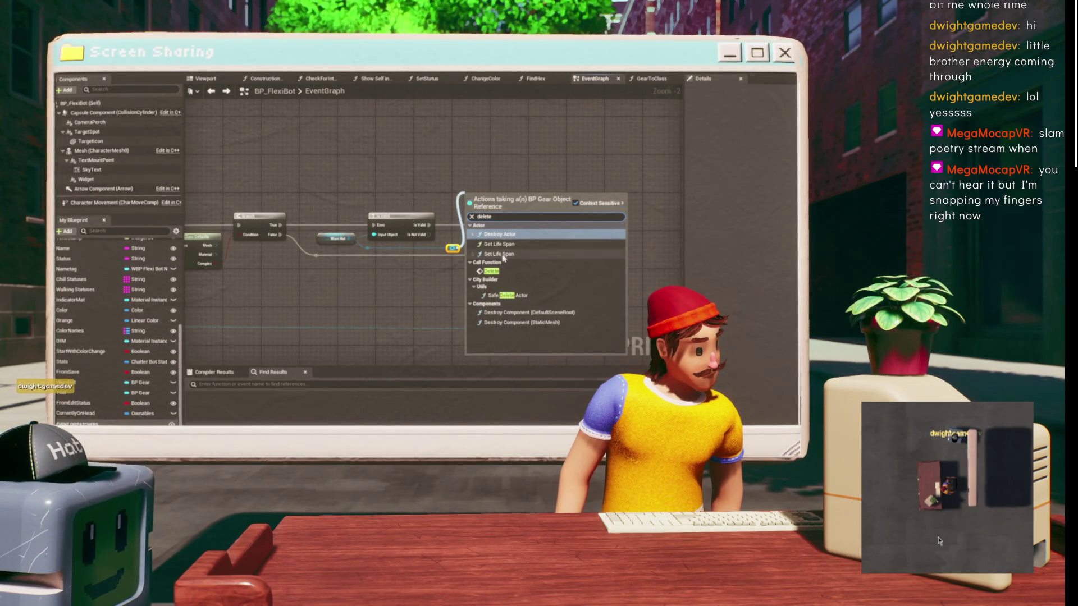
pyautogui.click(491, 271)
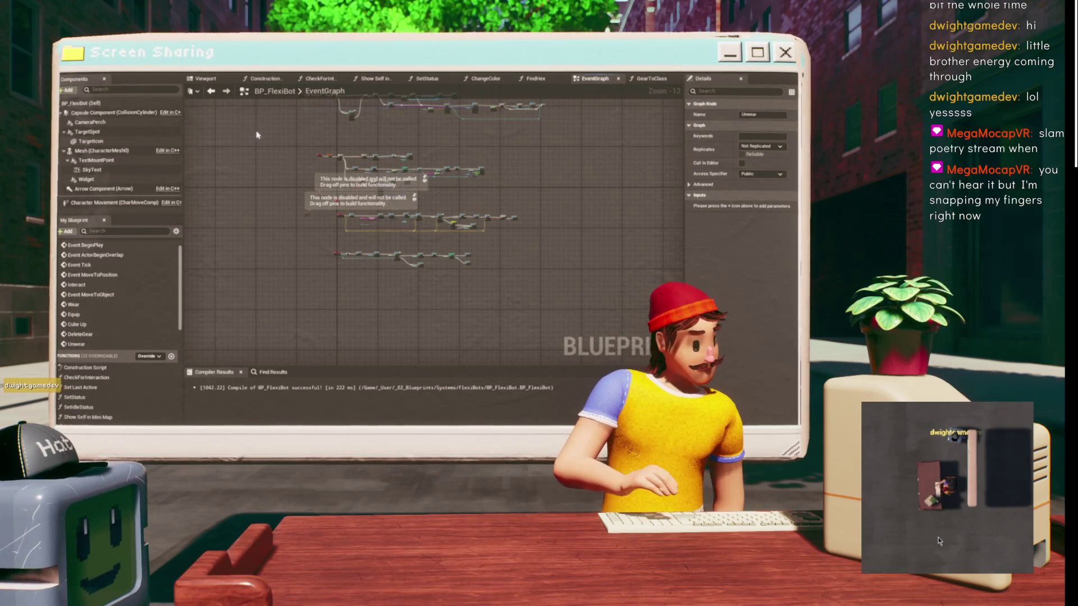
pyautogui.scroll(4, 326, 215)
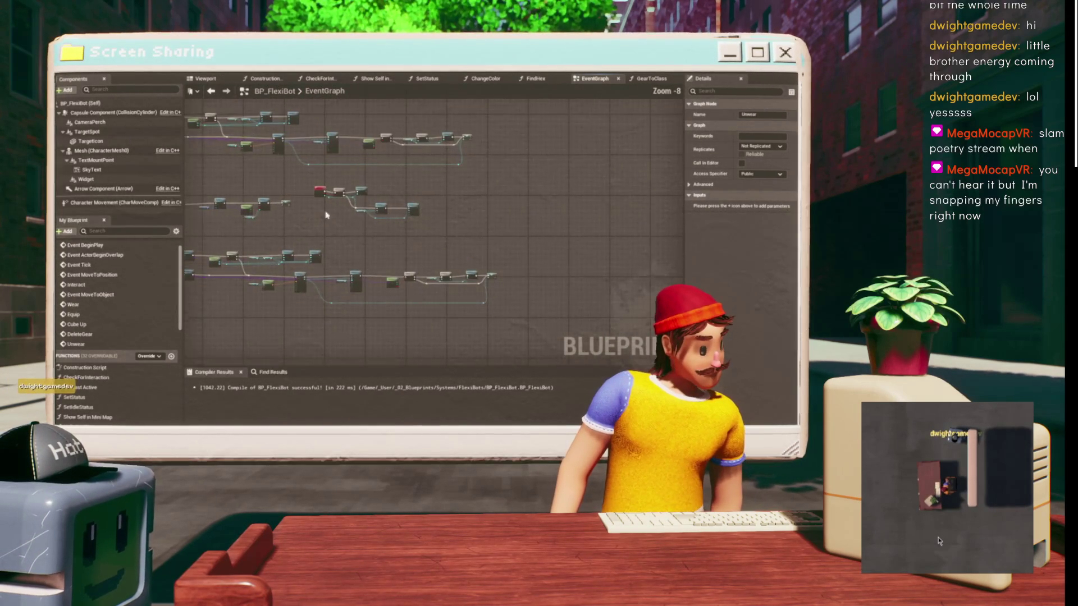
pyautogui.scroll(8, 326, 215)
pyautogui.scroll(-6, 404, 151)
pyautogui.moveTo(443, 193)
pyautogui.mouseDown()
pyautogui.moveTo(366, 155)
pyautogui.moveTo(321, 159)
pyautogui.mouseUp()
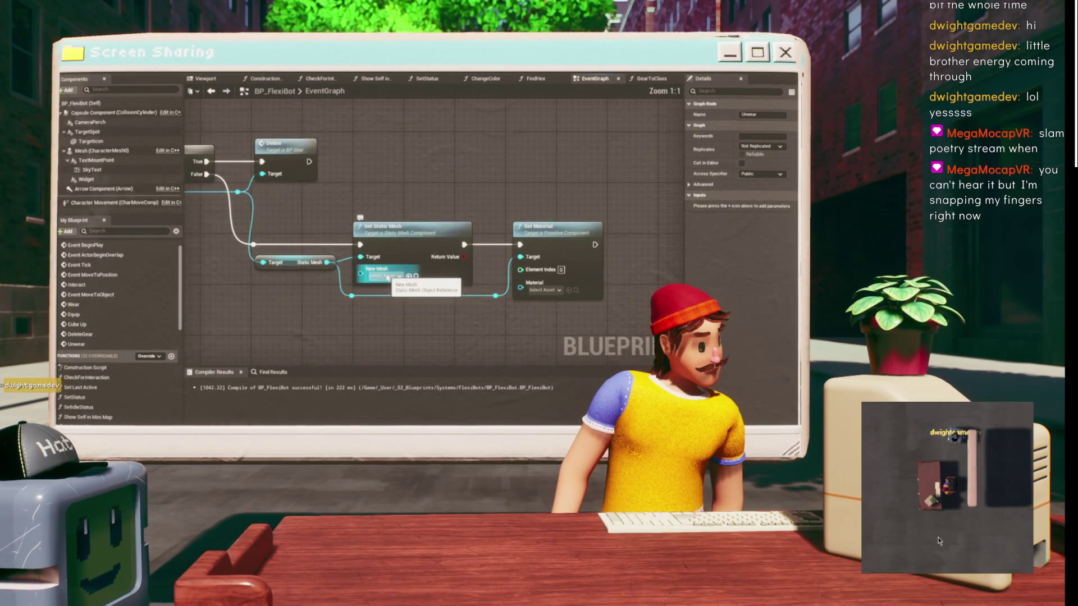
pyautogui.moveTo(421, 170); pyautogui.dragTo(443, 181)
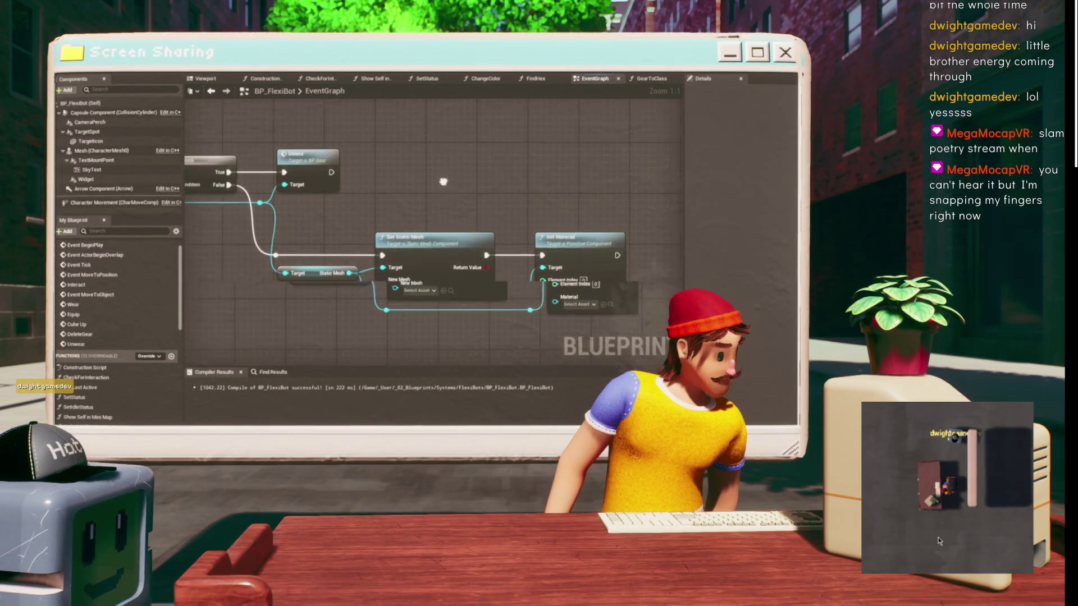
pyautogui.moveTo(283, 144); pyautogui.dragTo(334, 252)
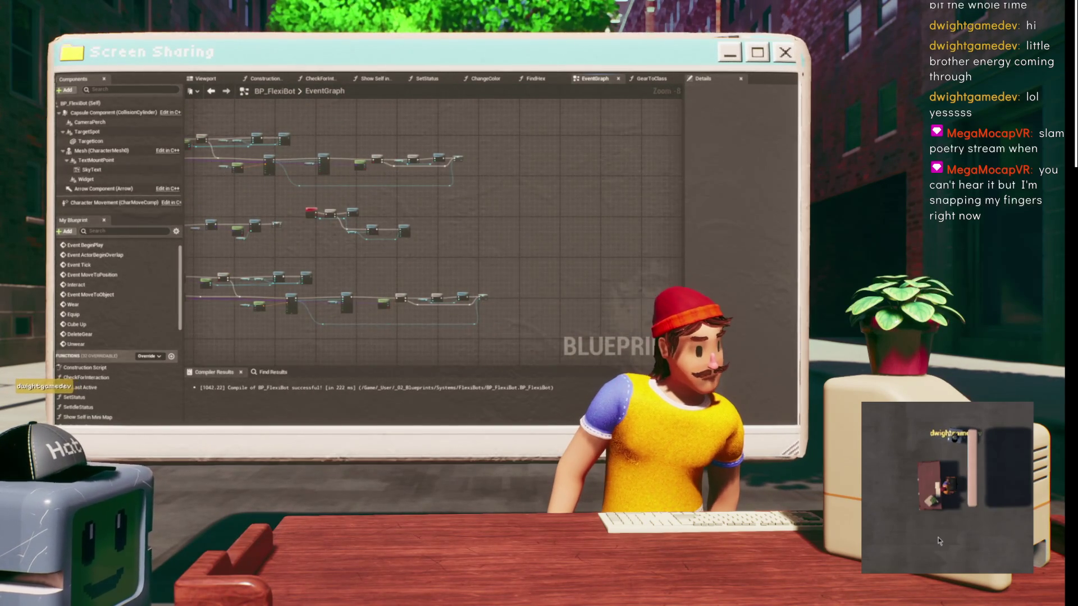
# - Cut and paste the Property node into free space in the Hivemind event graph
pyautogui.scroll(-3, 386, 172)
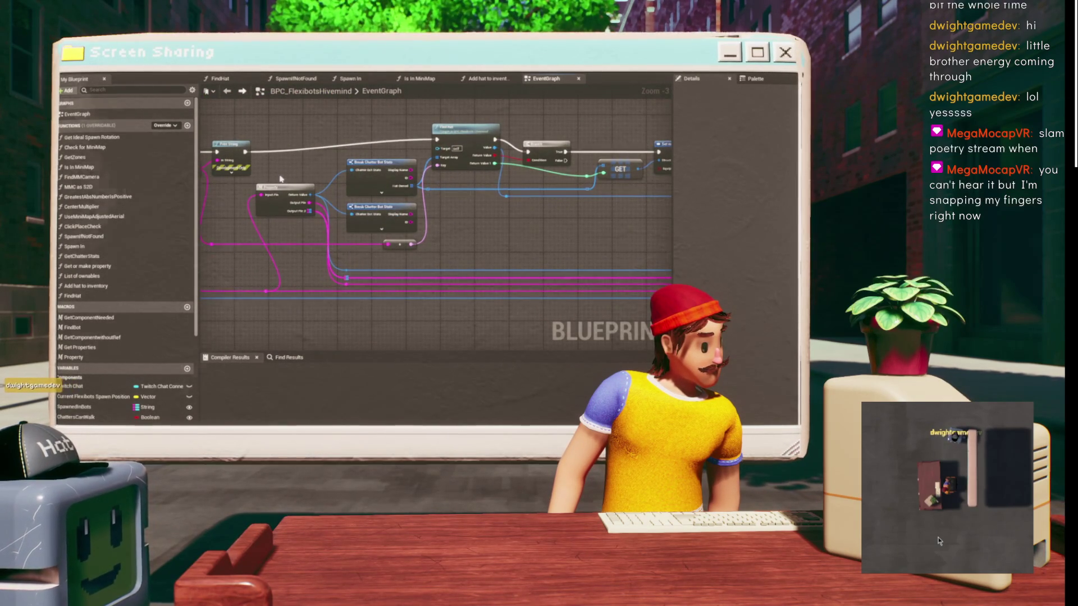
pyautogui.moveTo(455, 217)
pyautogui.mouseDown()
pyautogui.moveTo(501, 193)
pyautogui.moveTo(255, 211)
pyautogui.moveTo(457, 204)
pyautogui.moveTo(385, 233)
pyautogui.moveTo(362, 198)
pyautogui.moveTo(387, 178)
pyautogui.moveTo(465, 157)
pyautogui.moveTo(542, 224)
pyautogui.mouseUp()
pyautogui.scroll(1, 385, 234)
pyautogui.hotkey('ctrl', 'x')
pyautogui.hotkey('ctrl', 'v')
pyautogui.moveTo(340, 317)
pyautogui.mouseDown()
pyautogui.moveTo(330, 226)
pyautogui.moveTo(402, 222)
pyautogui.moveTo(374, 228)
pyautogui.mouseUp()
# - Paste a copy of Break Chatter Bot Stats beside the Property node and expand all its pins
pyautogui.scroll(1, 331, 258)
pyautogui.moveTo(492, 233)
pyautogui.mouseDown()
pyautogui.moveTo(385, 250)
pyautogui.moveTo(407, 242)
pyautogui.mouseUp()
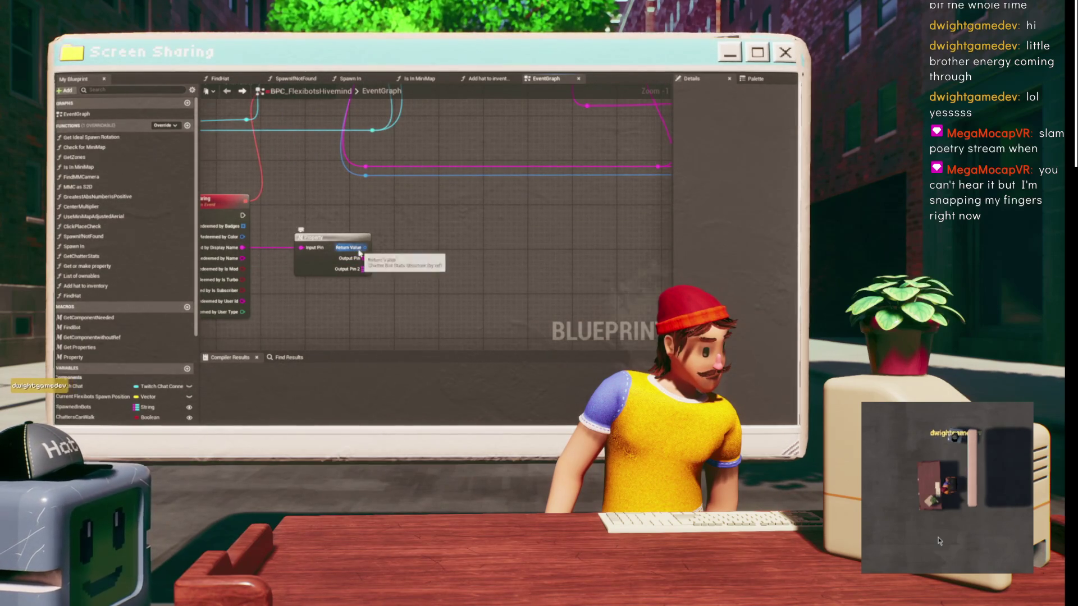
pyautogui.moveTo(430, 229)
pyautogui.mouseDown()
pyautogui.moveTo(388, 262)
pyautogui.moveTo(449, 224)
pyautogui.moveTo(314, 303)
pyautogui.moveTo(241, 327)
pyautogui.mouseUp()
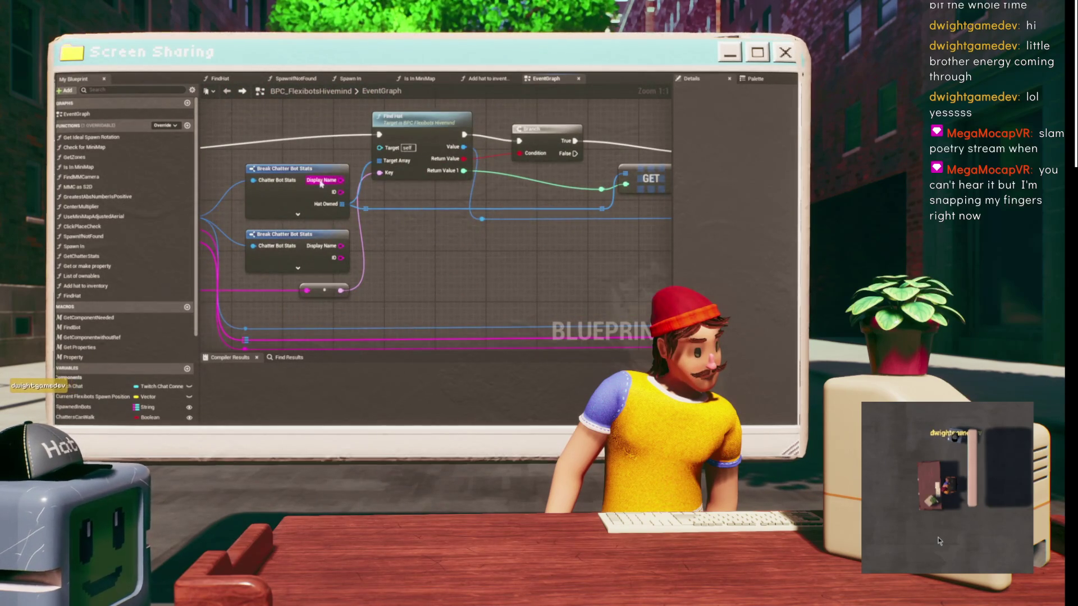
pyautogui.click(292, 200)
pyautogui.moveTo(262, 271)
pyautogui.mouseDown()
pyautogui.moveTo(431, 142)
pyautogui.moveTo(340, 166)
pyautogui.mouseUp()
pyautogui.hotkey('ctrl', 'v')
pyautogui.moveTo(469, 171); pyautogui.dragTo(409, 172)
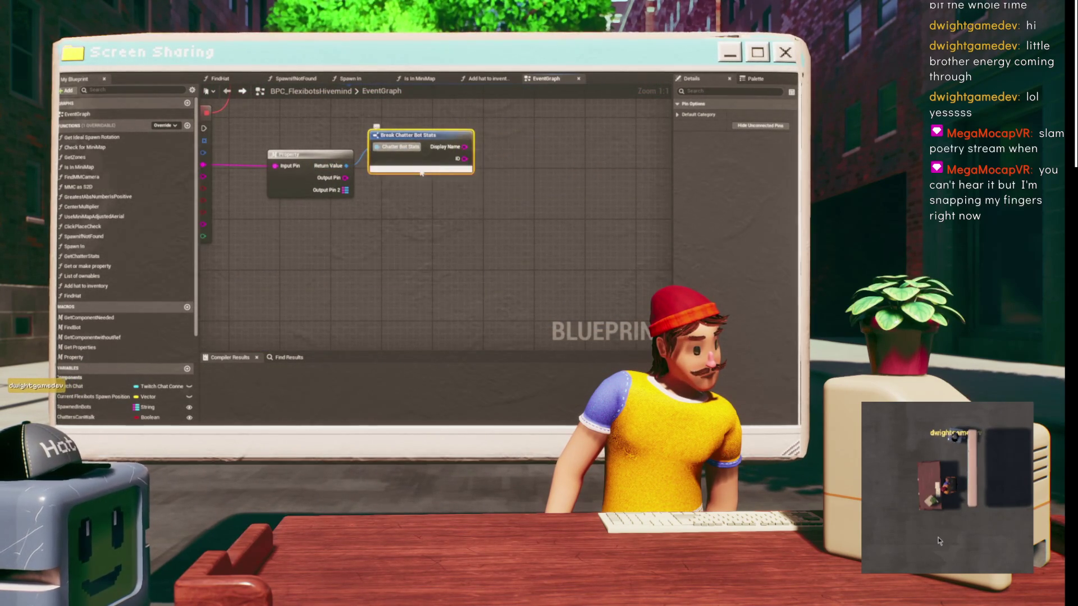
pyautogui.click(419, 175)
# - Drag a wire from Hat Owned, then open the FindHat function graph
pyautogui.moveTo(411, 218); pyautogui.dragTo(346, 253)
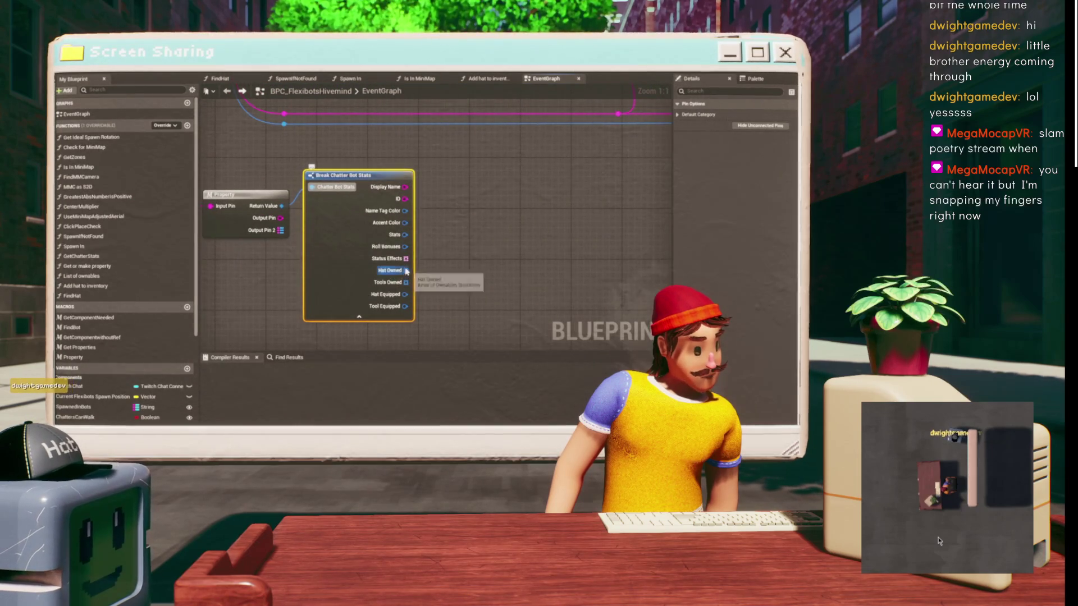
pyautogui.moveTo(406, 274); pyautogui.dragTo(446, 244)
pyautogui.moveTo(485, 157); pyautogui.dragTo(556, 139)
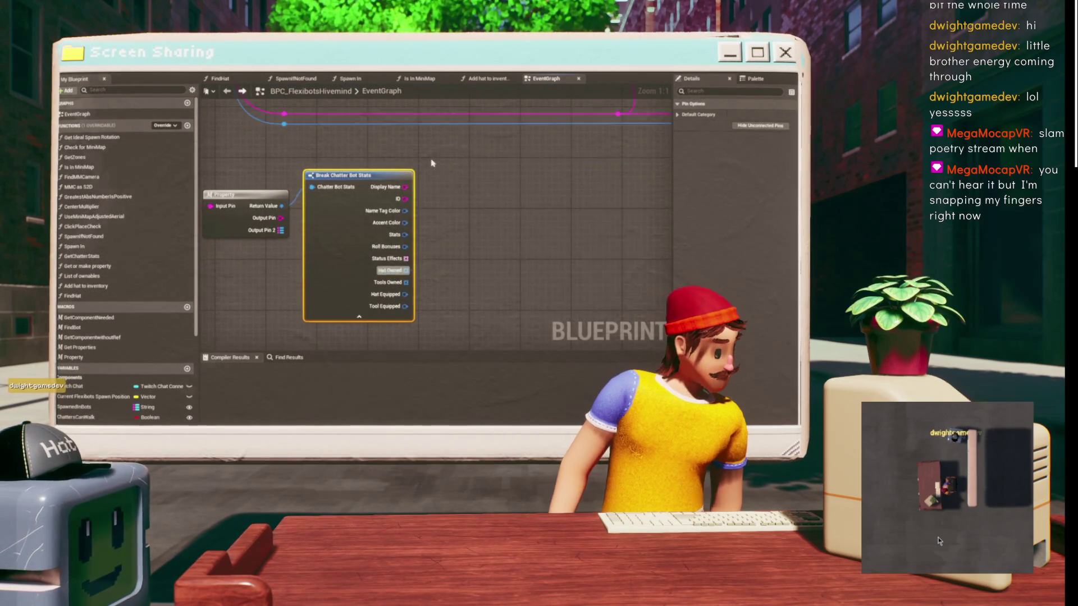
pyautogui.doubleClick(556, 139)
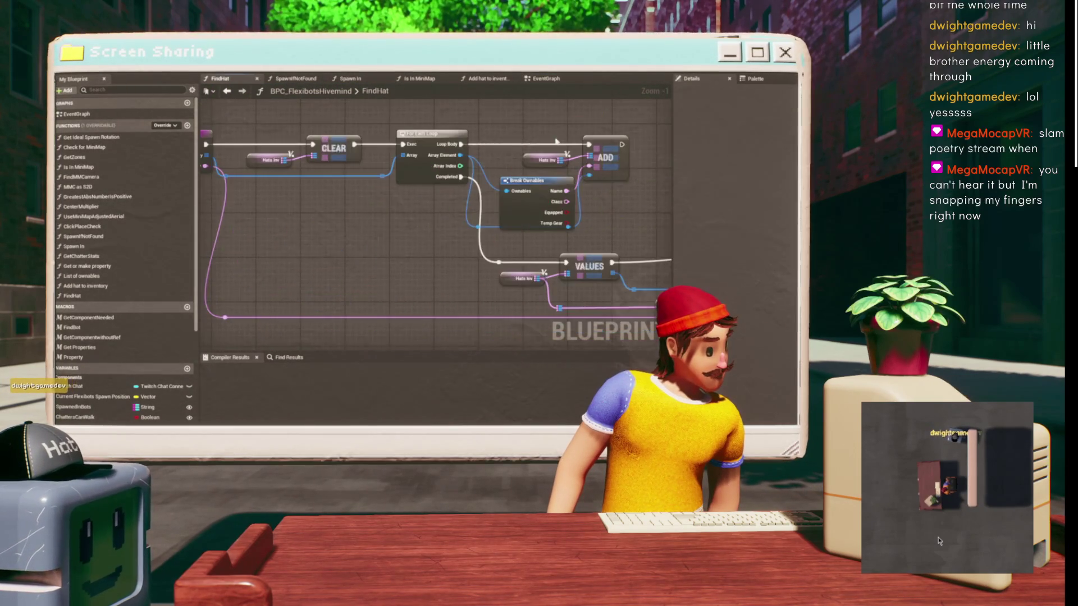
# - Go back to the event graph and close the FindHat tab
pyautogui.moveTo(474, 136); pyautogui.dragTo(348, 131)
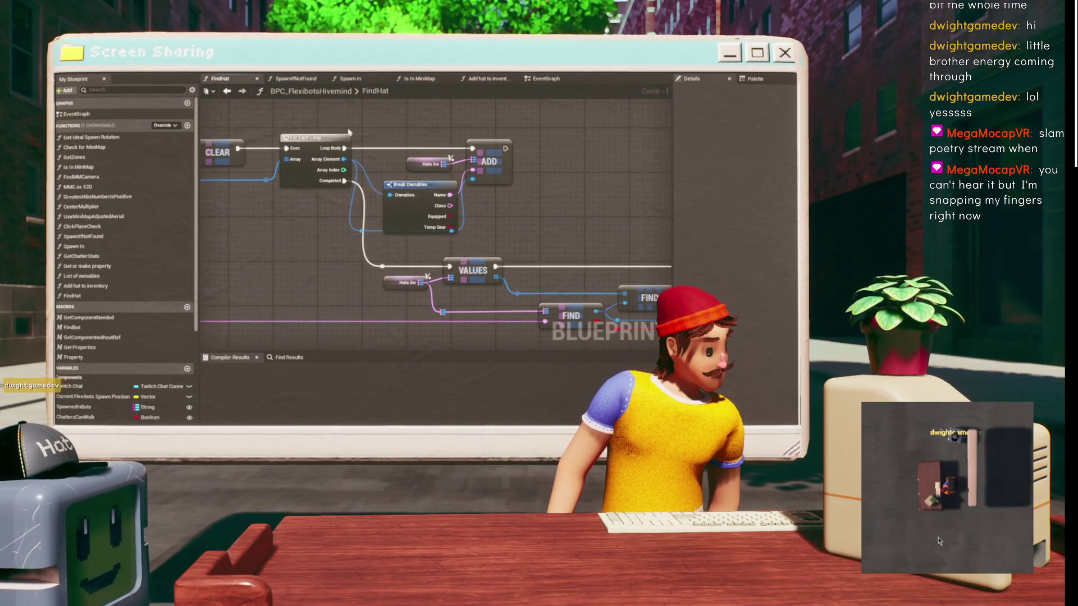
pyautogui.click(226, 92)
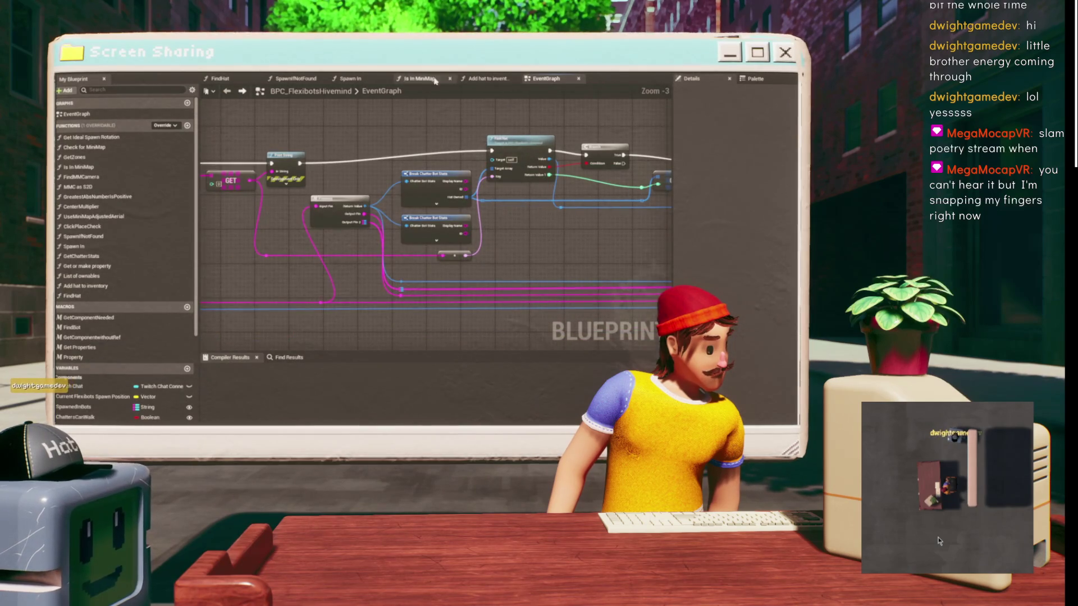
pyautogui.scroll(-4, 258, 107)
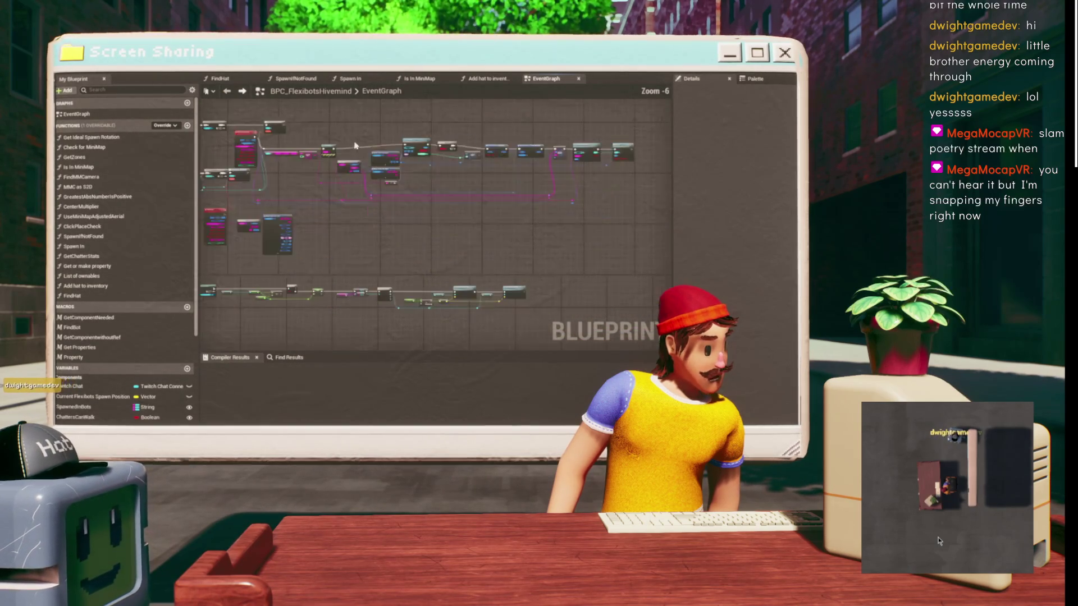
pyautogui.middleClick(231, 76)
pyautogui.moveTo(457, 204); pyautogui.dragTo(415, 181)
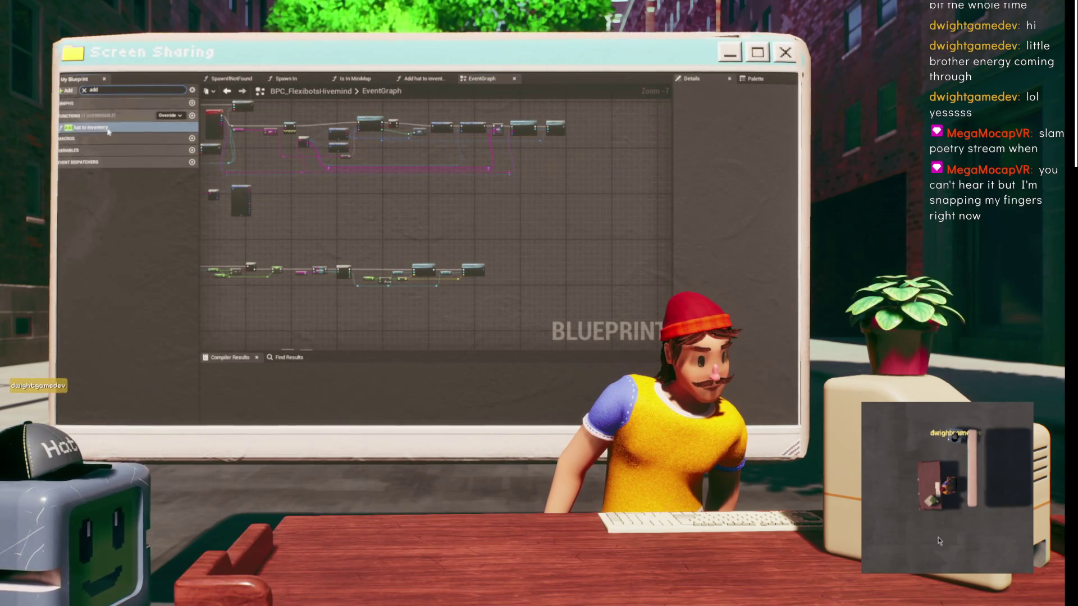
# - Open Add hat to inventory and review its CONTAINS, Set members, ADD and CLEAR loop logic
pyautogui.doubleClick(90, 128)
pyautogui.moveTo(428, 199)
pyautogui.mouseDown()
pyautogui.moveTo(365, 198)
pyautogui.moveTo(410, 241)
pyautogui.moveTo(371, 252)
pyautogui.moveTo(414, 220)
pyautogui.moveTo(275, 194)
pyautogui.mouseUp()
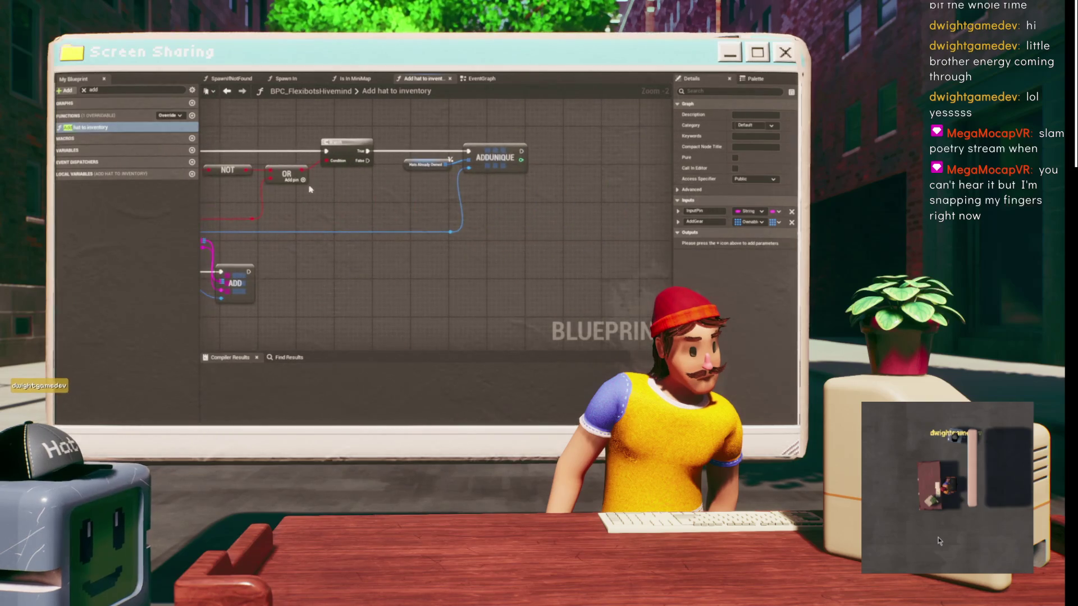
pyautogui.moveTo(447, 183)
pyautogui.mouseDown()
pyautogui.moveTo(408, 180)
pyautogui.moveTo(418, 179)
pyautogui.mouseUp()
pyautogui.moveTo(492, 148)
pyautogui.mouseDown()
pyautogui.moveTo(285, 239)
pyautogui.moveTo(376, 245)
pyautogui.moveTo(363, 323)
pyautogui.mouseUp()
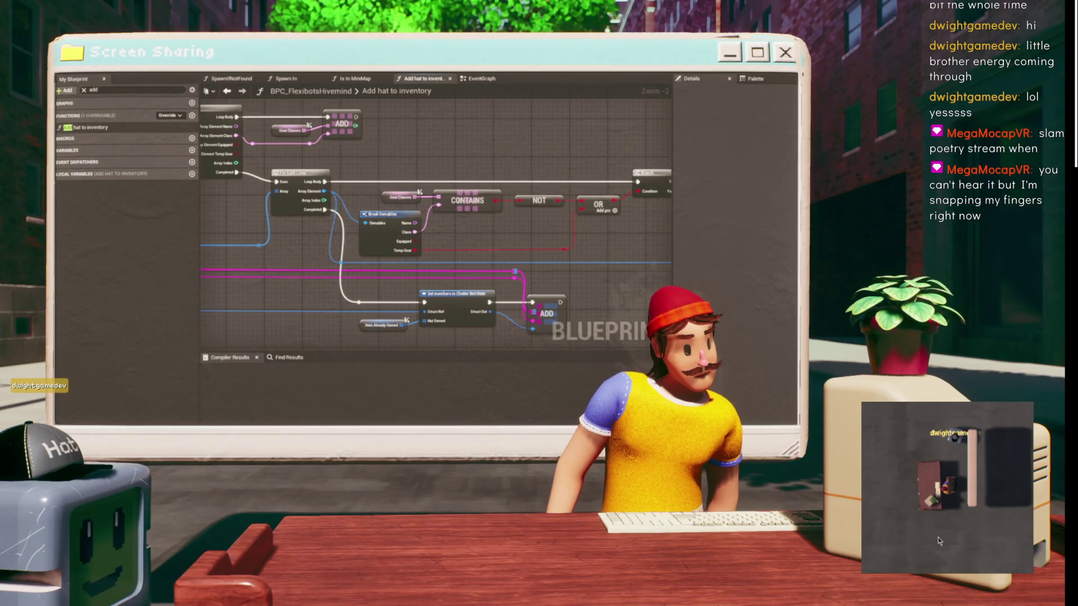
pyautogui.scroll(-1, 380, 162)
pyautogui.moveTo(381, 163); pyautogui.dragTo(383, 162)
pyautogui.hotkey('alt', 'Tab')
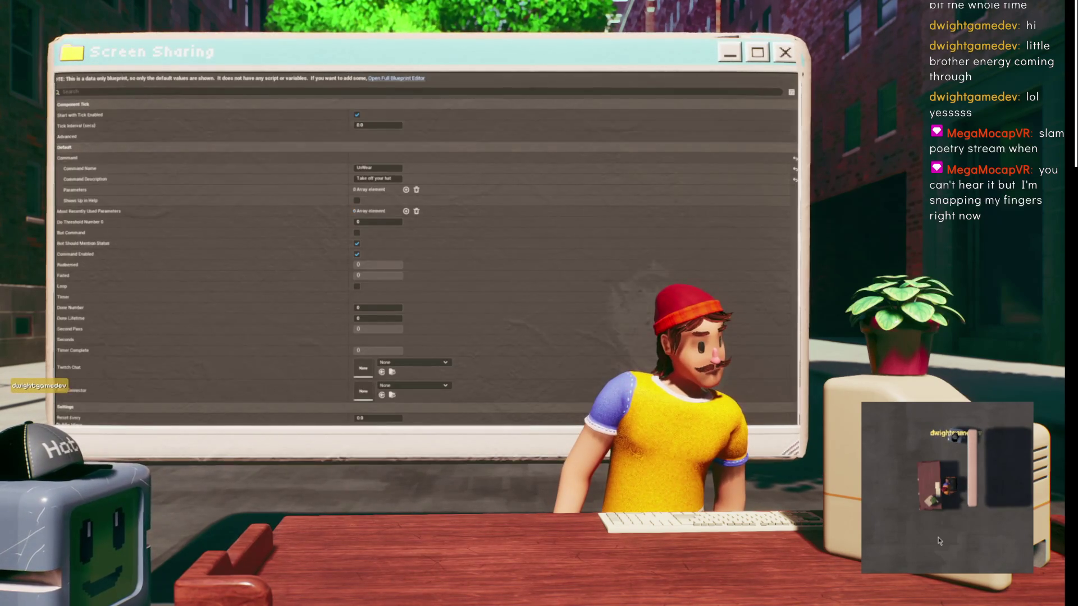
# - Alt-Tab from the UnWear defaults back to the editor and select BPC_FlexibotsHivemind's EventGraph tab
pyautogui.hotkey('alt', 'Tab')
pyautogui.hotkey('alt', 'Tab')
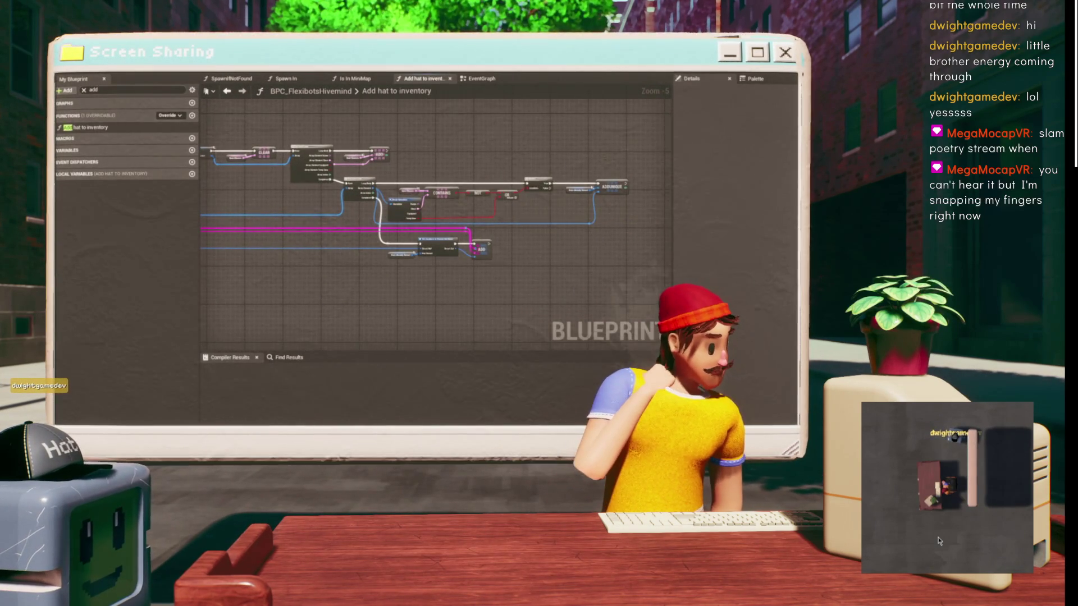
pyautogui.hotkey('alt', 'Tab')
pyautogui.hotkey('alt', 'Tab')
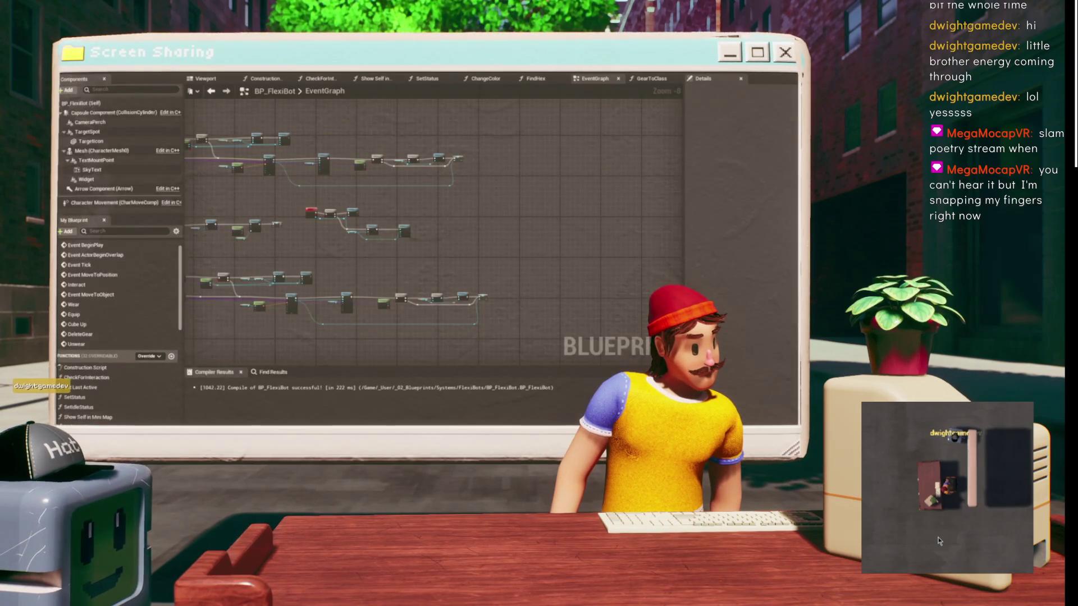
pyautogui.hotkey('alt', 'Tab')
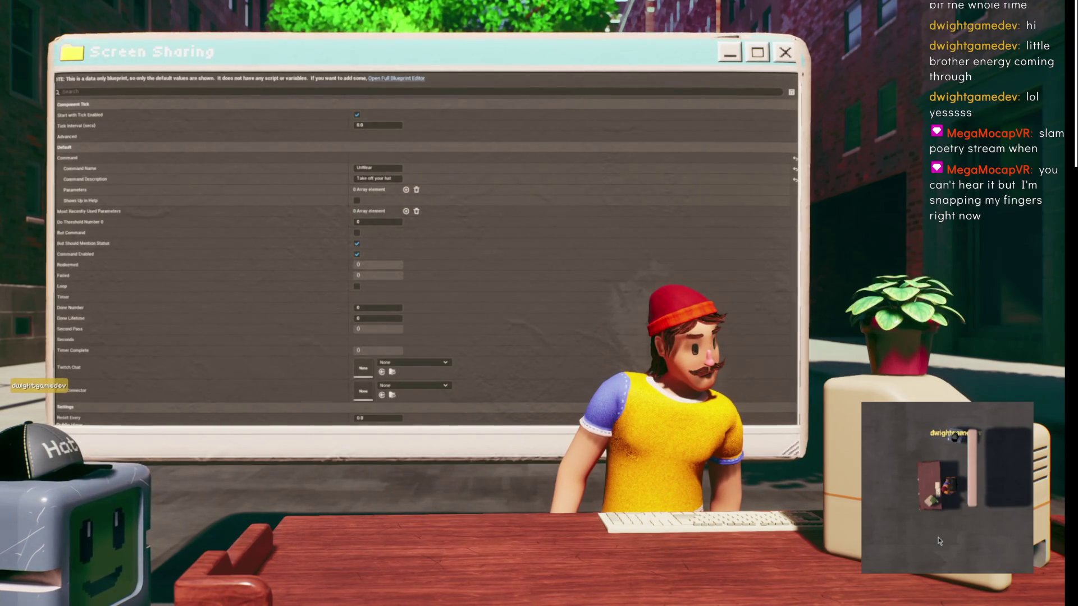
pyautogui.hotkey('alt', 'Tab')
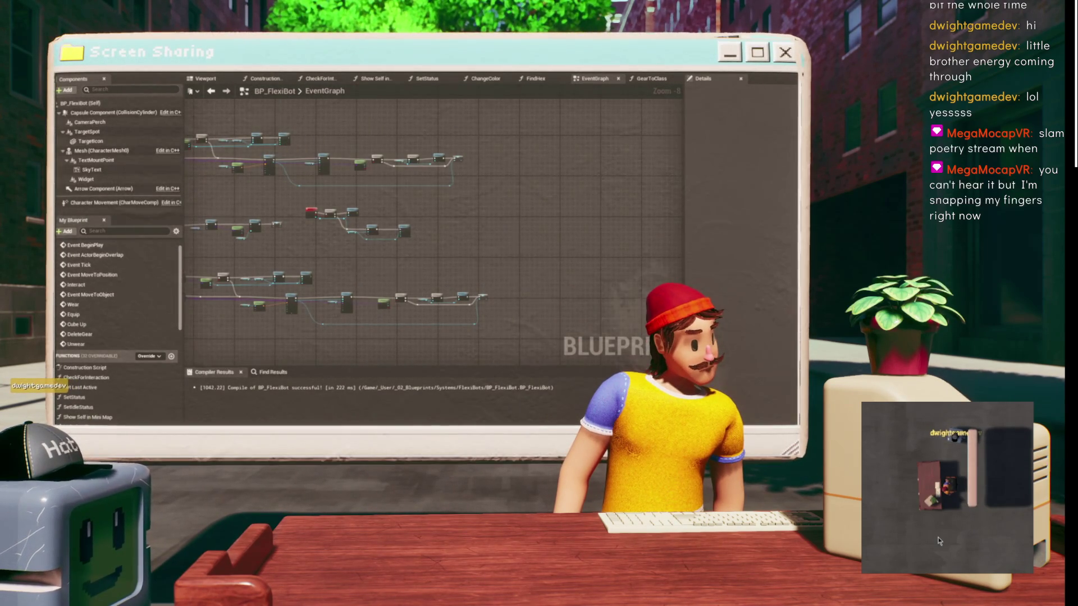
pyautogui.hotkey('alt', 'Tab')
pyautogui.moveTo(261, 110); pyautogui.dragTo(465, 126)
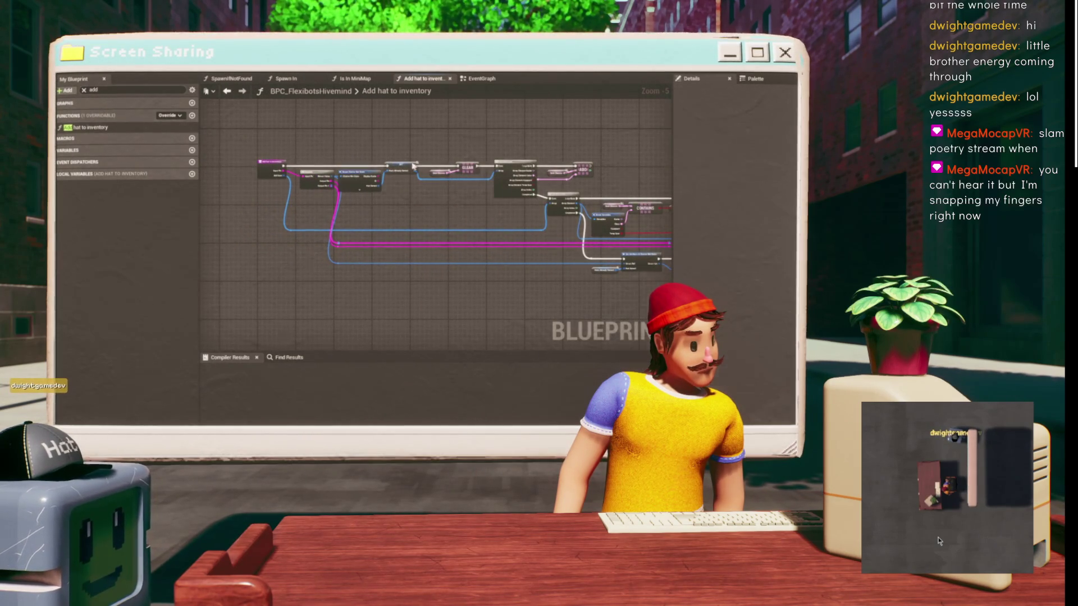
pyautogui.scroll(1, 441, 213)
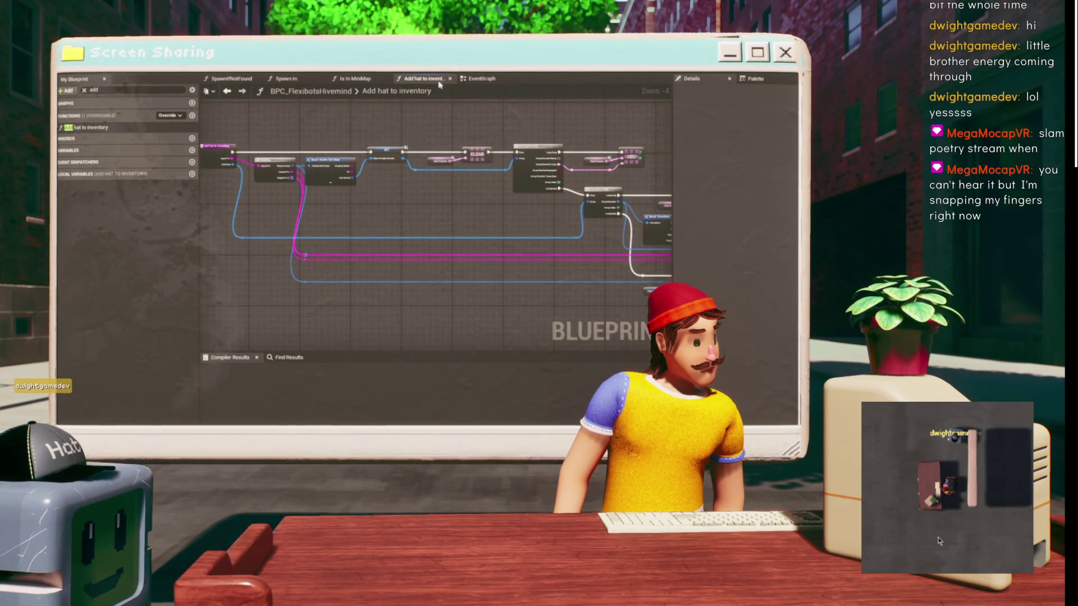
pyautogui.click(480, 79)
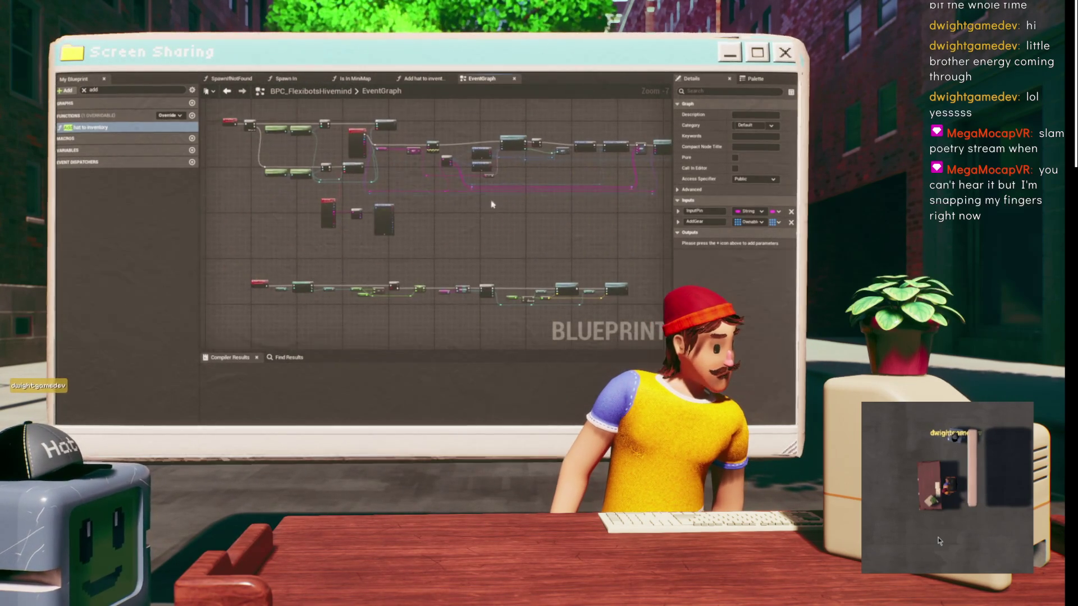
# - Add a For Each Loop fed by Break Chatter Bot Stats' Hat Owned pin
pyautogui.scroll(8, 354, 217)
pyautogui.click(348, 217)
pyautogui.moveTo(347, 218)
pyautogui.mouseDown()
pyautogui.moveTo(280, 188)
pyautogui.moveTo(184, 171)
pyautogui.moveTo(202, 157)
pyautogui.mouseUp()
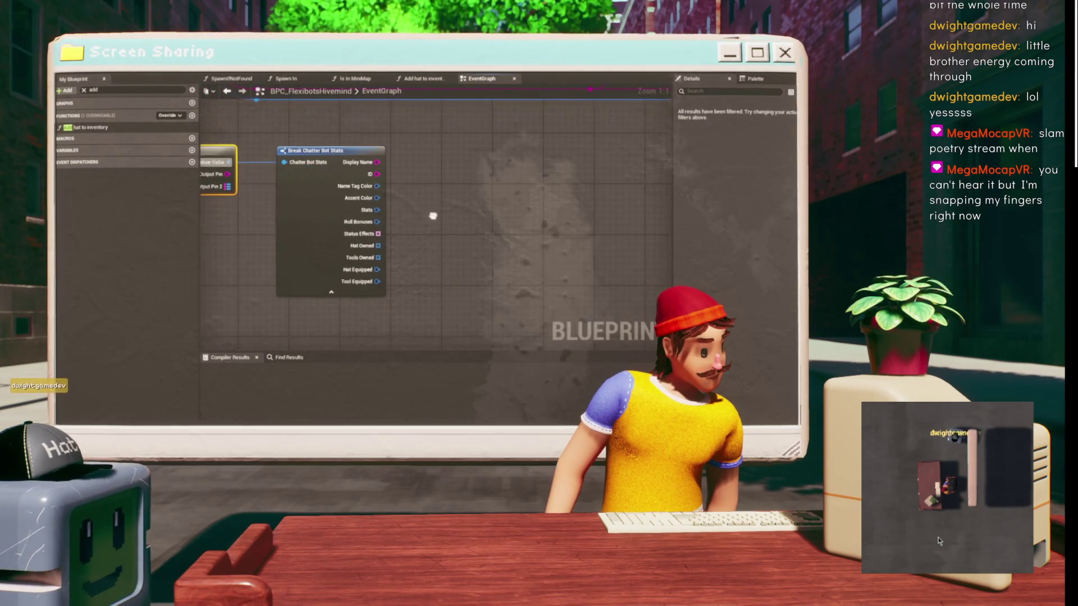
pyautogui.click(376, 245)
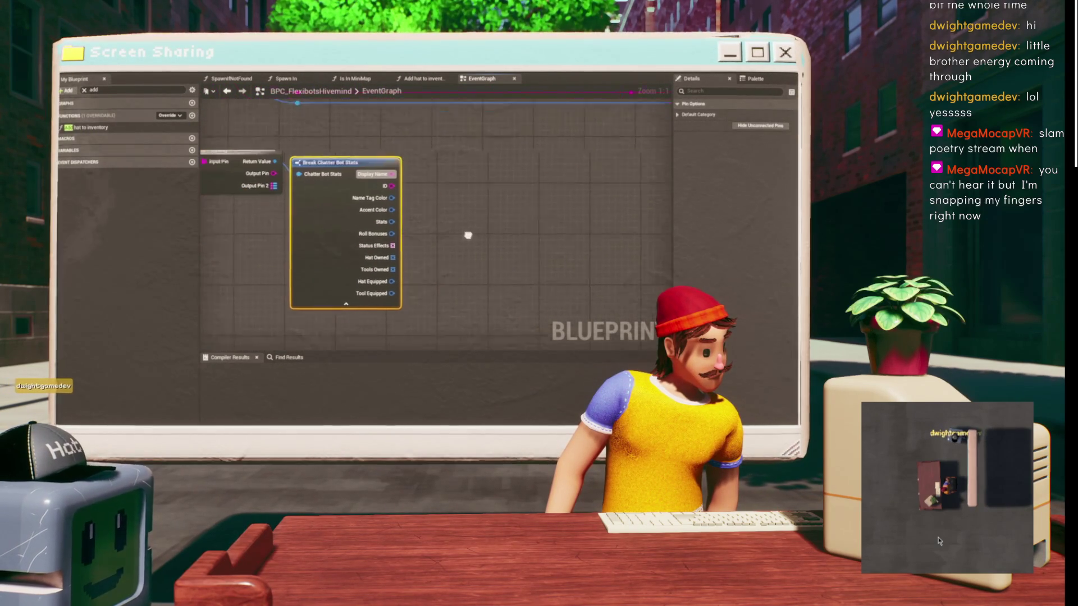
pyautogui.moveTo(404, 246)
pyautogui.mouseDown()
pyautogui.moveTo(493, 154)
pyautogui.moveTo(477, 144)
pyautogui.mouseUp()
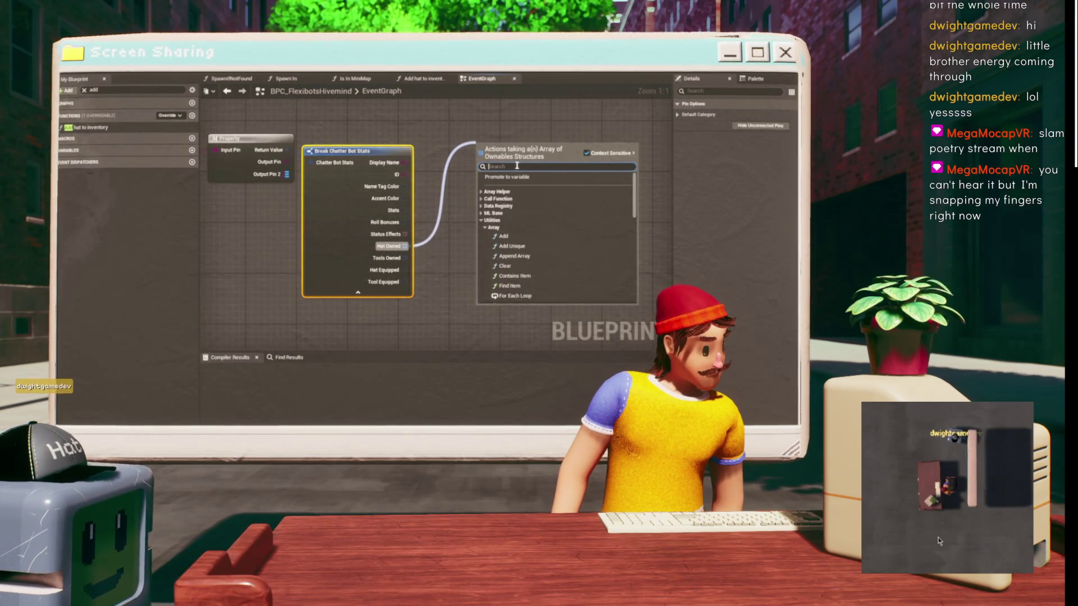
pyautogui.write('for')
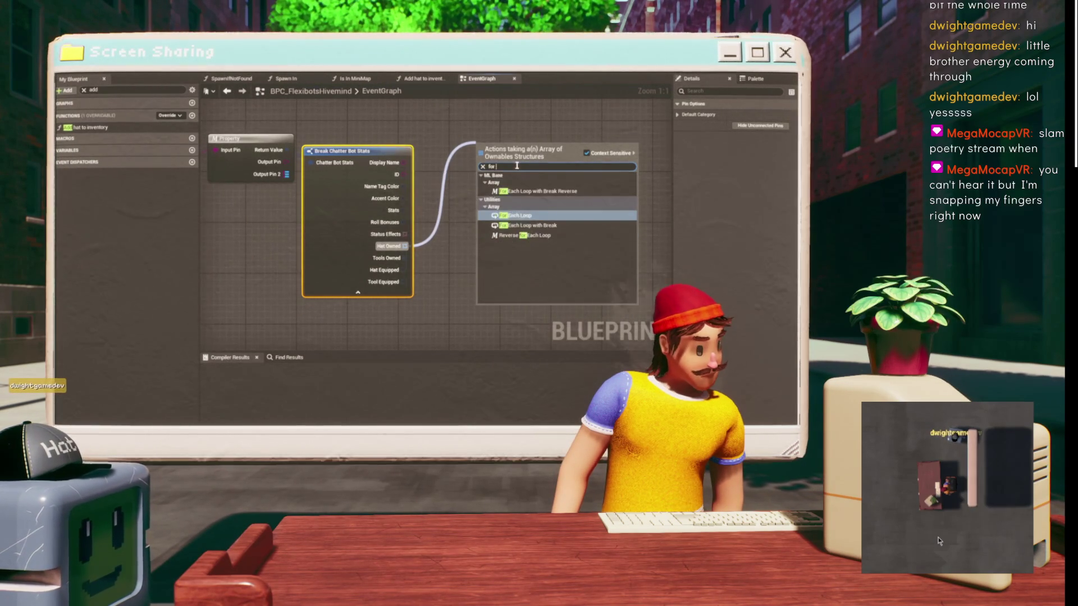
pyautogui.press('Return')
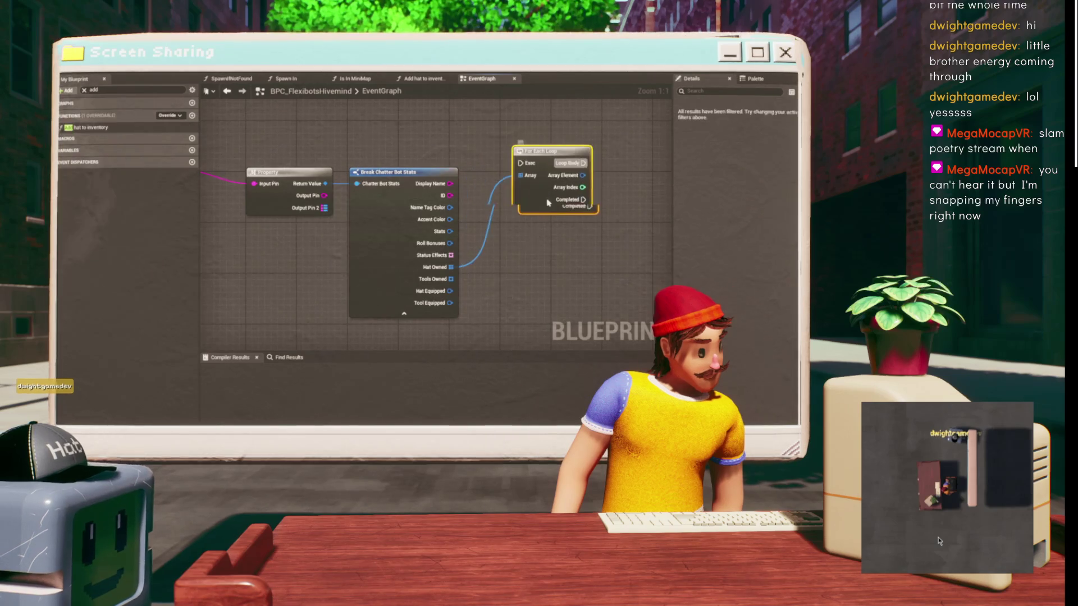
# - Collapse the loop node into a new function named UnequipAllHats
pyautogui.rightClick(553, 207)
pyautogui.click(537, 246)
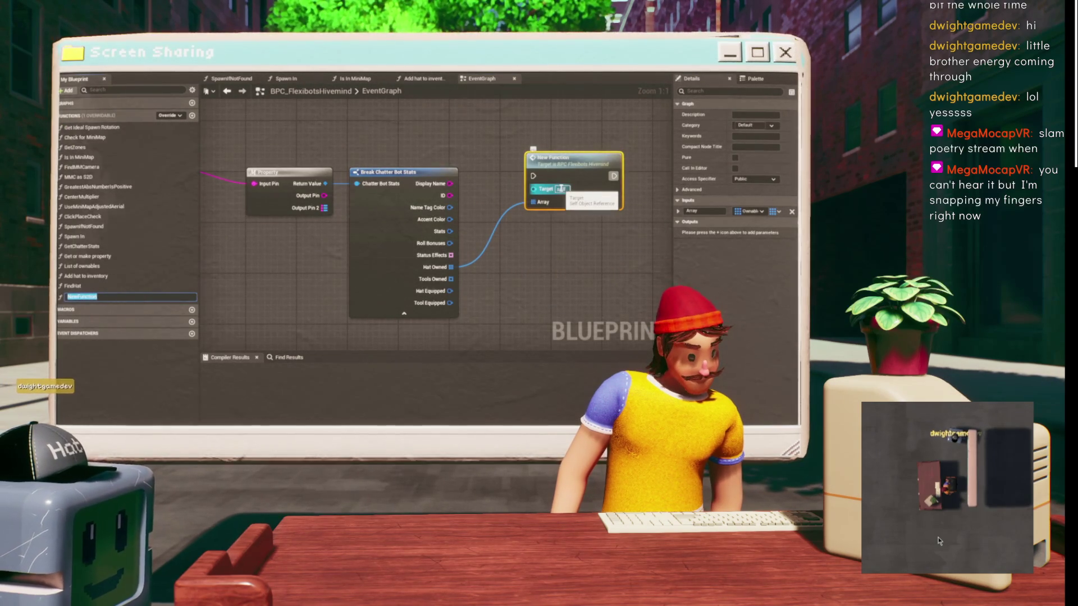
pyautogui.write('UnequipAllHats')
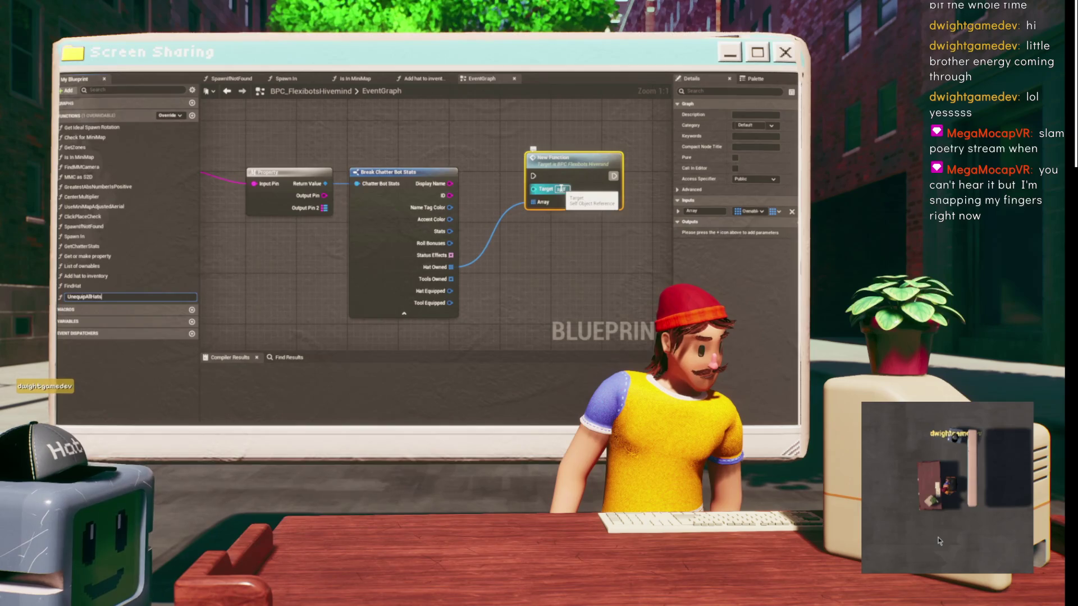
pyautogui.press('Return')
# - Tidy the Property and Break nodes and open the UnequipAllHats function graph
pyautogui.moveTo(433, 171); pyautogui.dragTo(484, 191)
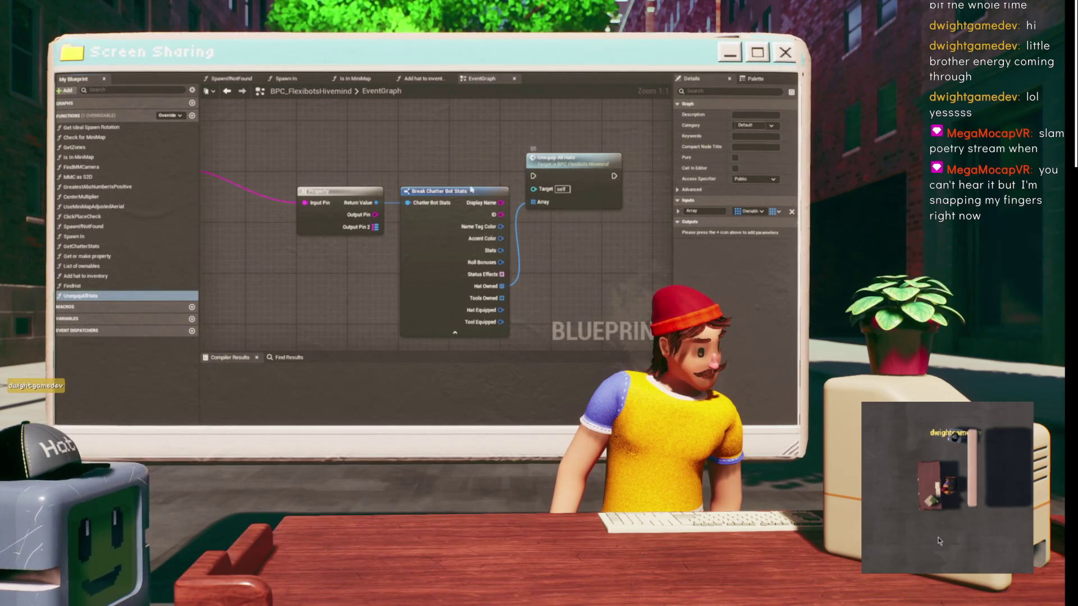
pyautogui.moveTo(414, 235); pyautogui.dragTo(356, 173)
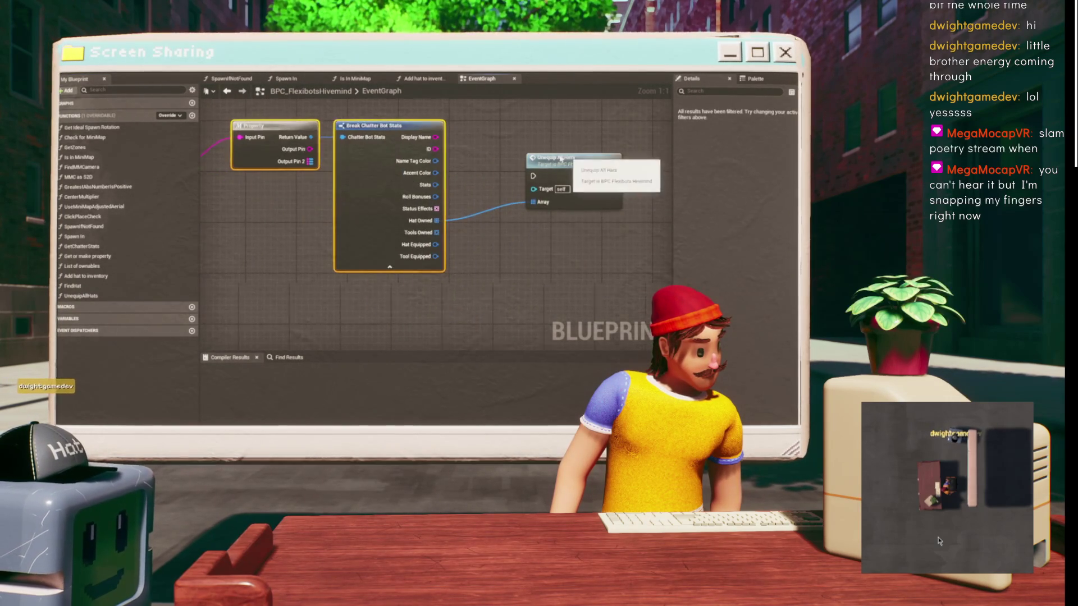
pyautogui.moveTo(573, 179); pyautogui.dragTo(452, 182)
pyautogui.doubleClick(452, 181)
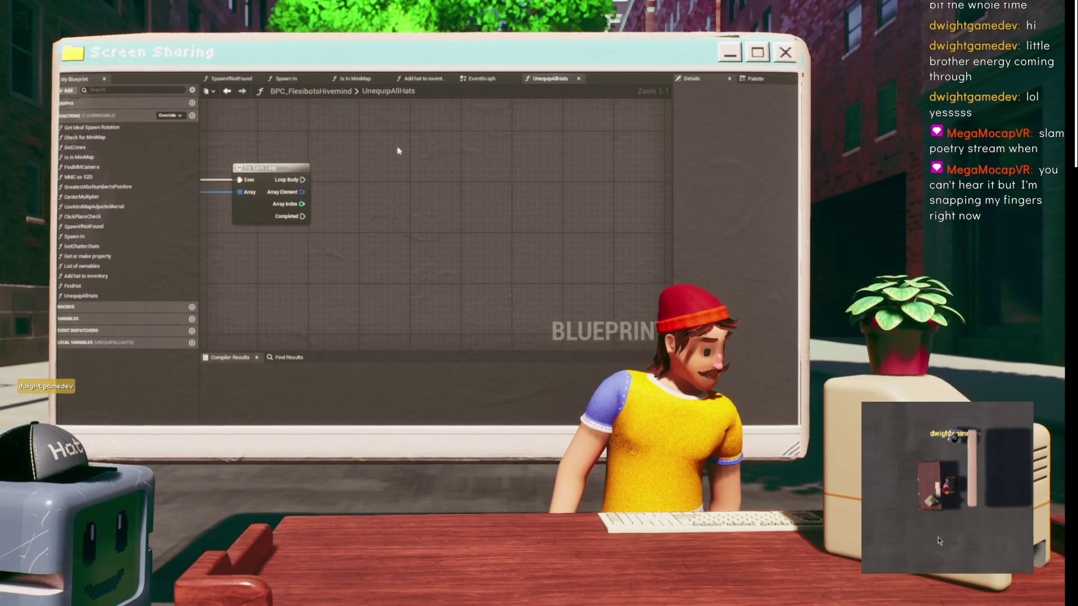
# - Promote the function's Array input to a local variable named MyHats
pyautogui.moveTo(439, 124)
pyautogui.mouseDown()
pyautogui.moveTo(442, 191)
pyautogui.moveTo(450, 183)
pyautogui.mouseUp()
pyautogui.moveTo(357, 233); pyautogui.dragTo(386, 234)
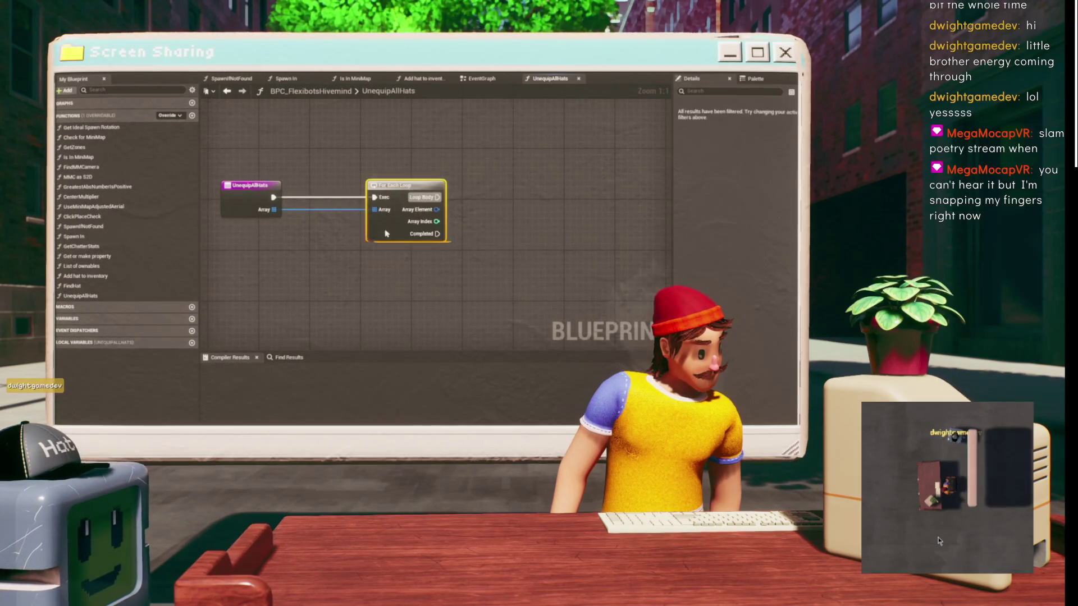
pyautogui.moveTo(275, 209); pyautogui.dragTo(304, 212)
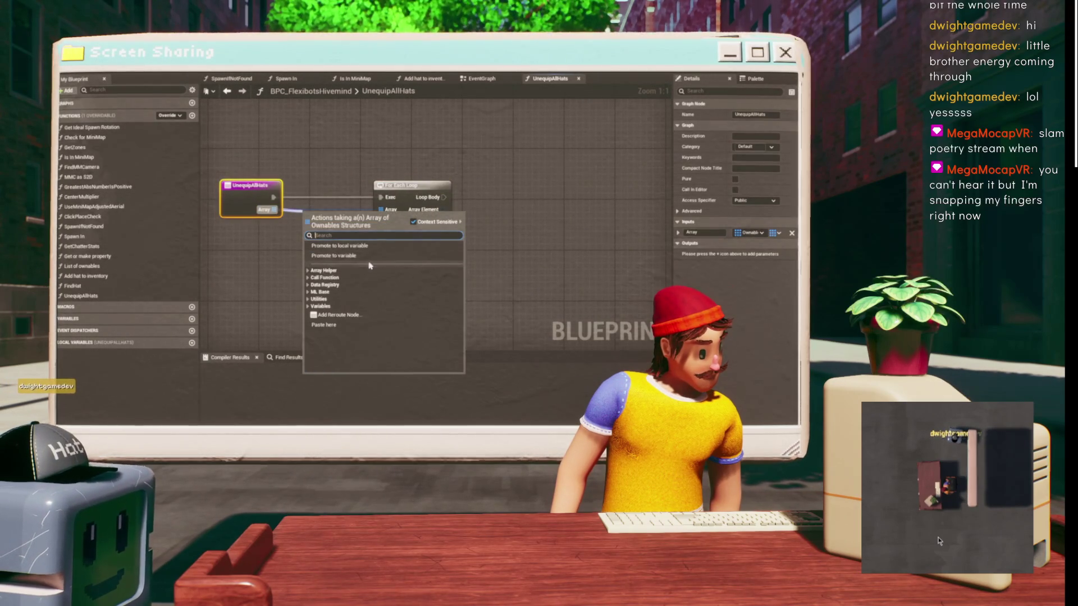
pyautogui.click(339, 245)
pyautogui.moveTo(413, 185); pyautogui.dragTo(471, 185)
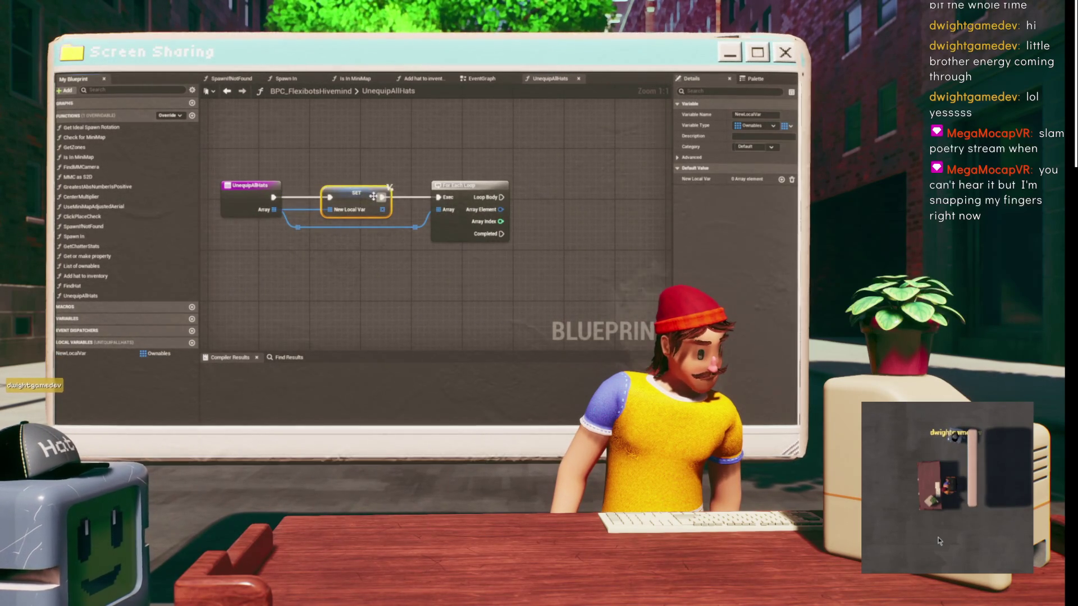
pyautogui.press('F2')
pyautogui.write('H')
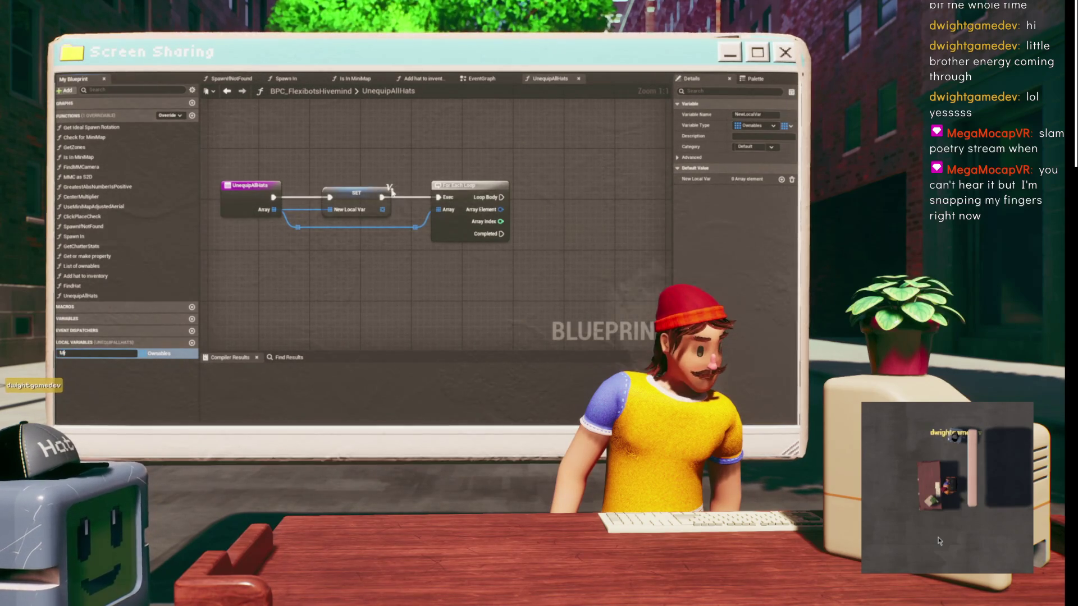
pyautogui.write('ats')
pyautogui.press('Return')
# - Delete the stray reroute node and wire My Hats into the loop's Array input
pyautogui.moveTo(532, 194)
pyautogui.mouseDown()
pyautogui.moveTo(376, 178)
pyautogui.moveTo(523, 187)
pyautogui.mouseUp()
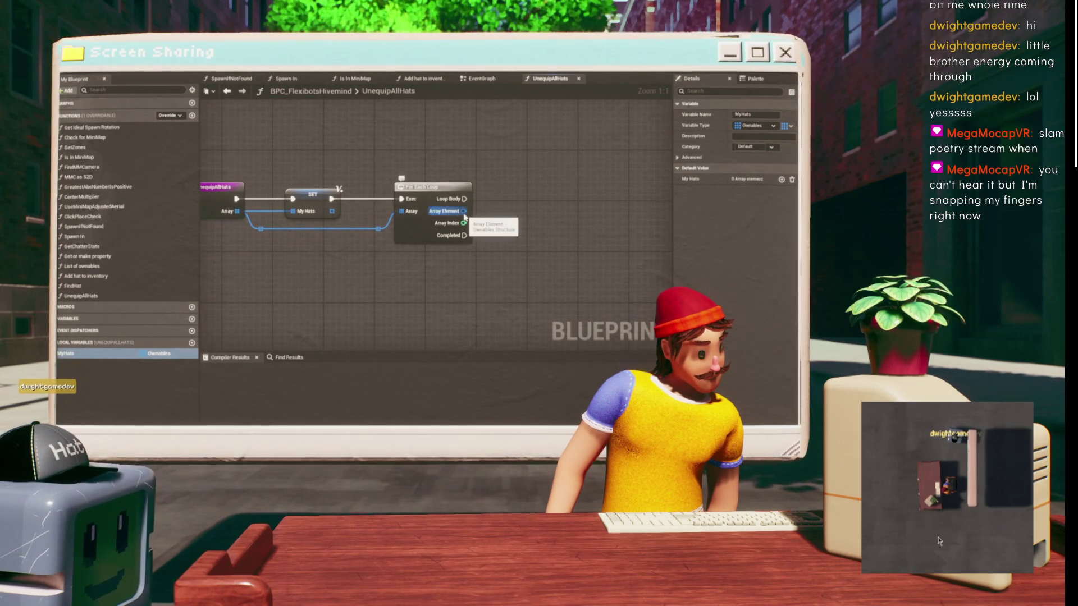
pyautogui.moveTo(352, 223); pyautogui.dragTo(377, 240)
pyautogui.press('Delete')
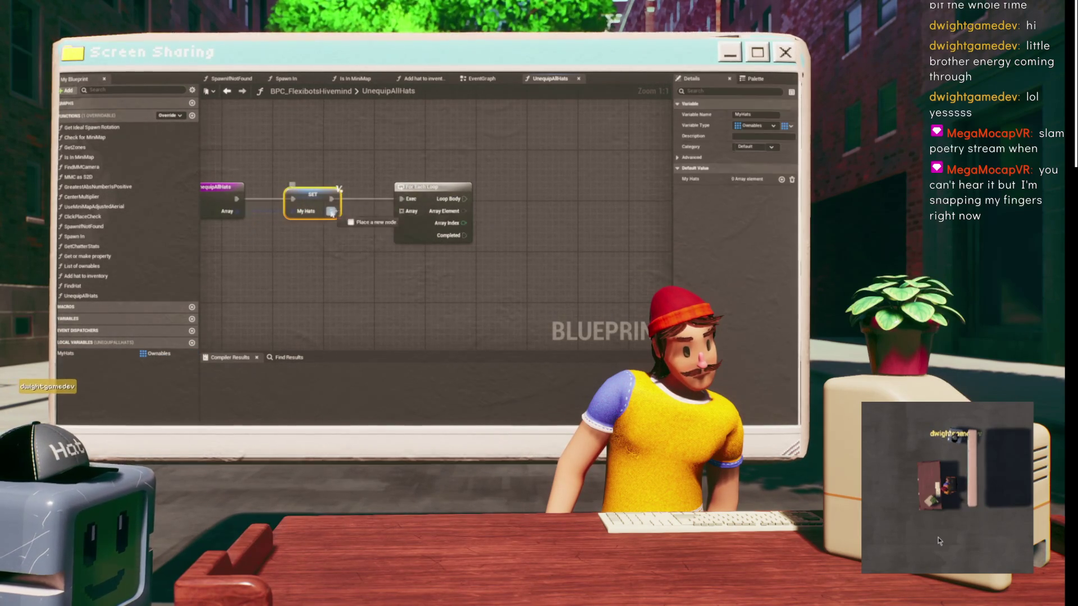
pyautogui.moveTo(332, 211); pyautogui.dragTo(401, 211)
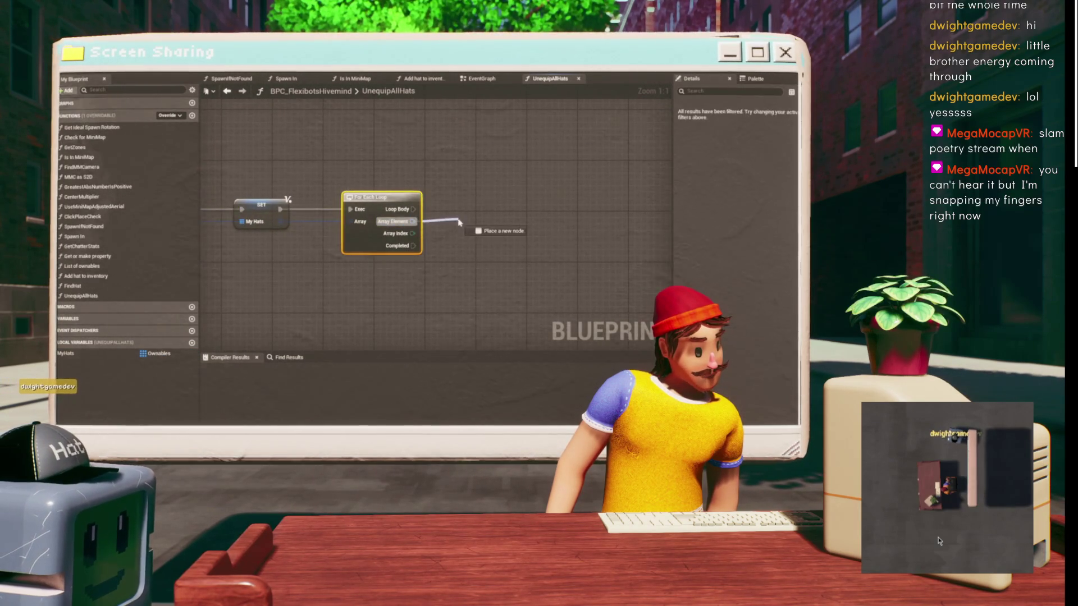
# - Add a Set members in Ownables node from the loop's Array Element
pyautogui.moveTo(458, 222); pyautogui.dragTo(459, 222)
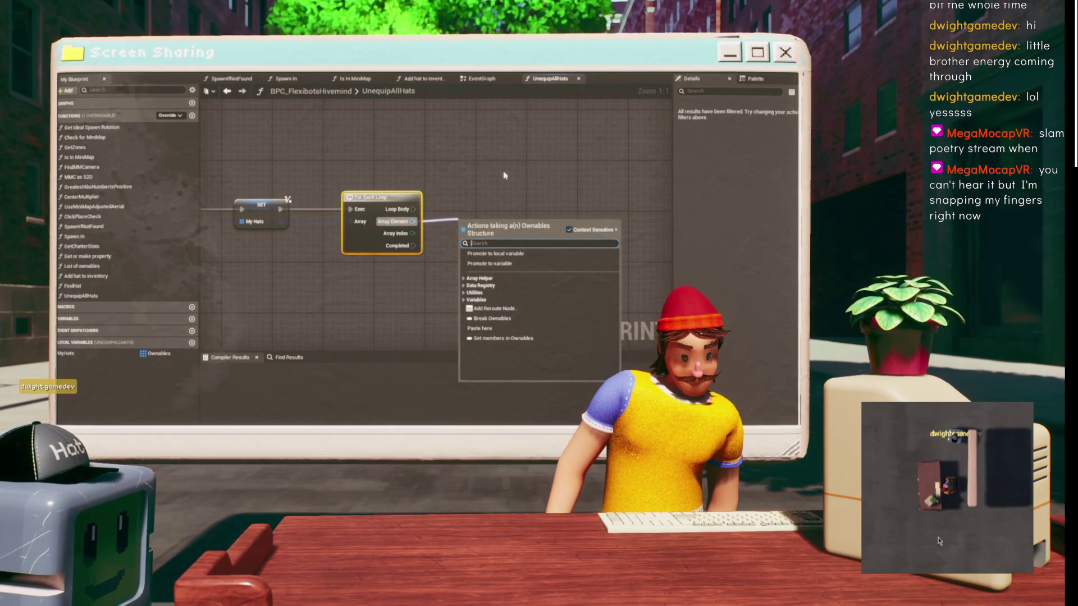
pyautogui.write('set mem')
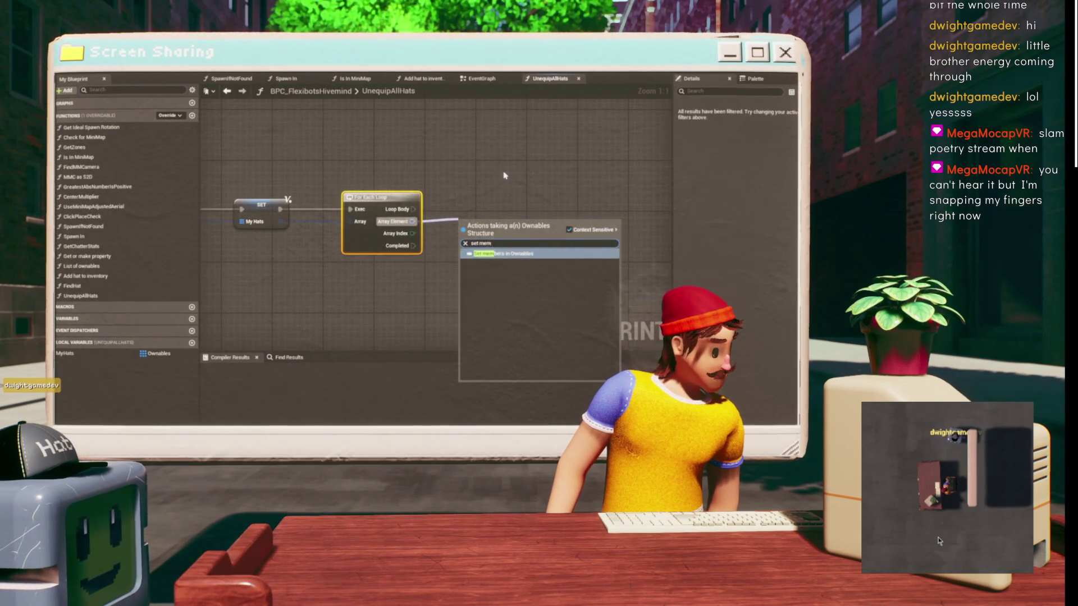
pyautogui.press('Return')
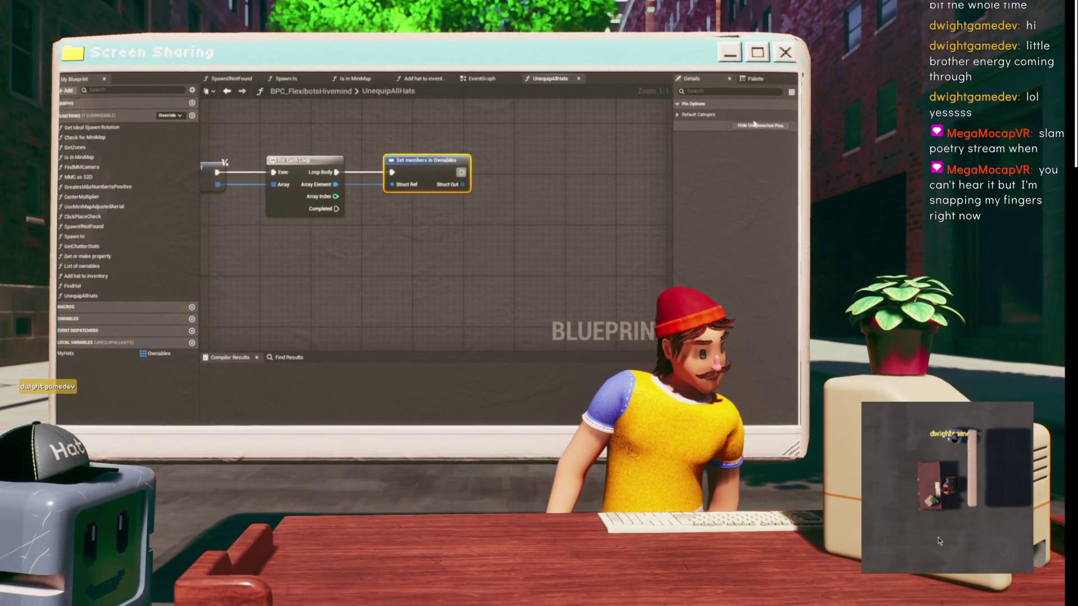
pyautogui.click(752, 114)
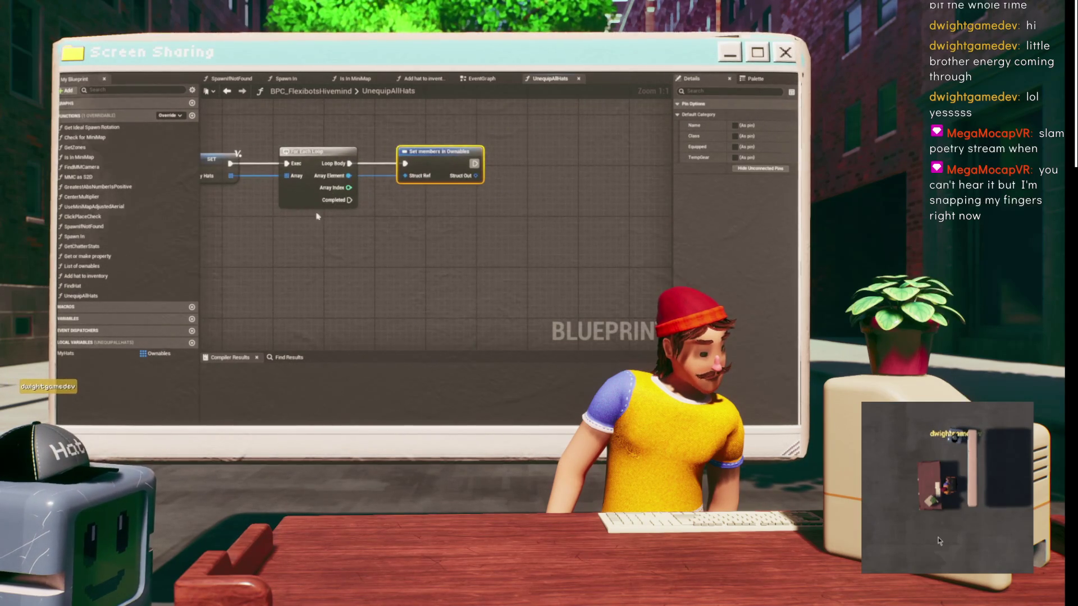
pyautogui.moveTo(272, 161); pyautogui.dragTo(368, 221)
# - Add a GET on My Hats indexed by the loop's Array Index
pyautogui.write('get re')
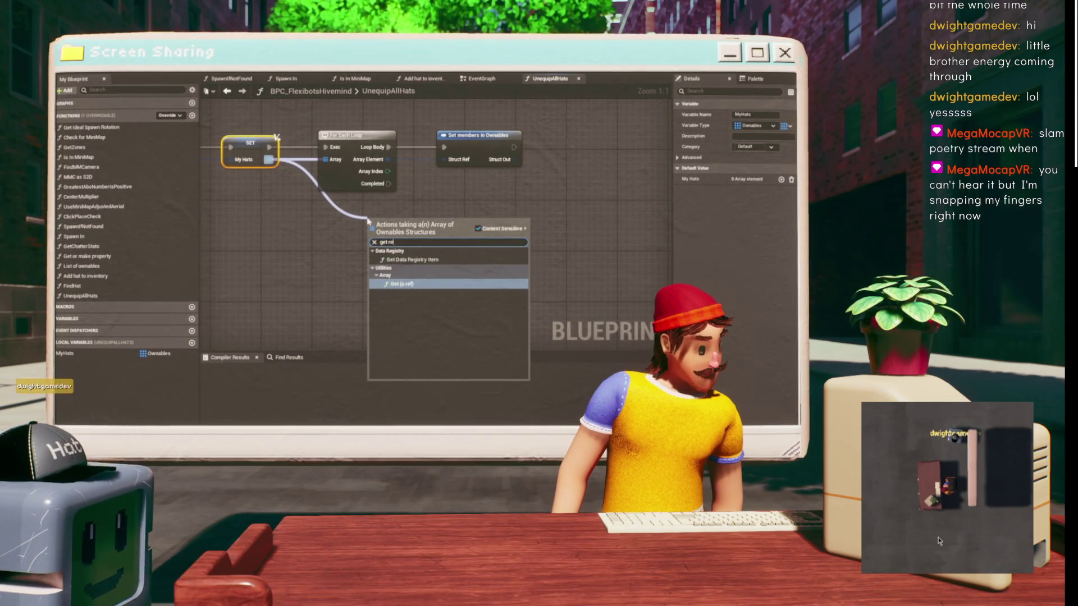
pyautogui.press('Return')
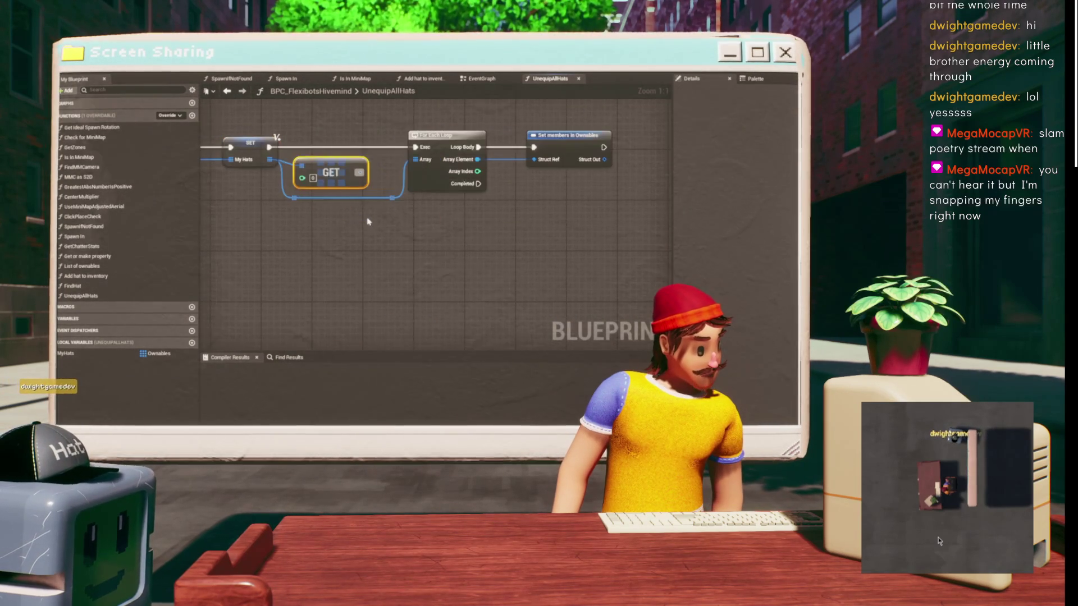
pyautogui.moveTo(477, 172)
pyautogui.mouseDown()
pyautogui.moveTo(501, 206)
pyautogui.moveTo(533, 159)
pyautogui.mouseUp()
# - Expose Equipped as an input on Set members in Ownables, then return to the EventGraph
pyautogui.moveTo(376, 158); pyautogui.dragTo(445, 155)
pyautogui.moveTo(664, 160)
pyautogui.mouseDown()
pyautogui.moveTo(617, 168)
pyautogui.moveTo(662, 170)
pyautogui.mouseUp()
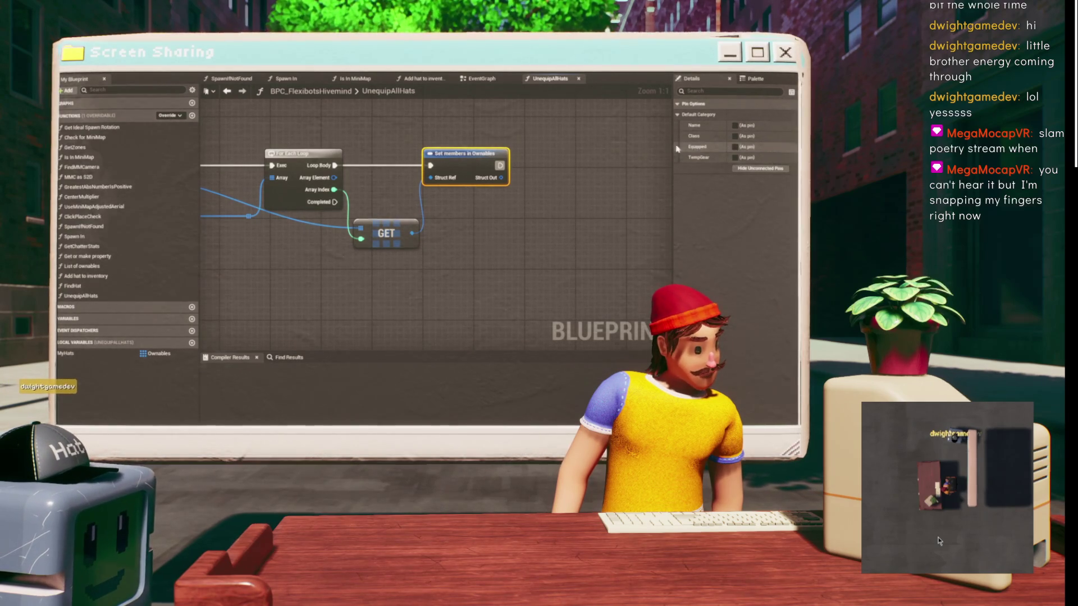
pyautogui.click(735, 146)
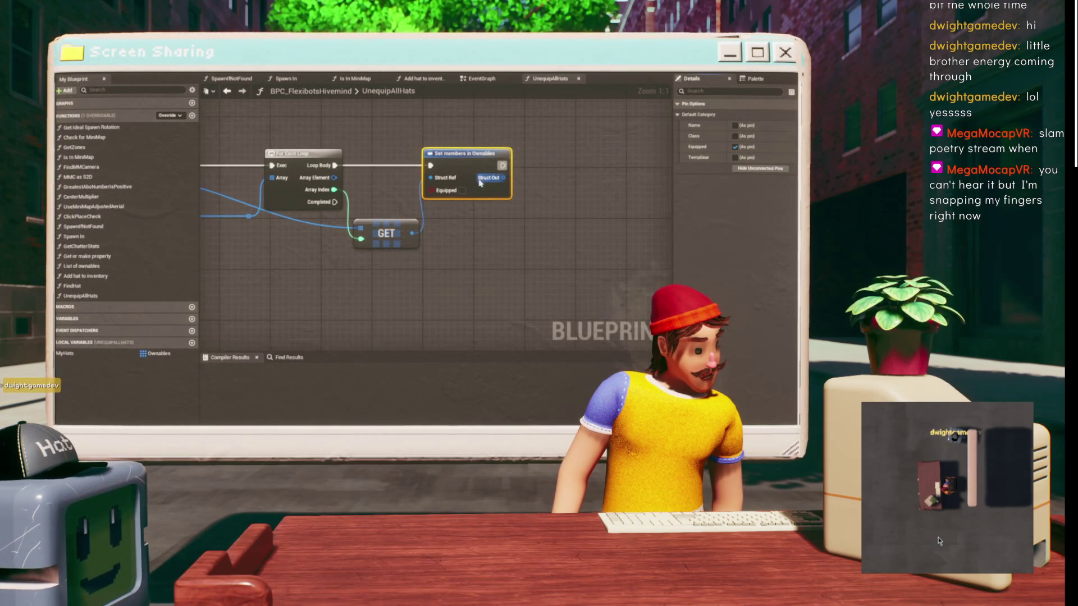
pyautogui.moveTo(471, 167); pyautogui.dragTo(505, 167)
pyautogui.scroll(-1, 505, 167)
pyautogui.moveTo(208, 229)
pyautogui.mouseDown()
pyautogui.moveTo(312, 210)
pyautogui.moveTo(366, 228)
pyautogui.moveTo(421, 223)
pyautogui.moveTo(379, 220)
pyautogui.moveTo(444, 208)
pyautogui.mouseUp()
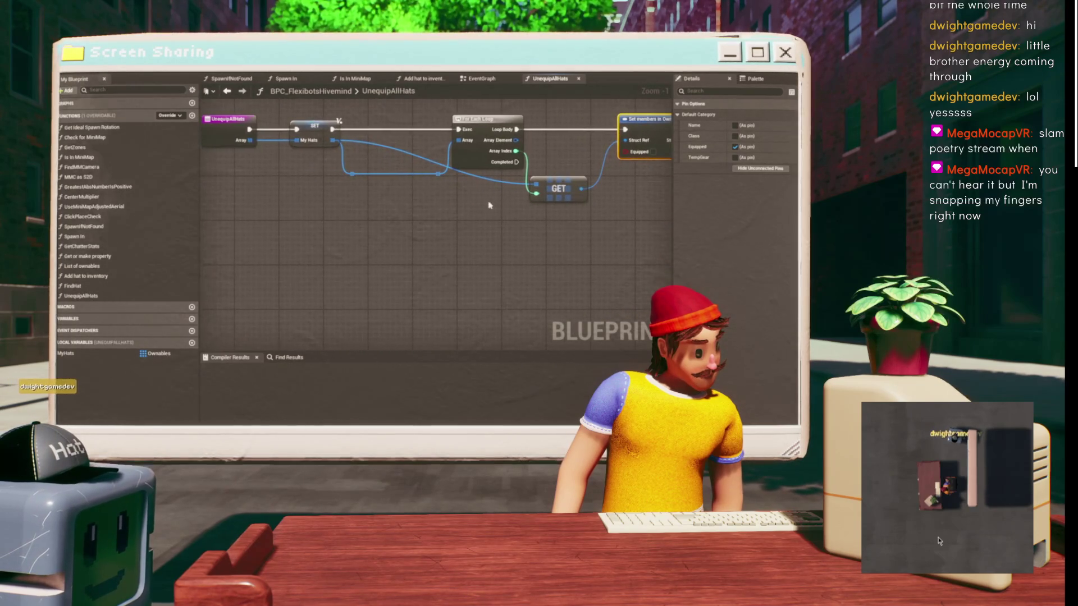
pyautogui.scroll(-1, 406, 206)
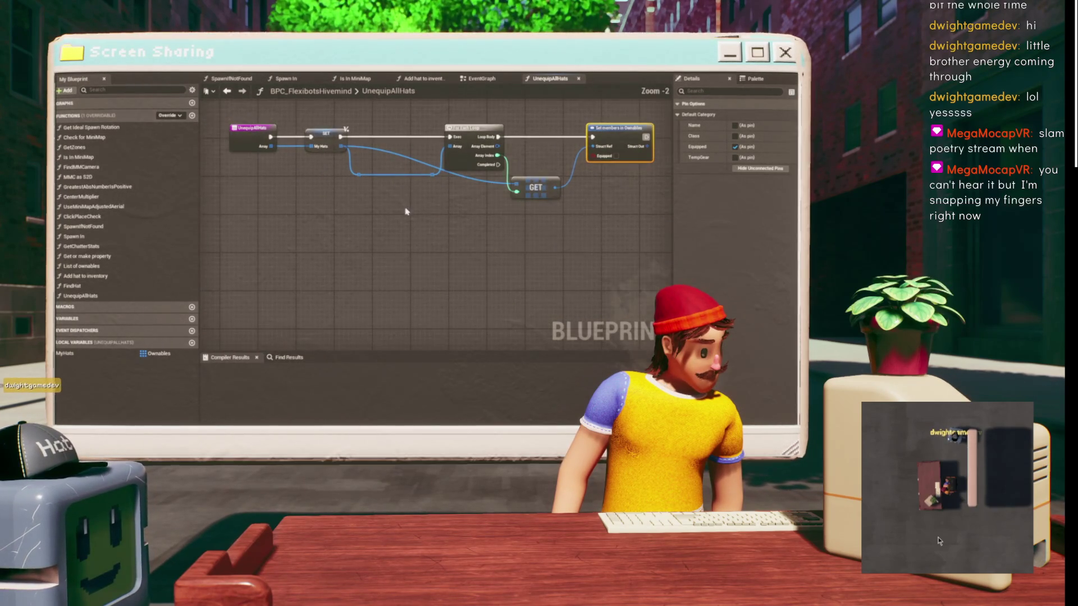
pyautogui.click(487, 81)
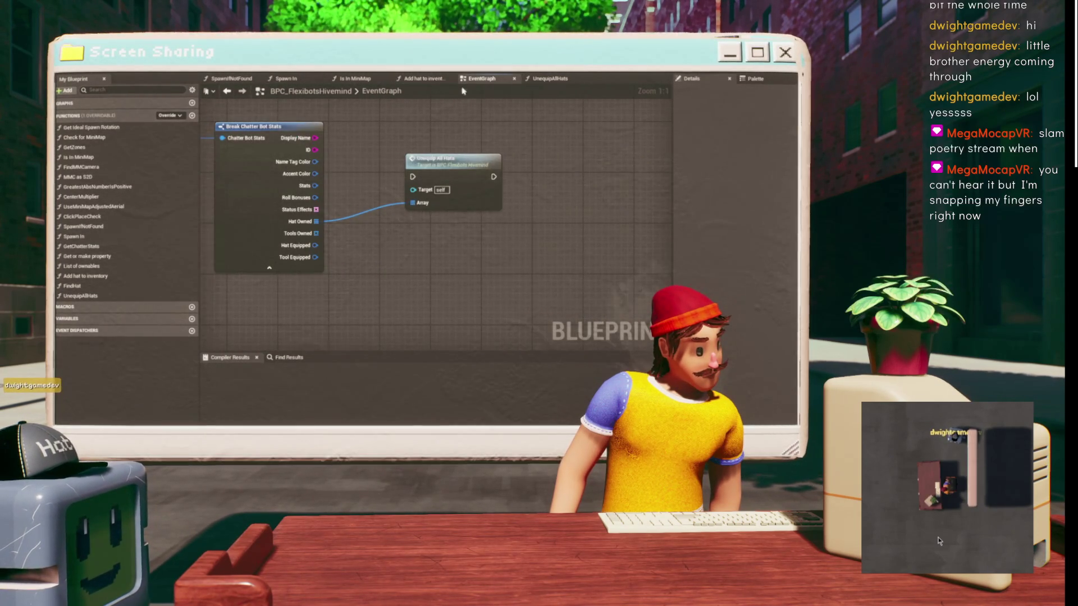
pyautogui.scroll(-5, 455, 187)
pyautogui.scroll(4, 455, 187)
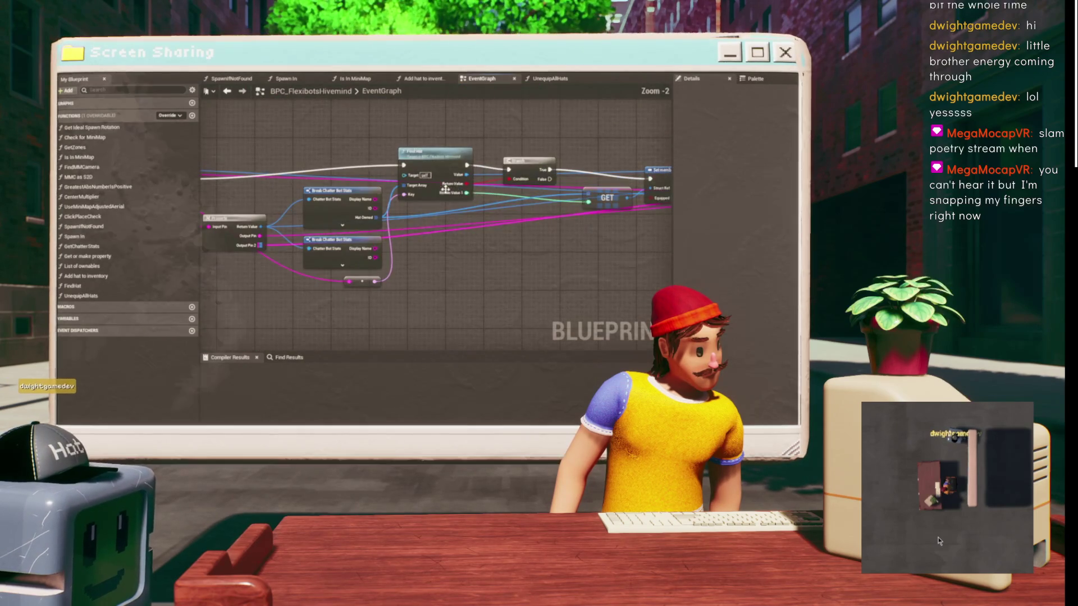
pyautogui.moveTo(455, 188); pyautogui.dragTo(460, 188)
pyautogui.click(334, 191)
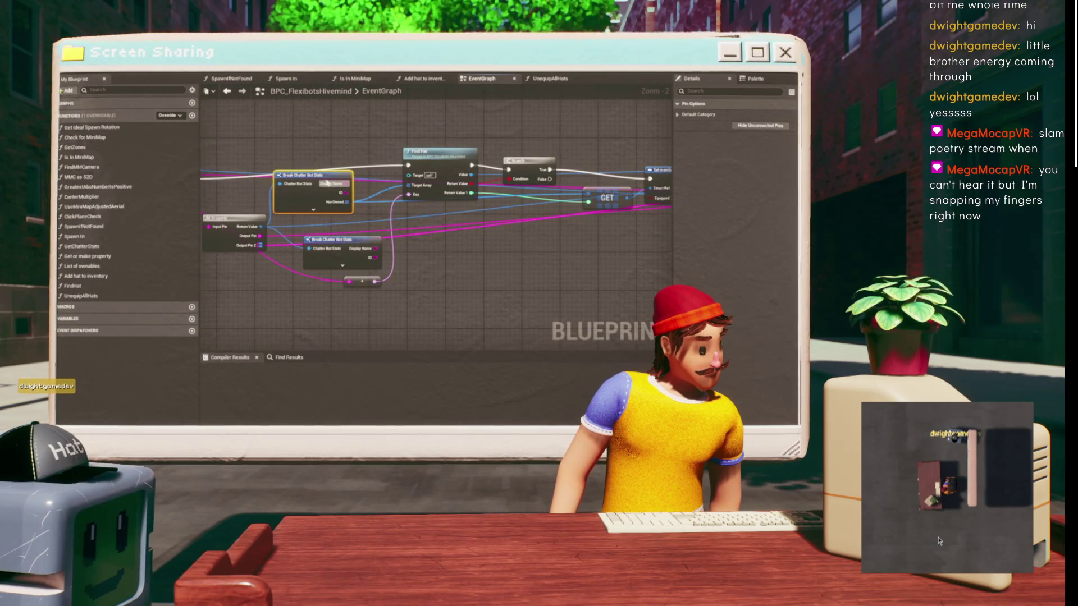
pyautogui.scroll(-1, 359, 157)
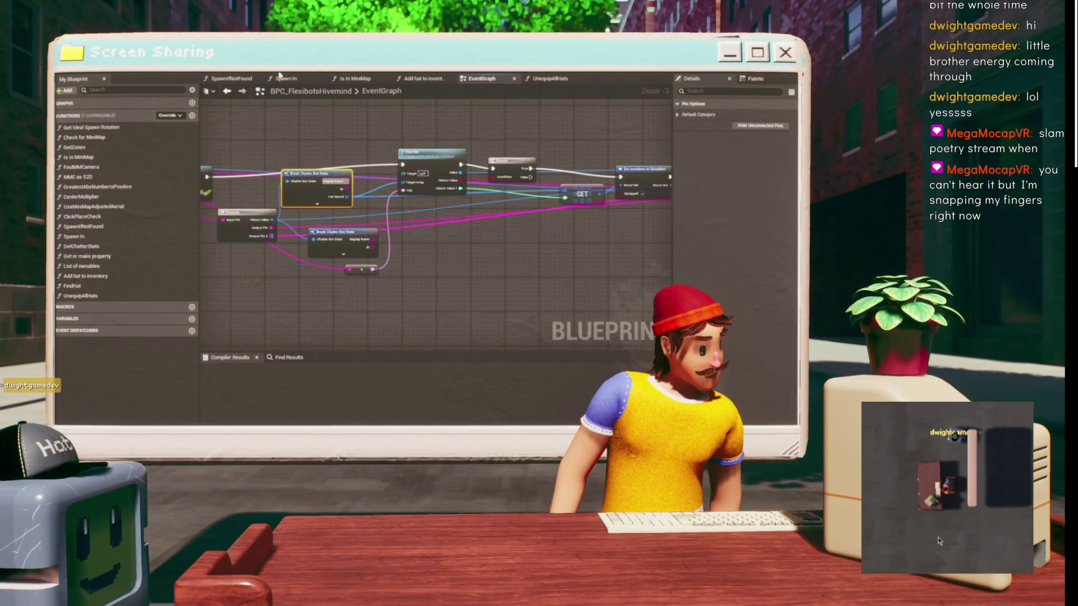
pyautogui.click(433, 80)
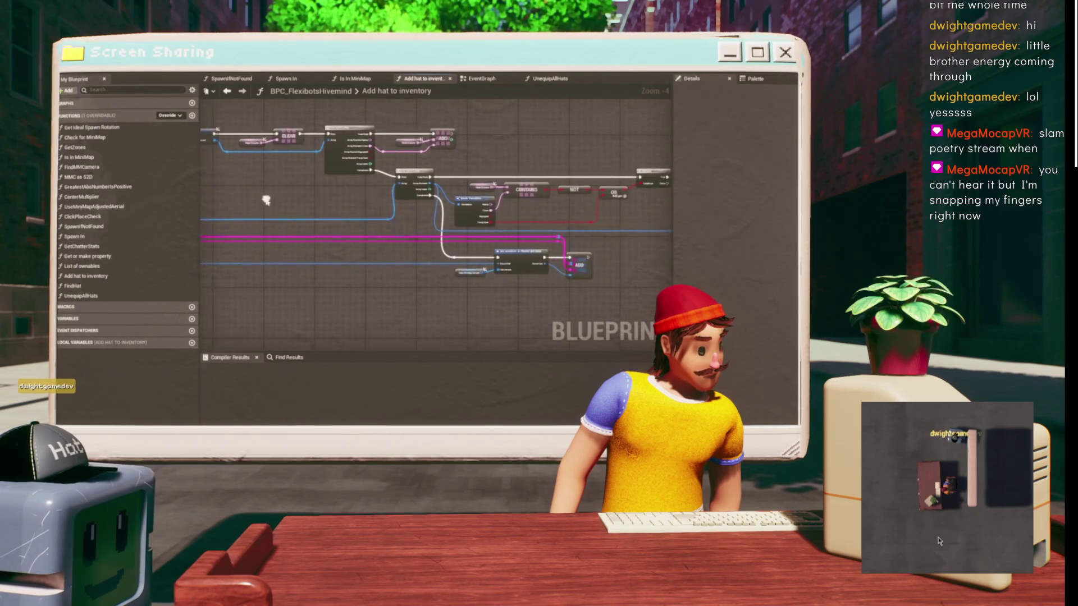
pyautogui.moveTo(473, 182)
pyautogui.mouseDown()
pyautogui.moveTo(446, 143)
pyautogui.moveTo(604, 185)
pyautogui.moveTo(320, 119)
pyautogui.moveTo(314, 103)
pyautogui.mouseUp()
pyautogui.click(338, 257)
pyautogui.moveTo(337, 256)
pyautogui.mouseDown()
pyautogui.moveTo(449, 95)
pyautogui.moveTo(500, 215)
pyautogui.mouseUp()
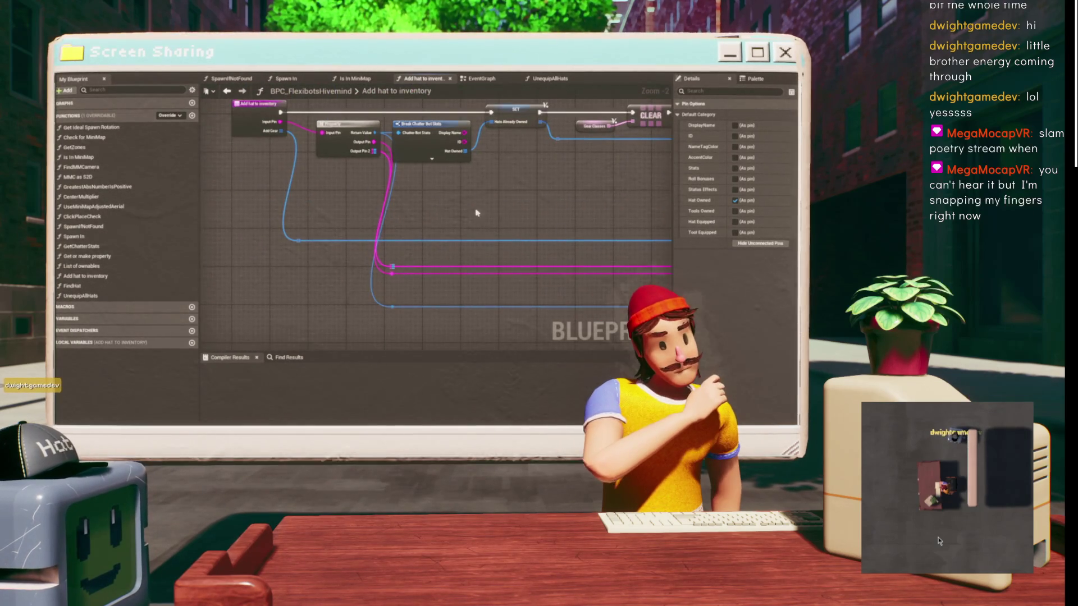
pyautogui.click(334, 156)
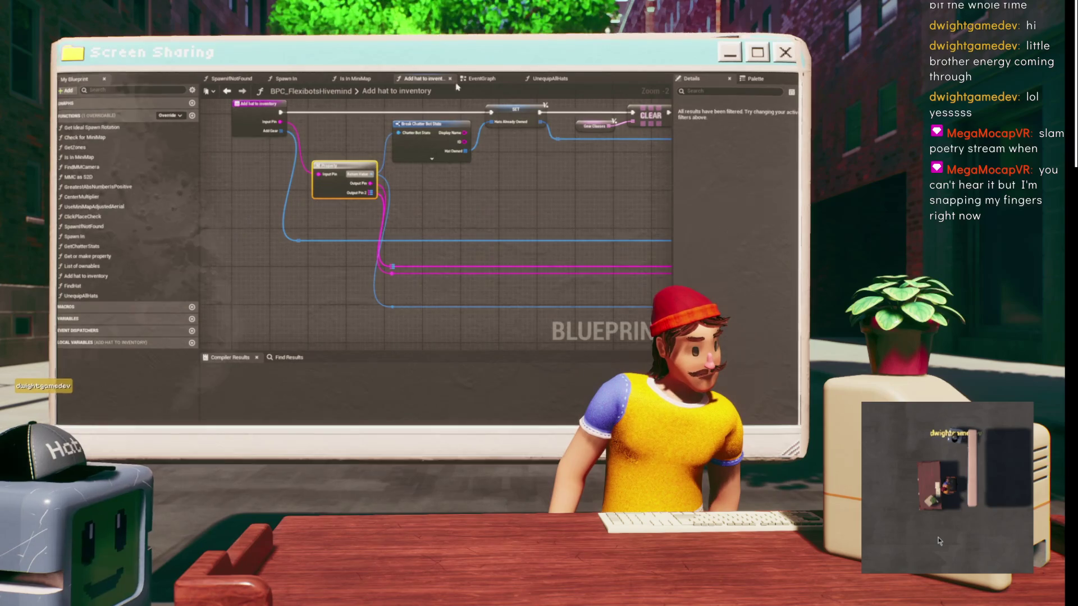
pyautogui.click(550, 78)
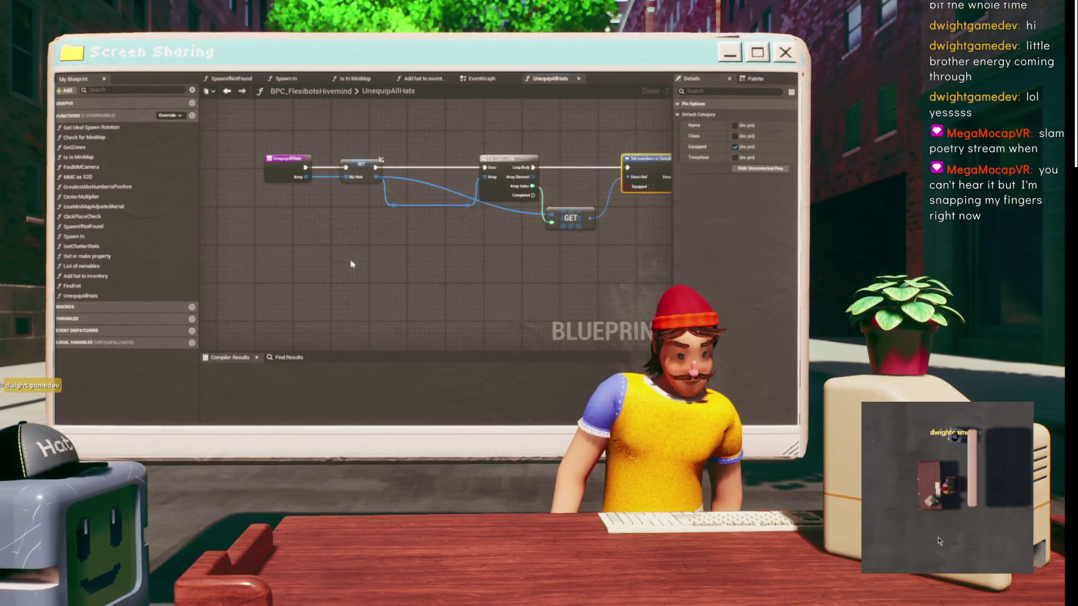
pyautogui.hotkey('ctrl', 'v')
pyautogui.scroll(3, 340, 253)
# - Place the Property node and add an expanded Break Chatter Bot Stats from its Return Value
pyautogui.moveTo(379, 282)
pyautogui.mouseDown()
pyautogui.moveTo(362, 281)
pyautogui.moveTo(289, 227)
pyautogui.mouseUp()
pyautogui.moveTo(282, 179); pyautogui.dragTo(271, 201)
pyautogui.click(271, 200)
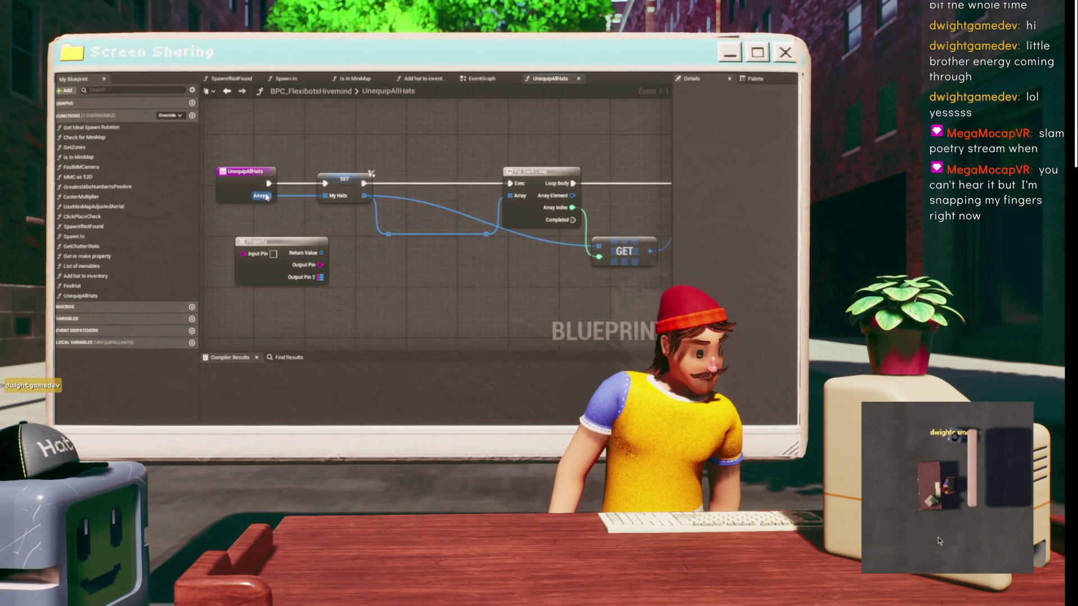
pyautogui.moveTo(322, 253); pyautogui.dragTo(371, 287)
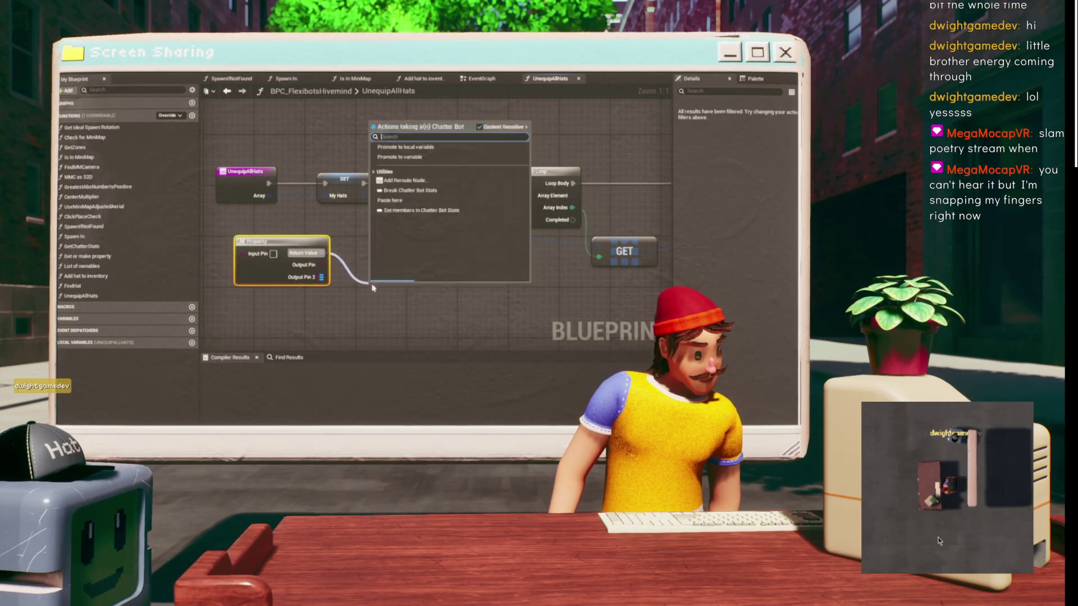
pyautogui.write('break')
pyautogui.press('Return')
pyautogui.press('q')
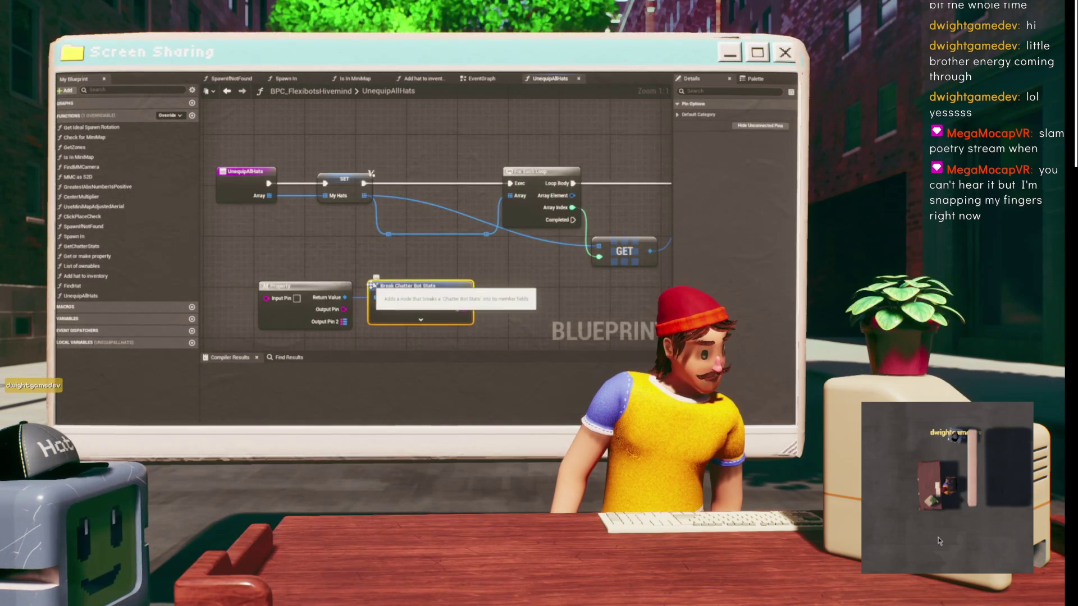
pyautogui.moveTo(398, 283); pyautogui.dragTo(344, 240)
pyautogui.click(343, 249)
# - Wire Hat Owned into My Hats, Property into Break, and the function input into Input Pin
pyautogui.moveTo(404, 313)
pyautogui.mouseDown()
pyautogui.moveTo(506, 282)
pyautogui.moveTo(460, 119)
pyautogui.moveTo(372, 157)
pyautogui.mouseUp()
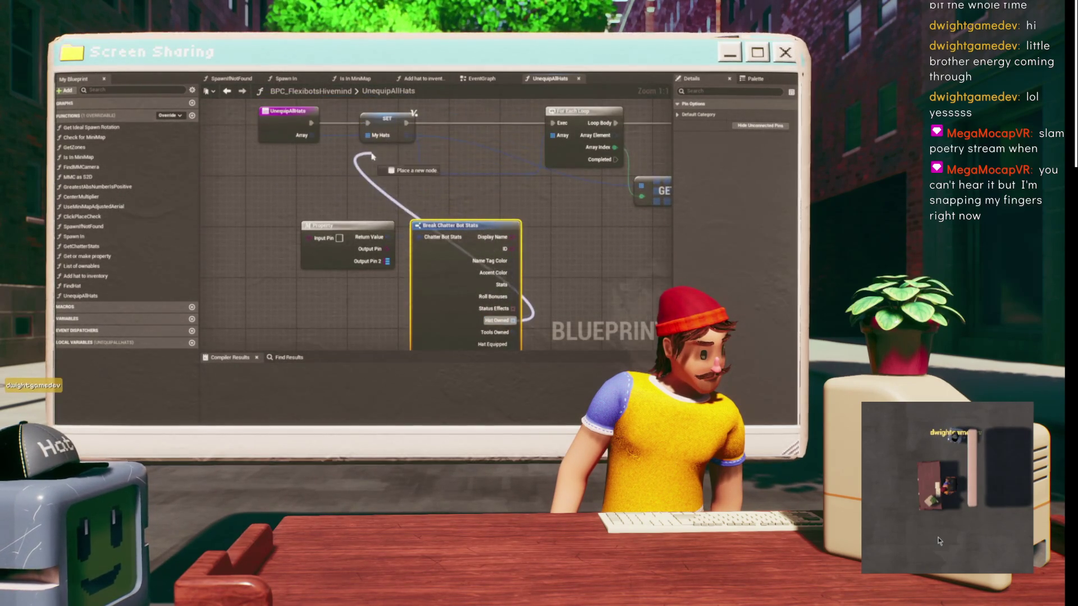
pyautogui.moveTo(346, 225)
pyautogui.mouseDown()
pyautogui.moveTo(263, 200)
pyautogui.moveTo(424, 236)
pyautogui.mouseUp()
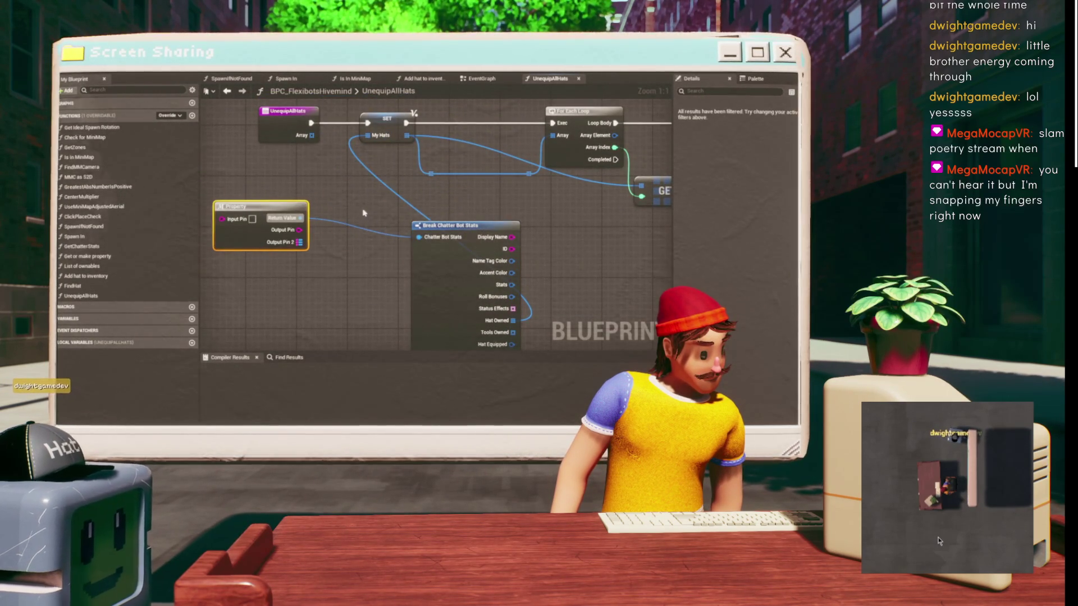
pyautogui.moveTo(261, 182); pyautogui.dragTo(315, 178)
pyautogui.moveTo(279, 215); pyautogui.dragTo(368, 127)
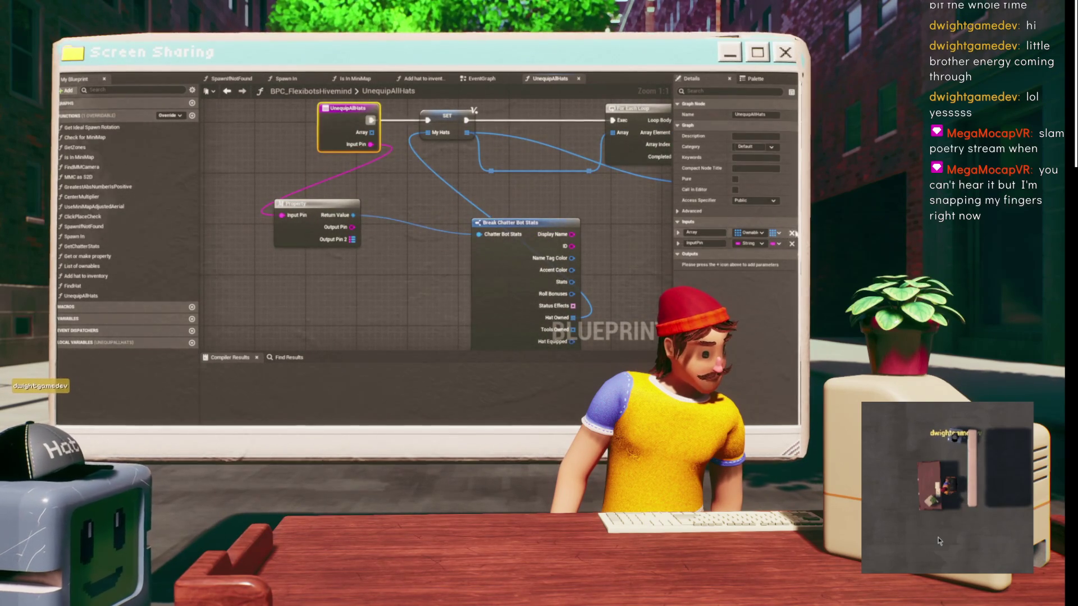
# - Delete the function's old Array input and rearrange the Property and Break nodes
pyautogui.click(791, 232)
pyautogui.moveTo(400, 191)
pyautogui.mouseDown()
pyautogui.moveTo(314, 202)
pyautogui.moveTo(269, 221)
pyautogui.mouseUp()
pyautogui.scroll(-1, 269, 222)
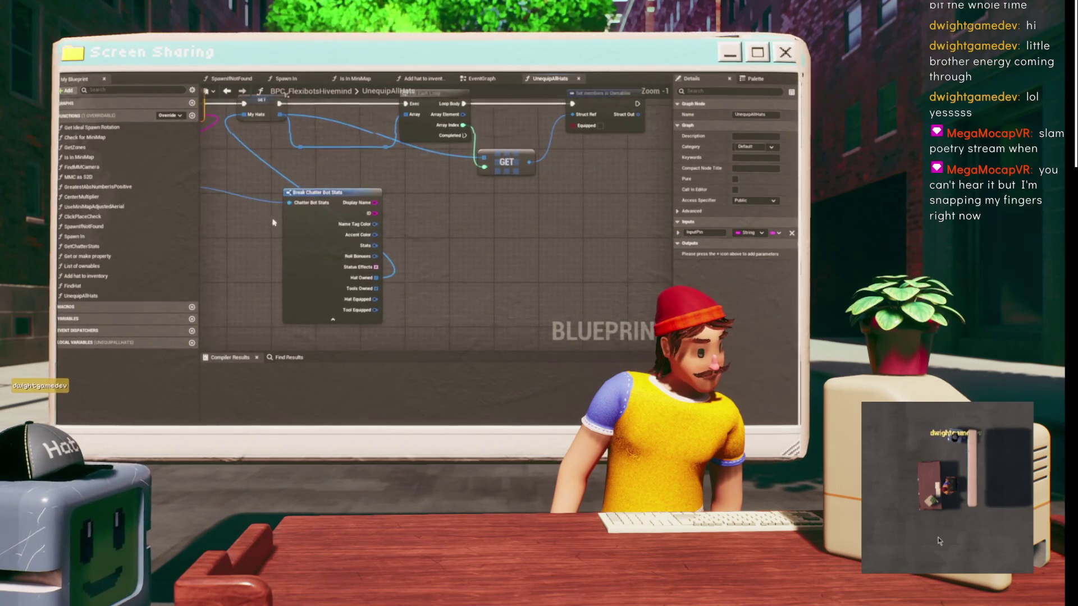
pyautogui.moveTo(314, 194); pyautogui.dragTo(284, 162)
pyautogui.moveTo(403, 237); pyautogui.dragTo(476, 223)
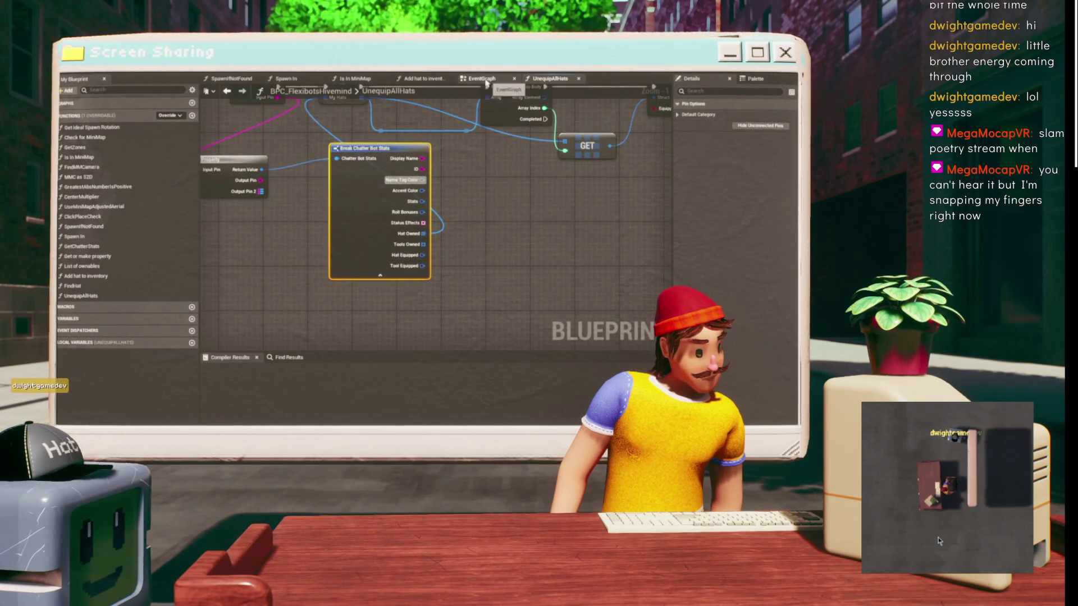
pyautogui.click(421, 79)
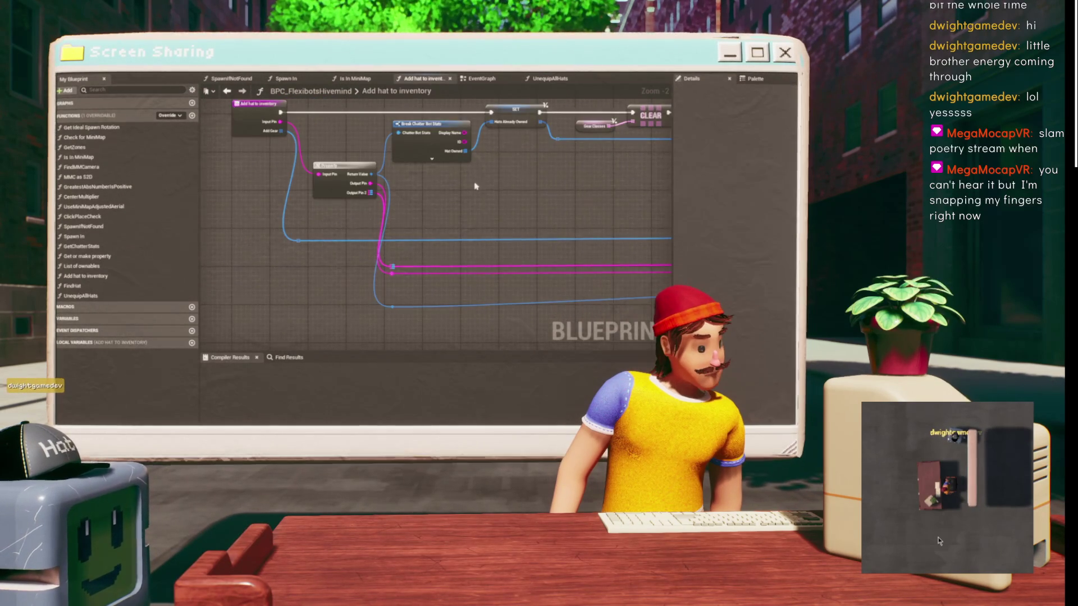
pyautogui.moveTo(526, 195); pyautogui.dragTo(329, 173)
pyautogui.moveTo(452, 176); pyautogui.dragTo(337, 188)
pyautogui.moveTo(213, 154); pyautogui.dragTo(420, 145)
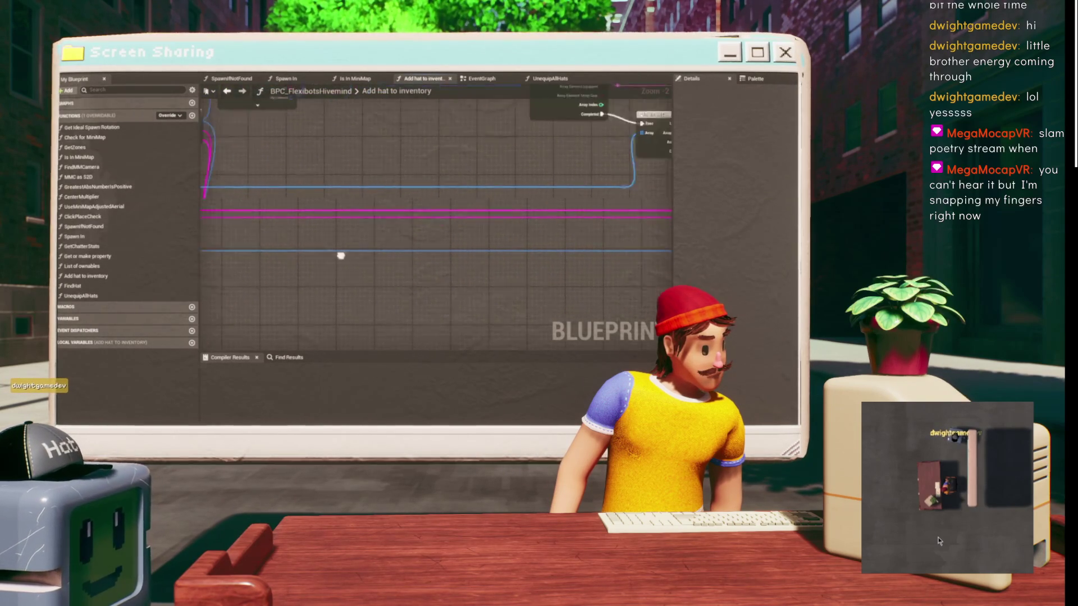
pyautogui.hotkey('ctrl', 'Tab')
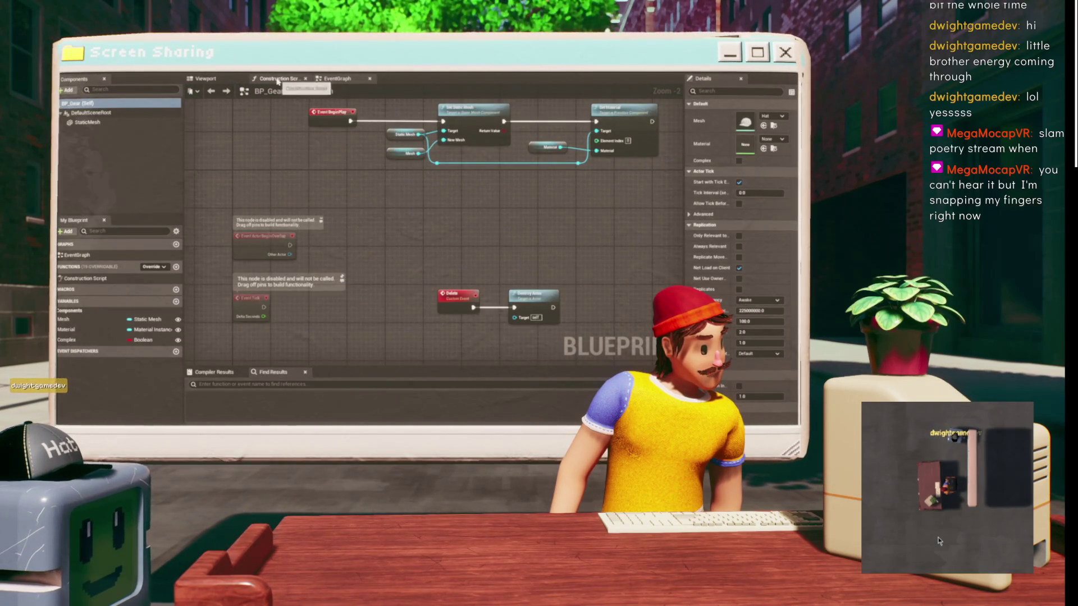
pyautogui.hotkey('ctrl', 'Tab')
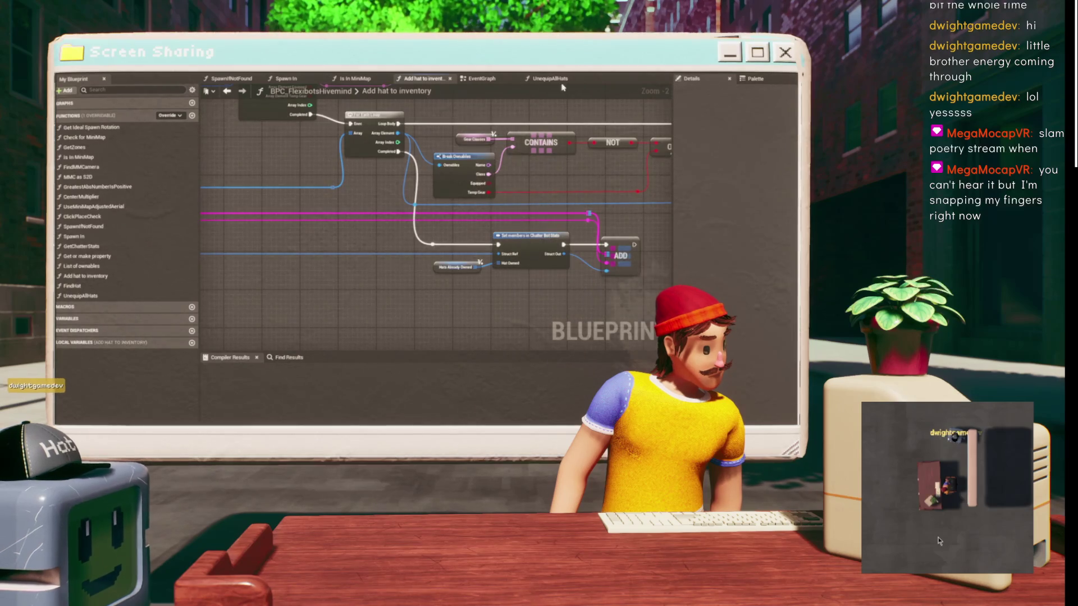
pyautogui.click(550, 79)
pyautogui.moveTo(472, 176); pyautogui.dragTo(405, 239)
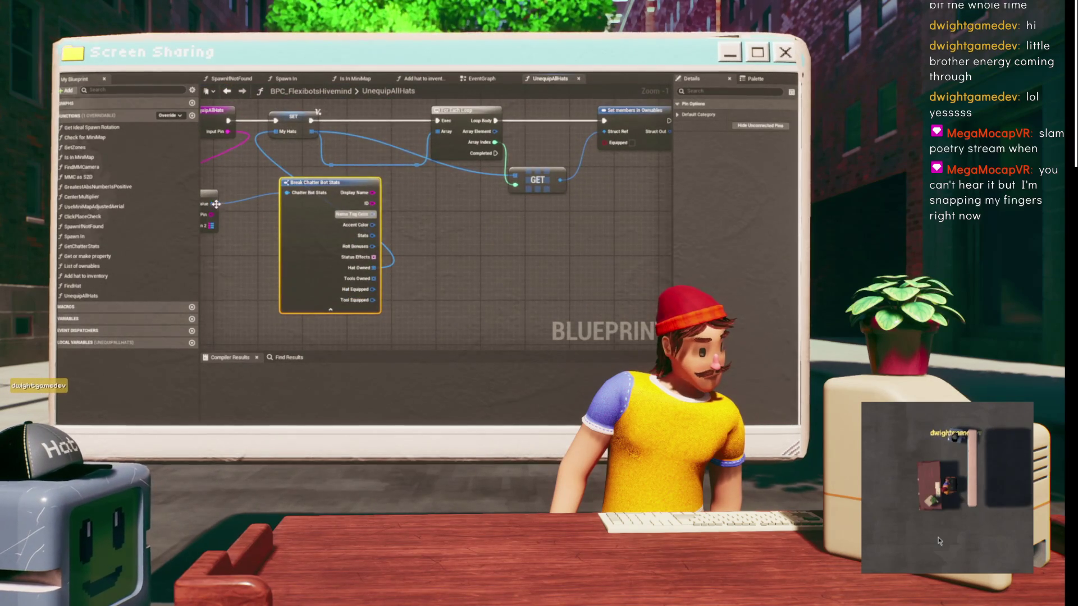
# - Add Set members in Chatter Bot Stats on the stats value, triggered by the loop's Completed pin
pyautogui.moveTo(218, 206)
pyautogui.mouseDown()
pyautogui.moveTo(522, 242)
pyautogui.moveTo(361, 275)
pyautogui.moveTo(511, 226)
pyautogui.mouseUp()
pyautogui.write('set memb')
pyautogui.press('Return')
pyautogui.moveTo(286, 181); pyautogui.dragTo(465, 229)
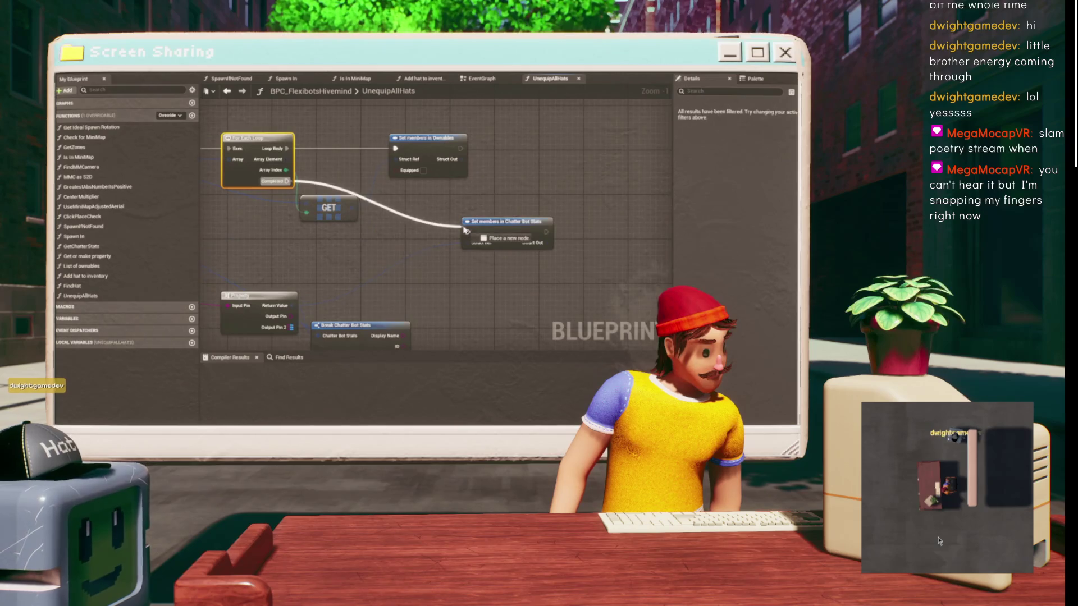
pyautogui.click(493, 232)
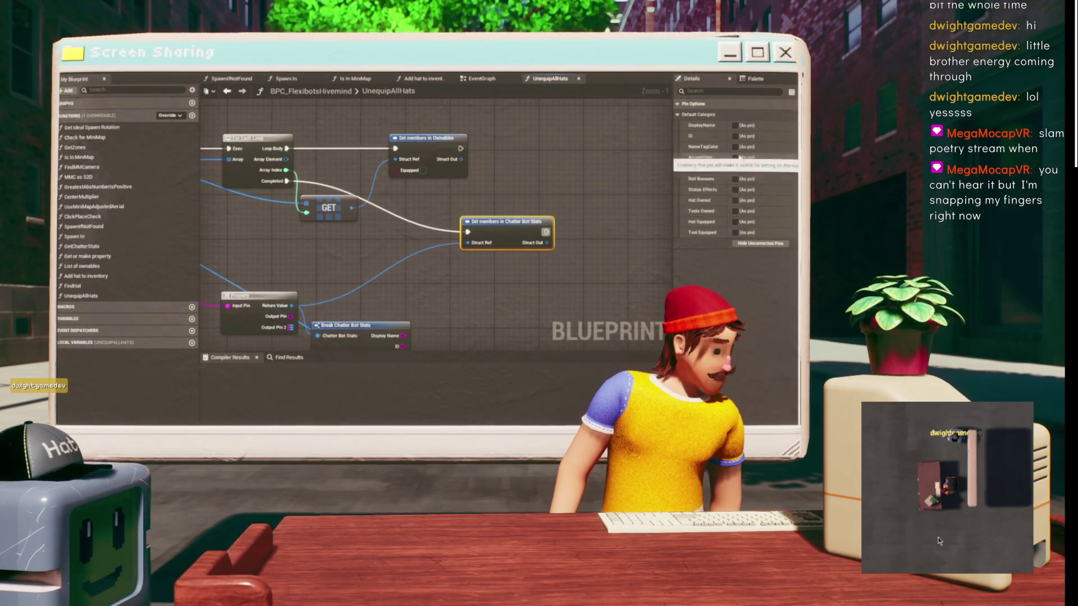
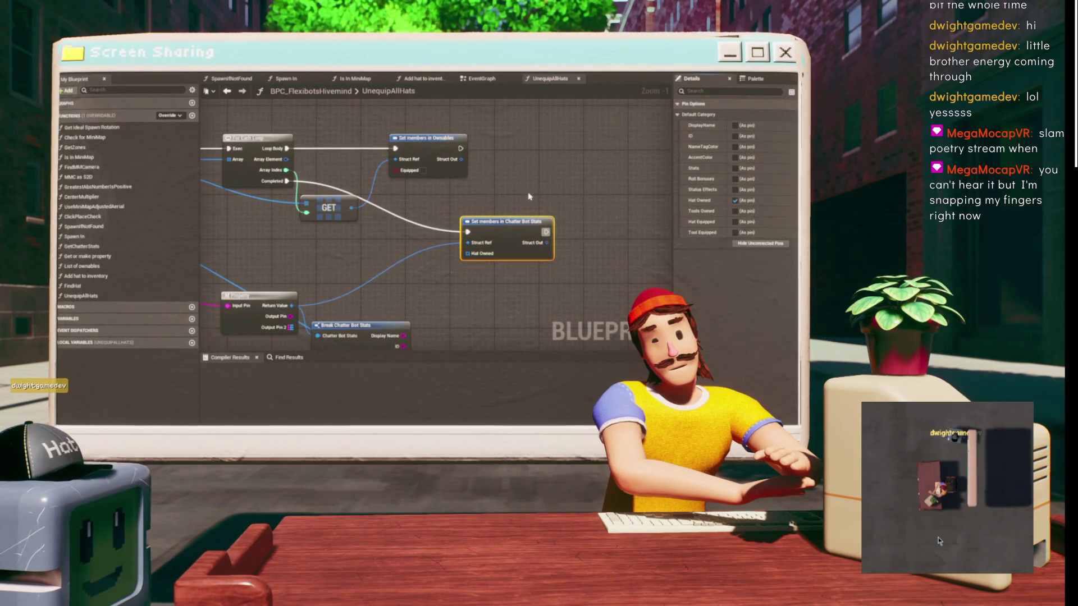
# - Drop the MyHats local variable onto the Hat Owned pin of Set members in Chatter Bot Stats
pyautogui.moveTo(547, 197); pyautogui.dragTo(487, 196)
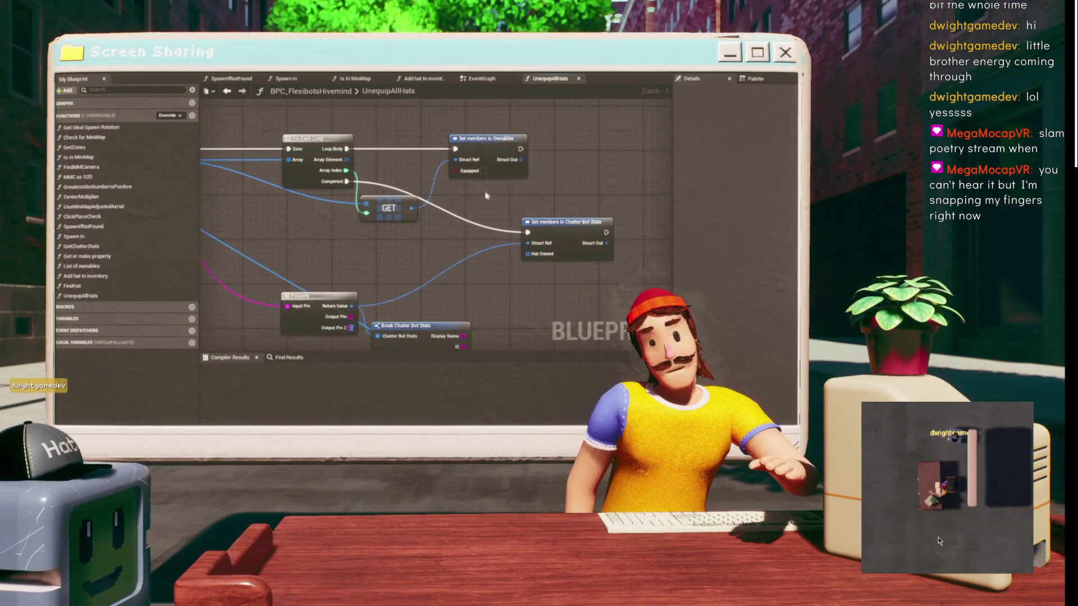
pyautogui.moveTo(423, 241)
pyautogui.mouseDown()
pyautogui.moveTo(716, 245)
pyautogui.moveTo(609, 253)
pyautogui.moveTo(314, 243)
pyautogui.moveTo(387, 266)
pyautogui.mouseUp()
pyautogui.moveTo(446, 185); pyautogui.dragTo(496, 163)
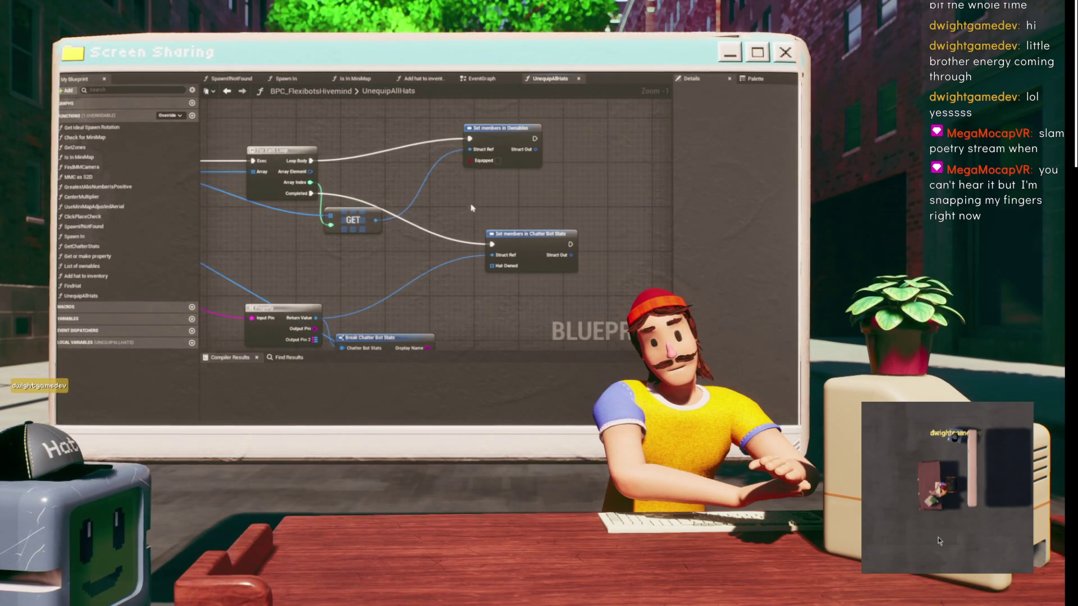
pyautogui.moveTo(472, 210); pyautogui.dragTo(483, 192)
pyautogui.moveTo(483, 291)
pyautogui.mouseDown()
pyautogui.moveTo(473, 221)
pyautogui.moveTo(433, 228)
pyautogui.moveTo(341, 198)
pyautogui.moveTo(405, 212)
pyautogui.moveTo(331, 101)
pyautogui.mouseUp()
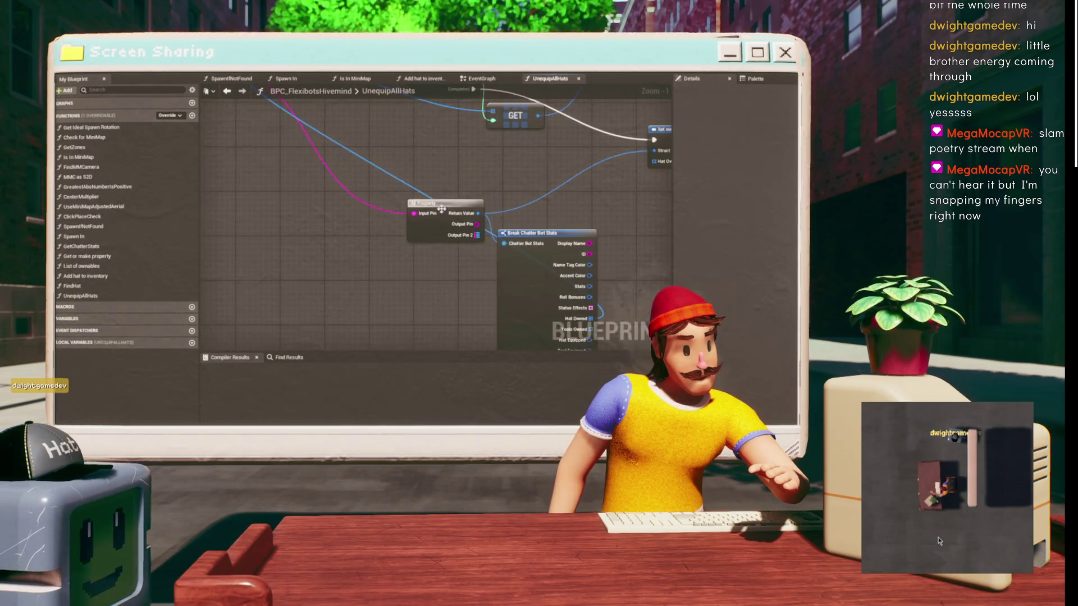
pyautogui.moveTo(214, 185)
pyautogui.mouseDown()
pyautogui.moveTo(331, 177)
pyautogui.moveTo(312, 208)
pyautogui.moveTo(345, 208)
pyautogui.moveTo(339, 226)
pyautogui.moveTo(287, 194)
pyautogui.mouseUp()
pyautogui.scroll(-1, 346, 207)
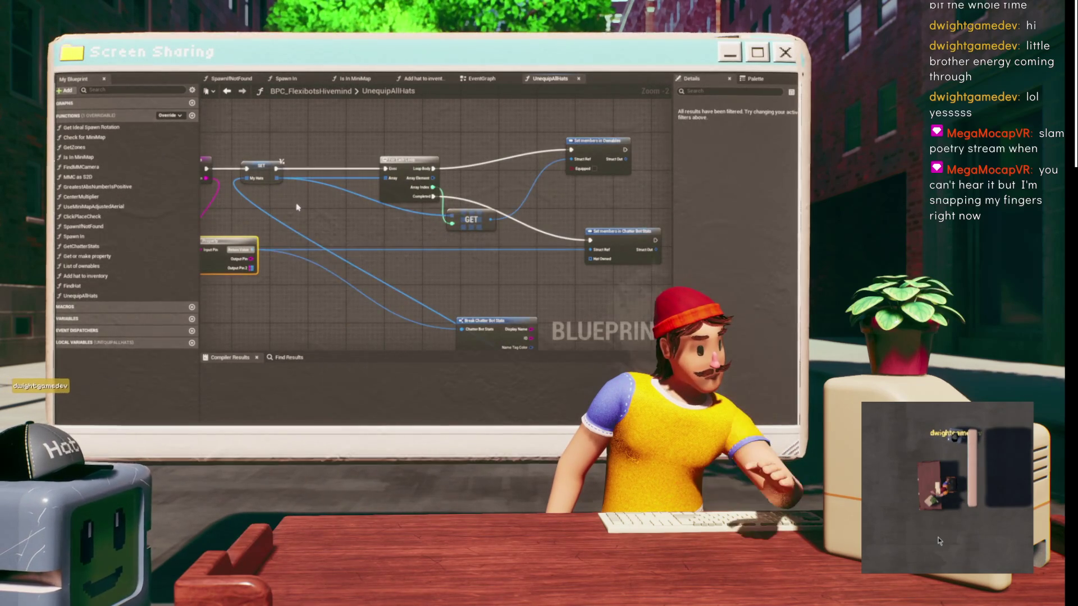
pyautogui.click(271, 179)
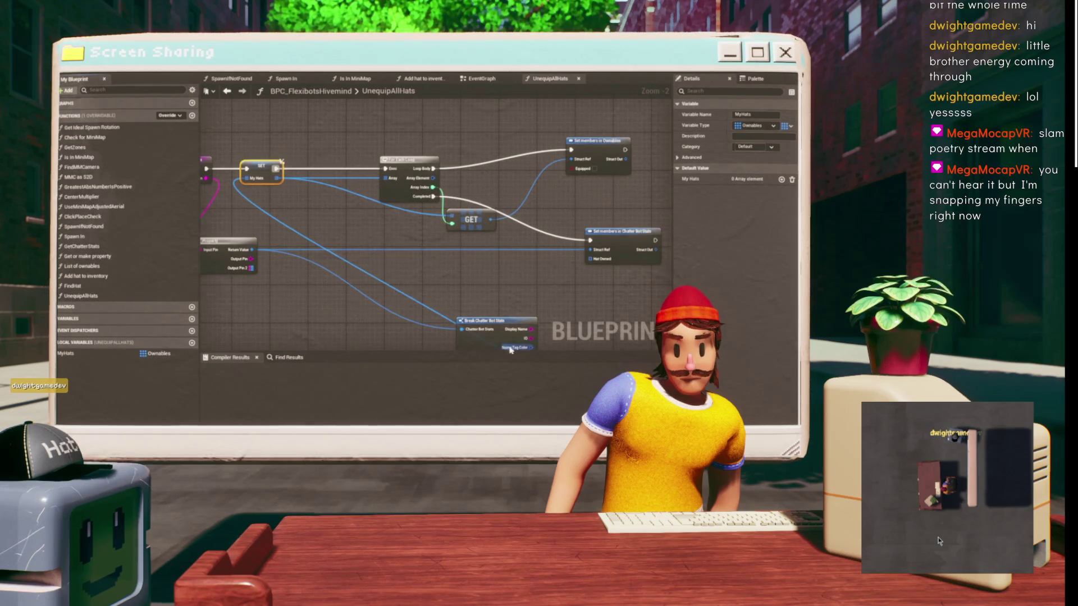
pyautogui.moveTo(66, 353); pyautogui.dragTo(196, 342)
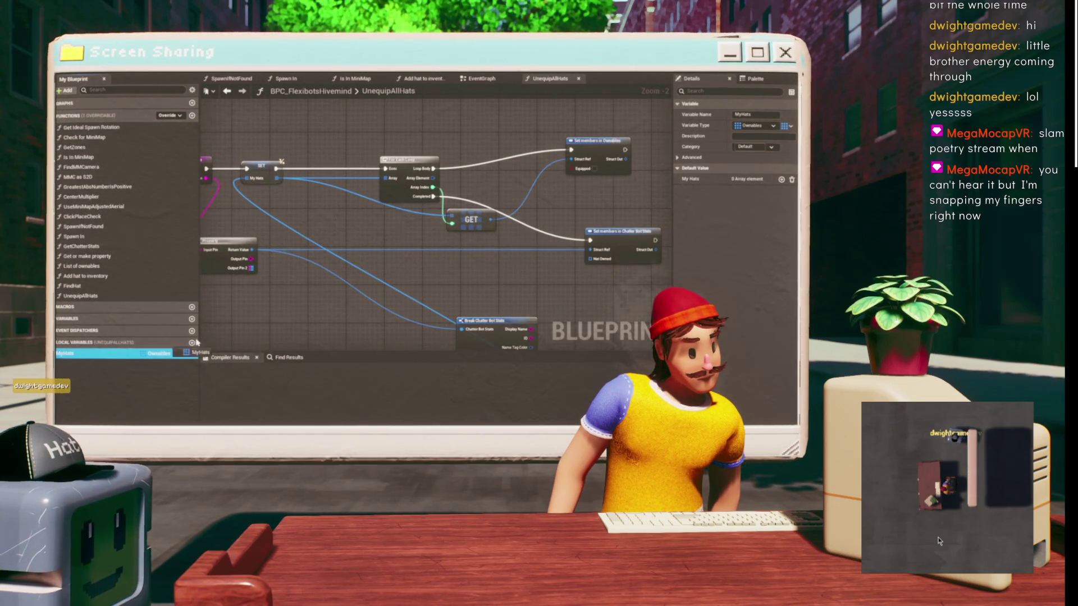
pyautogui.moveTo(588, 262); pyautogui.dragTo(590, 262)
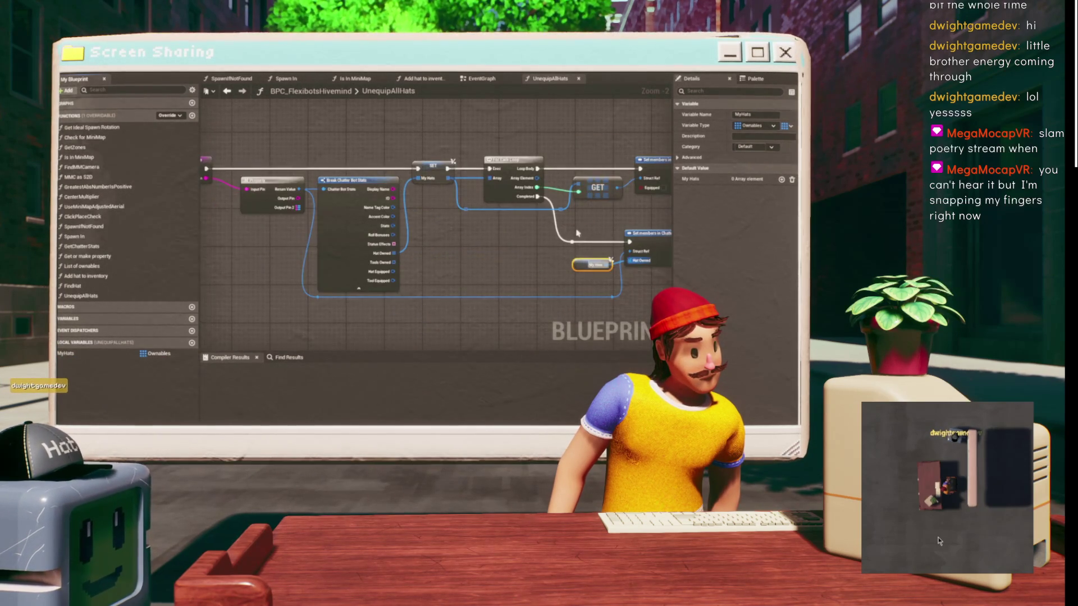
# - Check the Ownables and Chatter Bot Stats set-members pins, then pull a wire from Hat Equipped
pyautogui.click(646, 233)
pyautogui.scroll(2, 578, 241)
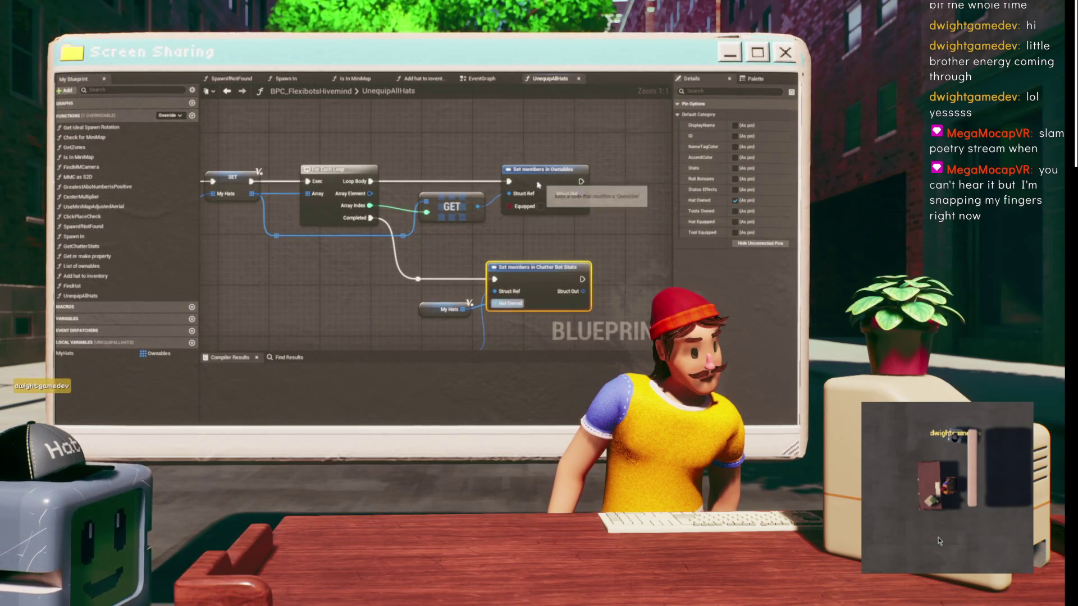
pyautogui.click(537, 181)
pyautogui.click(533, 269)
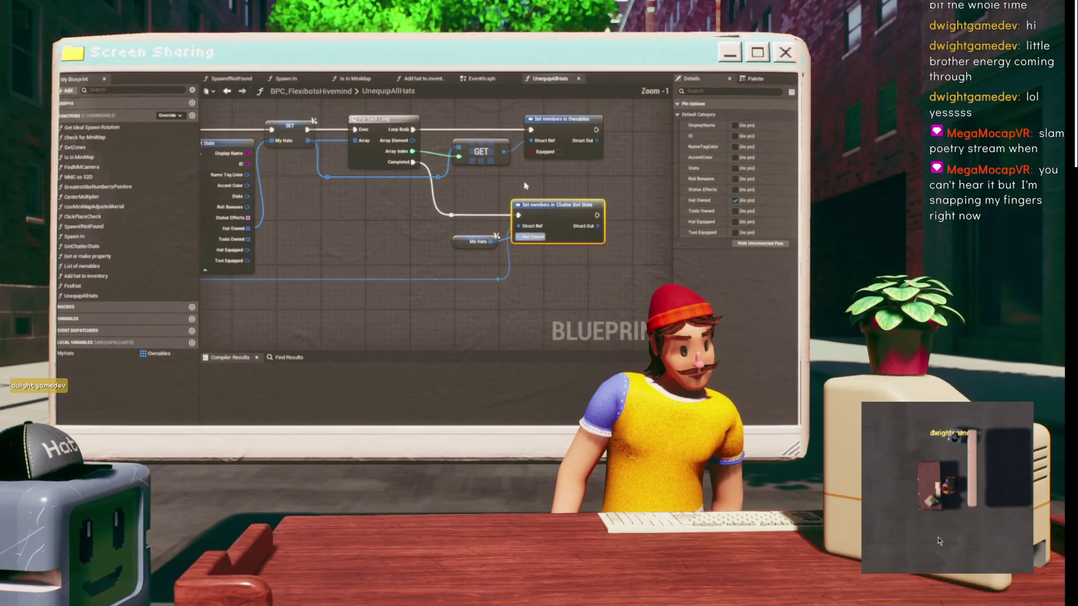
pyautogui.scroll(-1, 449, 225)
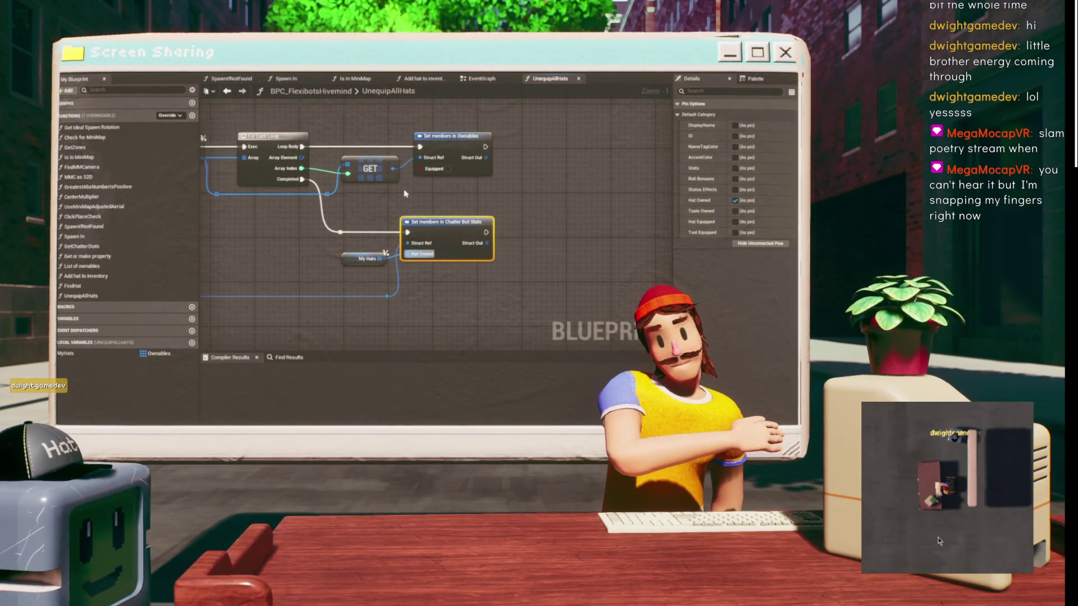
pyautogui.moveTo(355, 197); pyautogui.dragTo(475, 191)
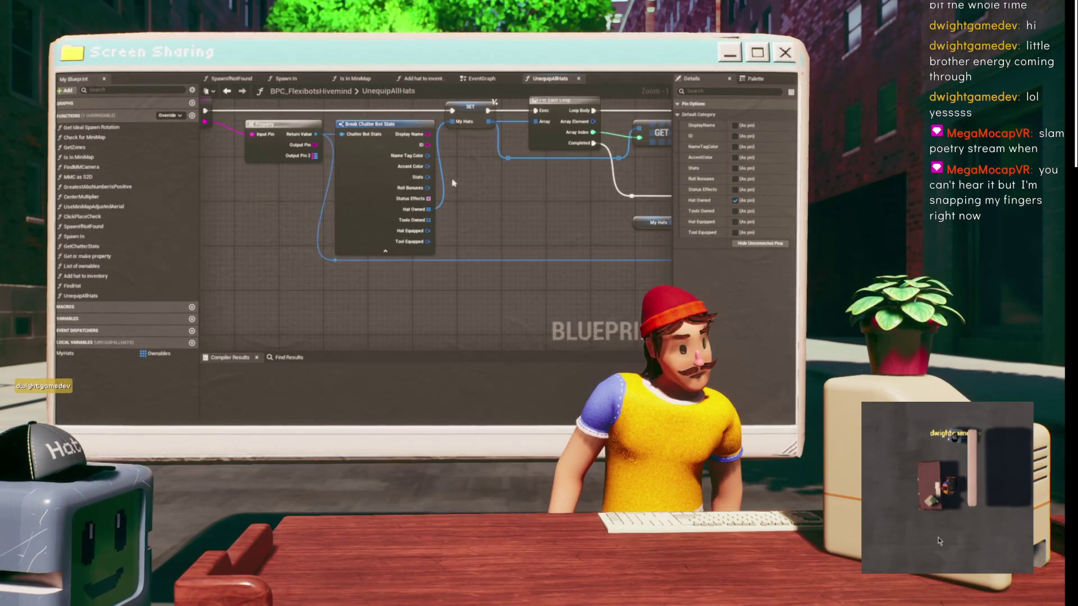
pyautogui.scroll(1, 375, 220)
pyautogui.moveTo(375, 220); pyautogui.dragTo(333, 269)
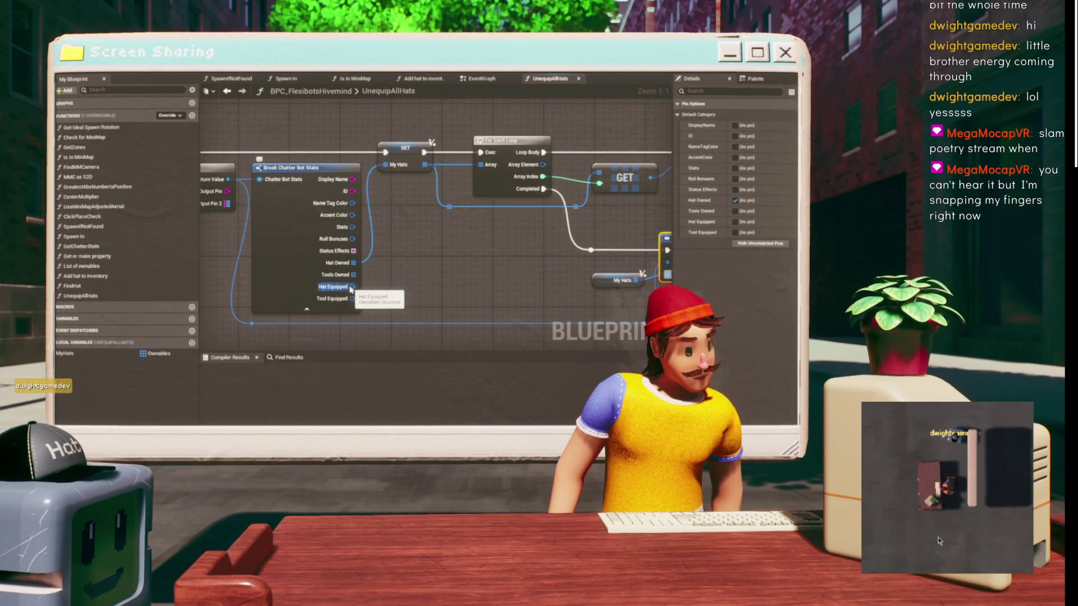
pyautogui.moveTo(350, 289)
pyautogui.mouseDown()
pyautogui.moveTo(586, 308)
pyautogui.moveTo(496, 291)
pyautogui.mouseUp()
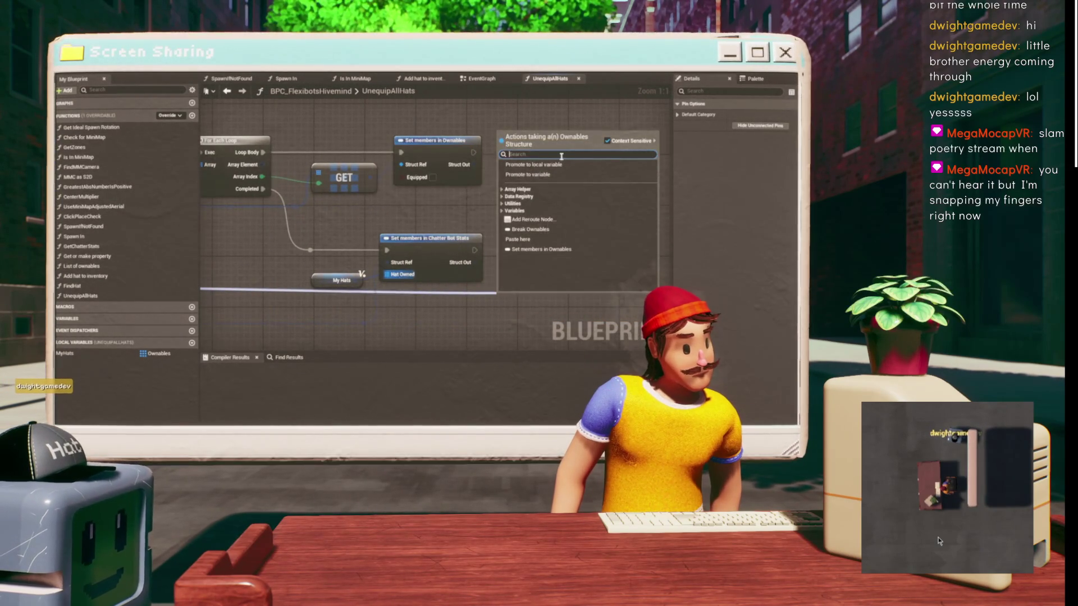
# - Add a Make Ownables node wired into the Hat Equipped pin
pyautogui.press('Escape')
pyautogui.moveTo(246, 247)
pyautogui.mouseDown()
pyautogui.moveTo(668, 256)
pyautogui.moveTo(505, 241)
pyautogui.moveTo(522, 241)
pyautogui.mouseUp()
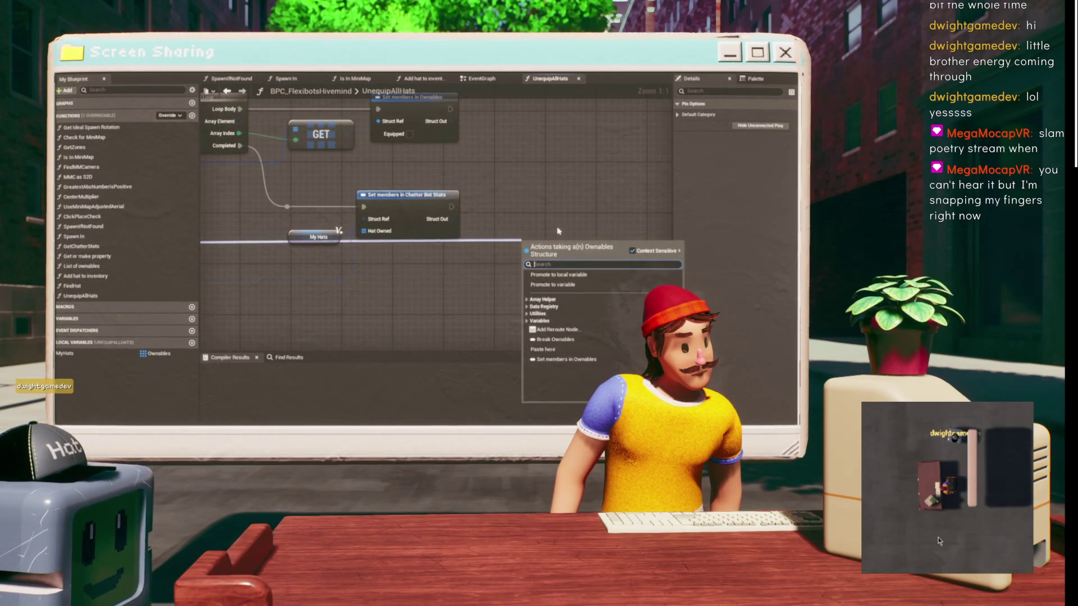
pyautogui.press('Escape')
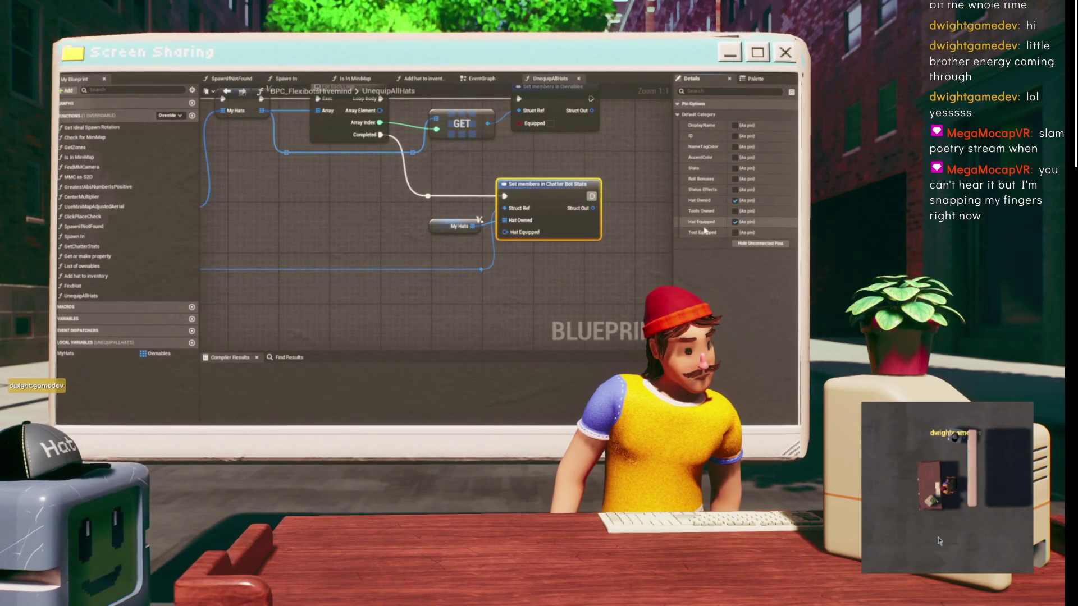
pyautogui.moveTo(505, 232)
pyautogui.mouseDown()
pyautogui.moveTo(533, 317)
pyautogui.moveTo(523, 307)
pyautogui.mouseUp()
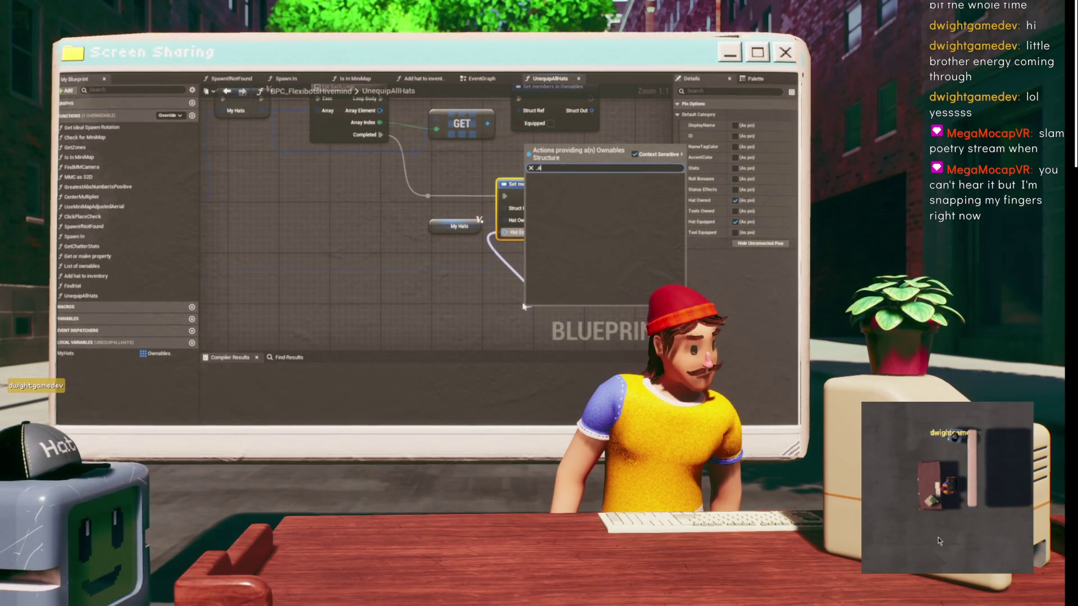
pyautogui.write('ake')
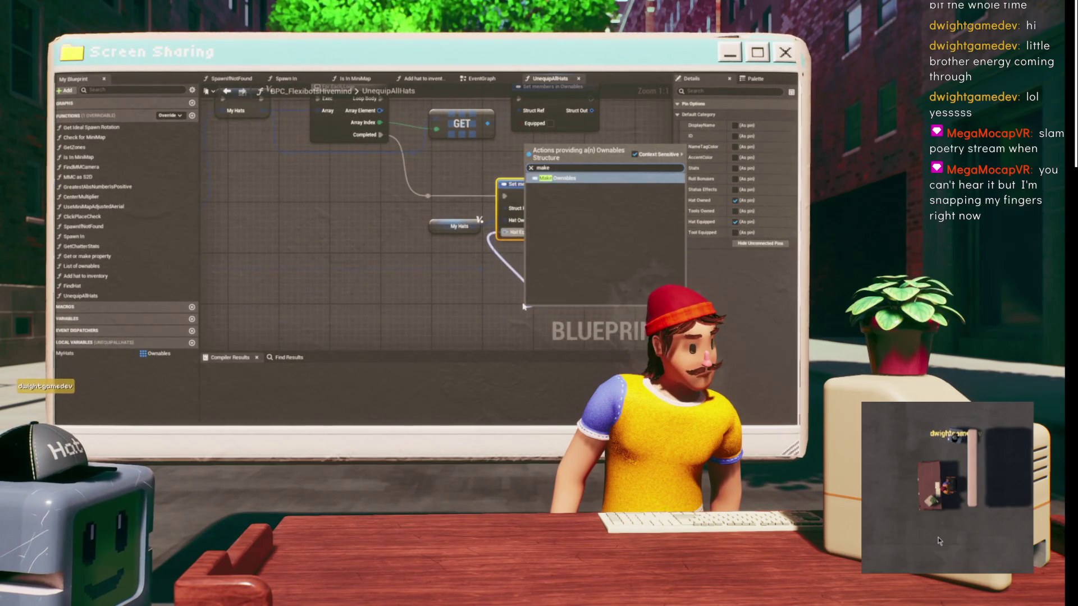
pyautogui.press('Return')
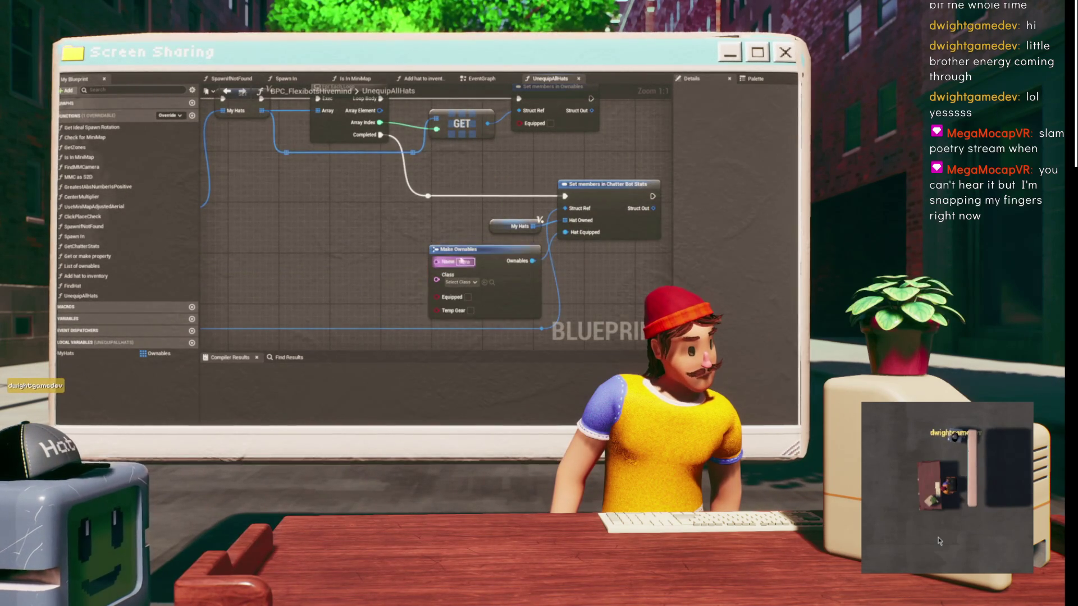
pyautogui.click(448, 261)
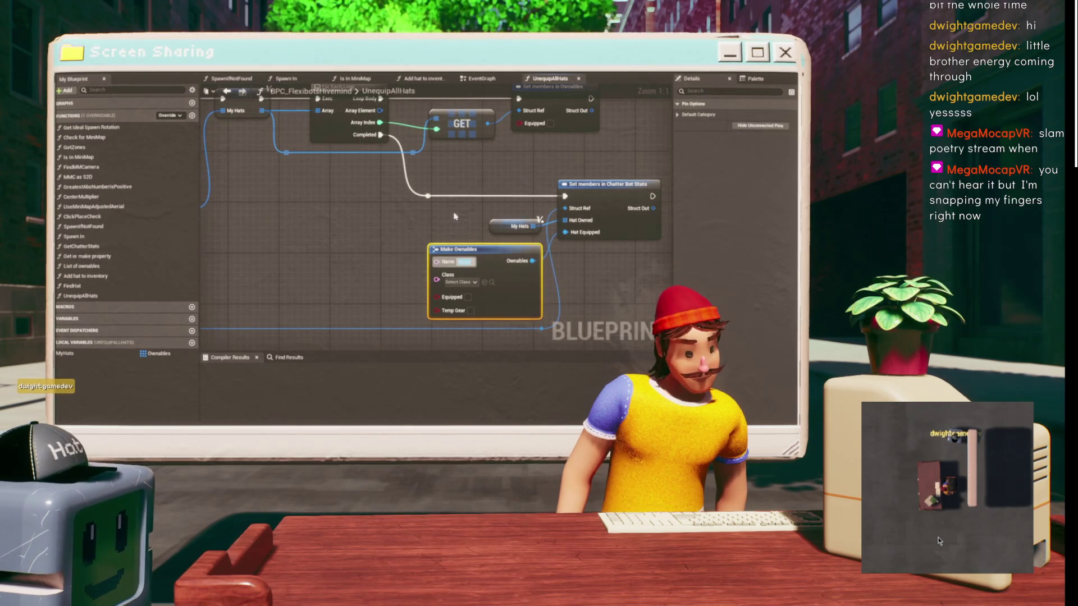
# - Duplicate the Chatter Bot Stats set-members node
pyautogui.click(454, 216)
pyautogui.moveTo(454, 216); pyautogui.dragTo(331, 211)
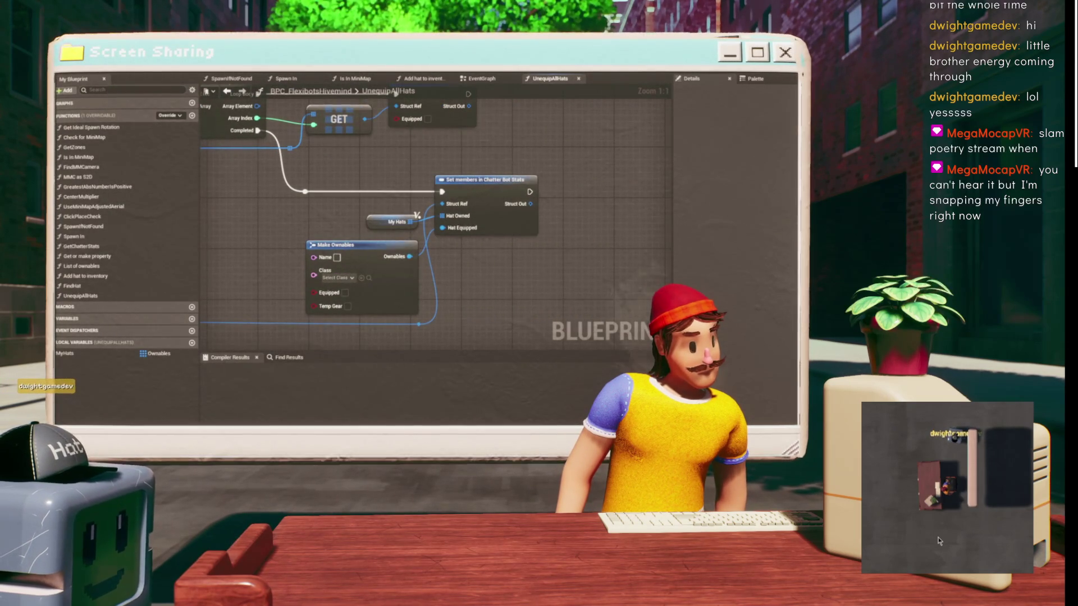
pyautogui.scroll(-1, 395, 214)
pyautogui.moveTo(311, 207)
pyautogui.mouseDown()
pyautogui.moveTo(395, 214)
pyautogui.moveTo(375, 223)
pyautogui.mouseUp()
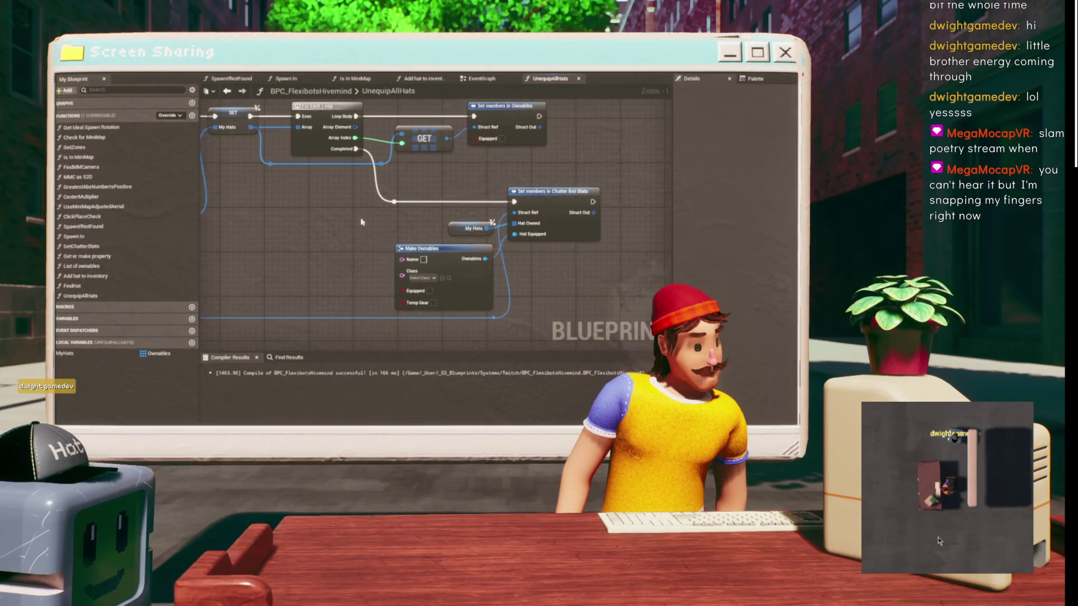
pyautogui.scroll(-1, 345, 245)
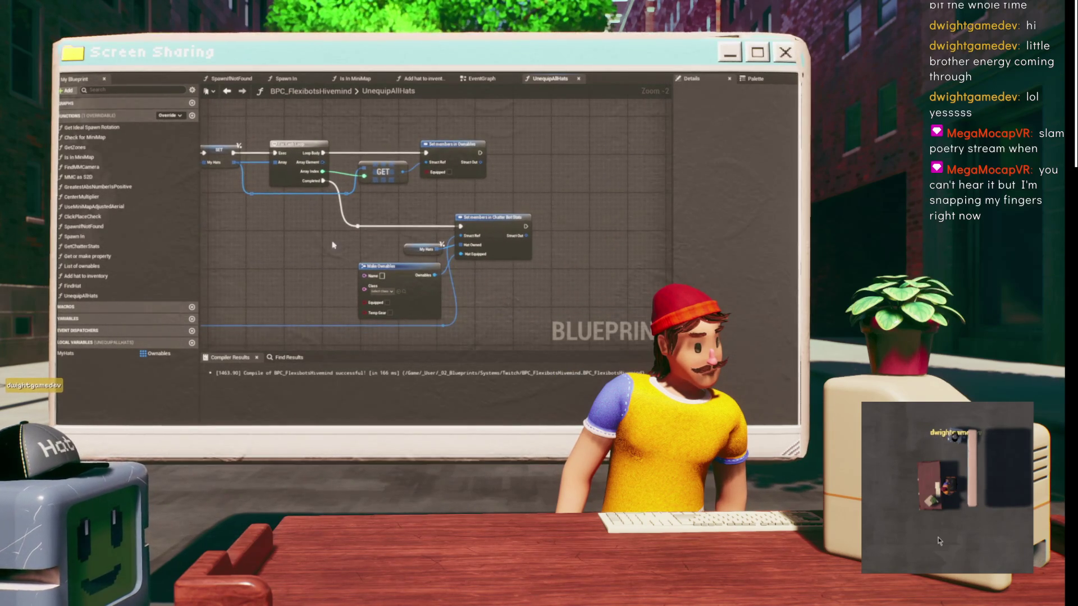
pyautogui.moveTo(390, 196); pyautogui.dragTo(497, 128)
pyautogui.moveTo(413, 221)
pyautogui.mouseDown()
pyautogui.moveTo(444, 204)
pyautogui.moveTo(514, 214)
pyautogui.moveTo(339, 108)
pyautogui.mouseUp()
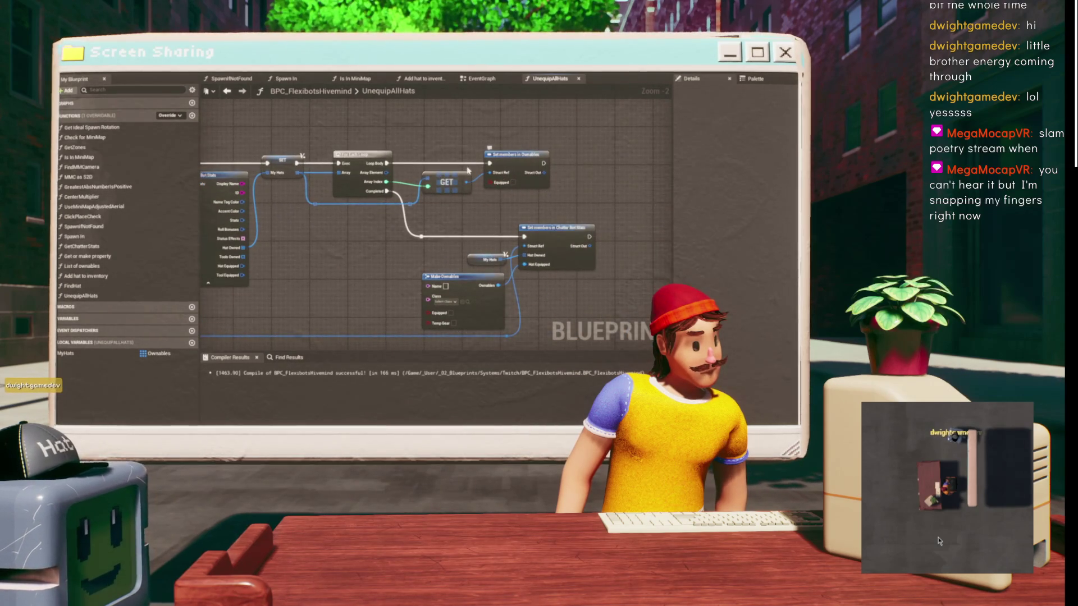
pyautogui.moveTo(395, 258); pyautogui.dragTo(394, 200)
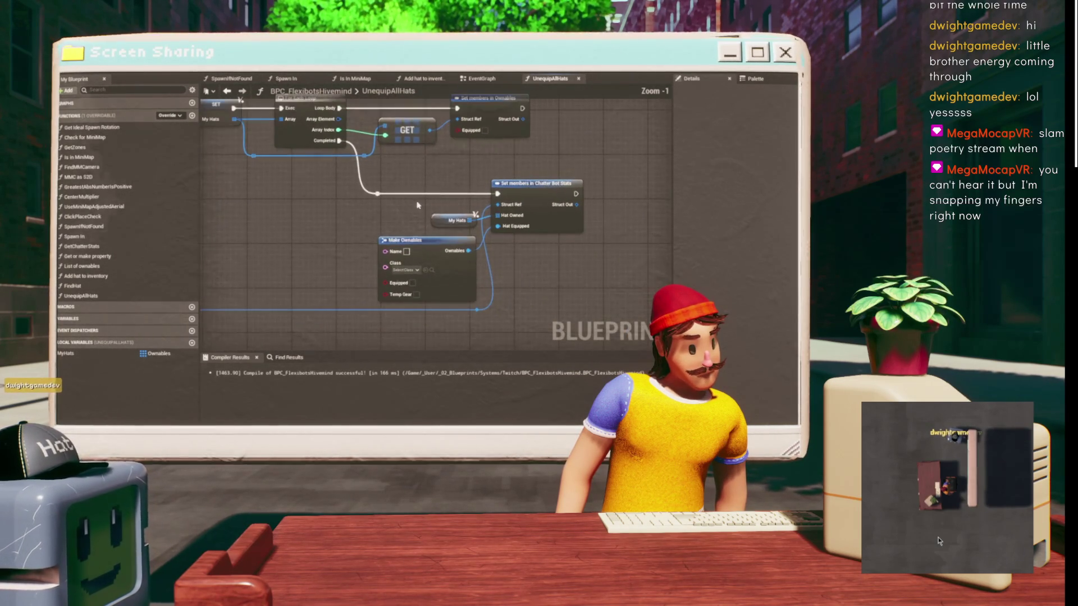
pyautogui.click(544, 200)
pyautogui.scroll(1, 544, 199)
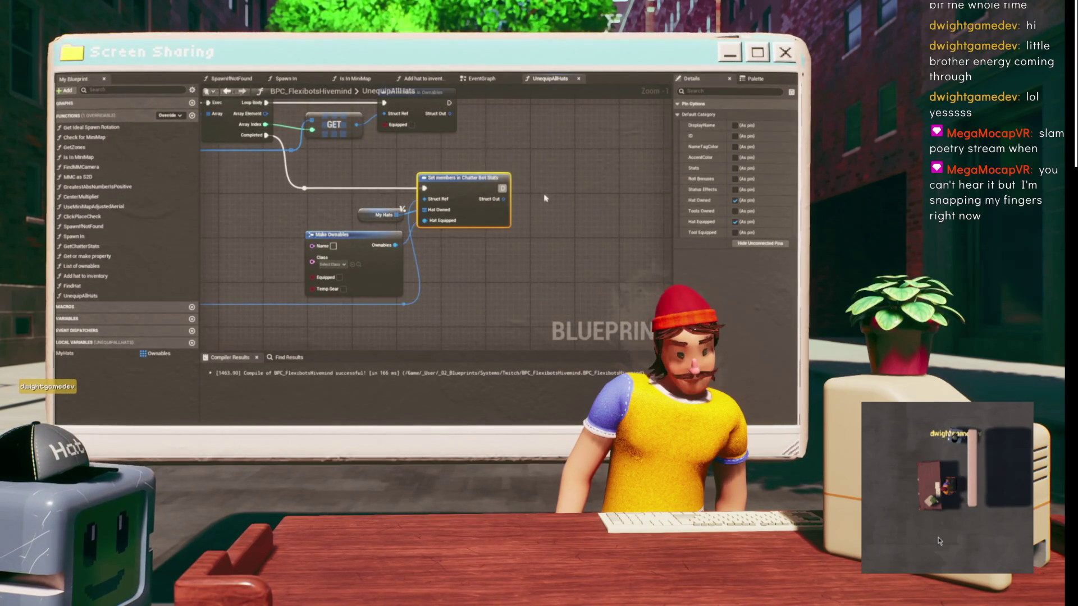
pyautogui.hotkey('ctrl', 'd')
# - Chain the upper set-members node's Struct Out into the duplicated node
pyautogui.moveTo(407, 306)
pyautogui.mouseDown()
pyautogui.moveTo(564, 223)
pyautogui.moveTo(508, 263)
pyautogui.mouseUp()
pyautogui.press('Escape')
pyautogui.press('Delete')
pyautogui.moveTo(491, 199); pyautogui.dragTo(550, 219)
pyautogui.moveTo(583, 198); pyautogui.dragTo(629, 176)
# - Add a Branch after Set members so the duplicate node runs on its True path
pyautogui.click(547, 180)
pyautogui.moveTo(504, 189); pyautogui.dragTo(549, 187)
pyautogui.moveTo(561, 258); pyautogui.dragTo(412, 248)
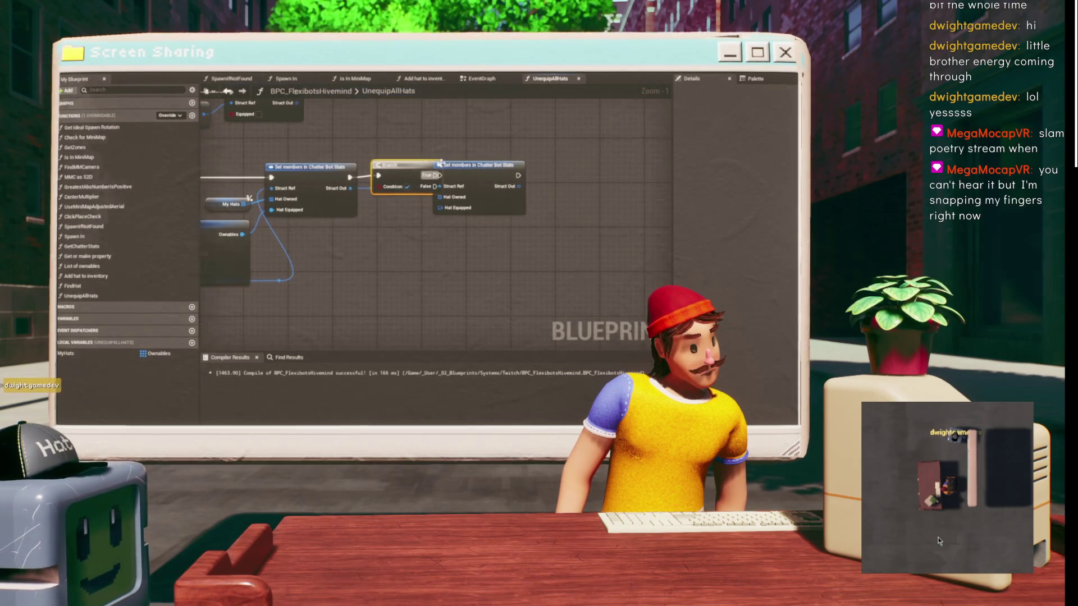
pyautogui.moveTo(477, 166); pyautogui.dragTo(524, 166)
pyautogui.moveTo(429, 176); pyautogui.dragTo(489, 175)
pyautogui.click(411, 194)
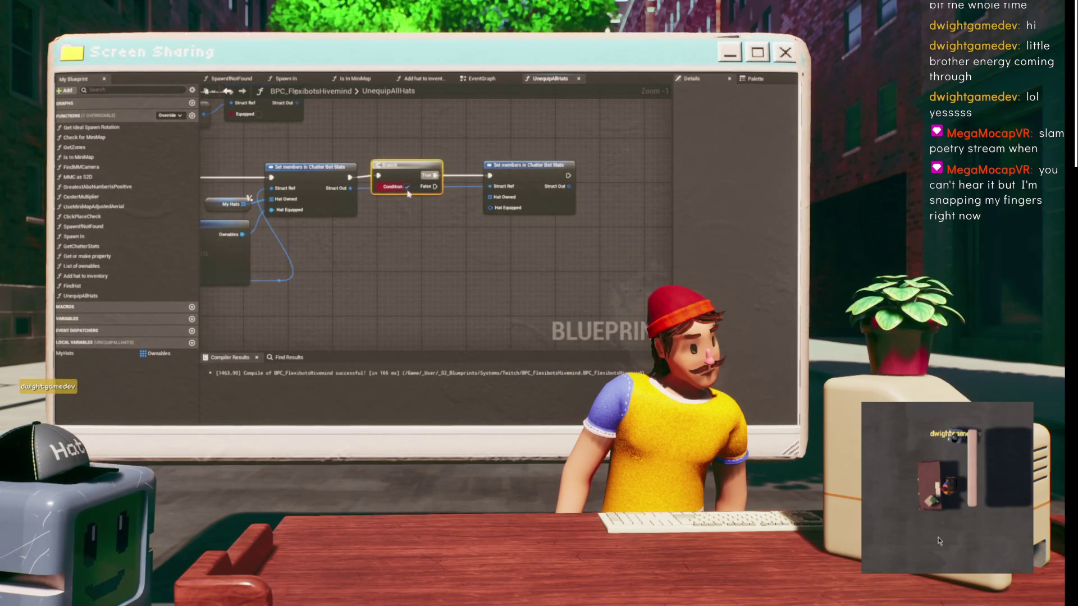
pyautogui.scroll(-2, 406, 188)
pyautogui.moveTo(401, 197)
pyautogui.mouseDown()
pyautogui.moveTo(236, 188)
pyautogui.moveTo(360, 126)
pyautogui.mouseUp()
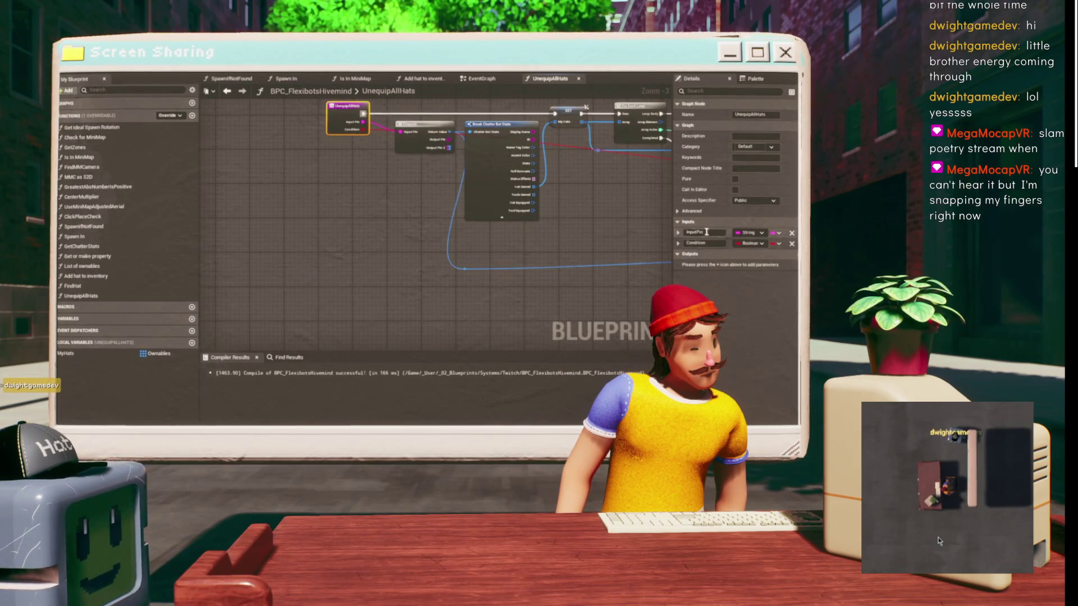
# - Rename the function's Condition input to 'Noting iso current'
pyautogui.doubleClick(702, 243)
pyautogui.write('Note')
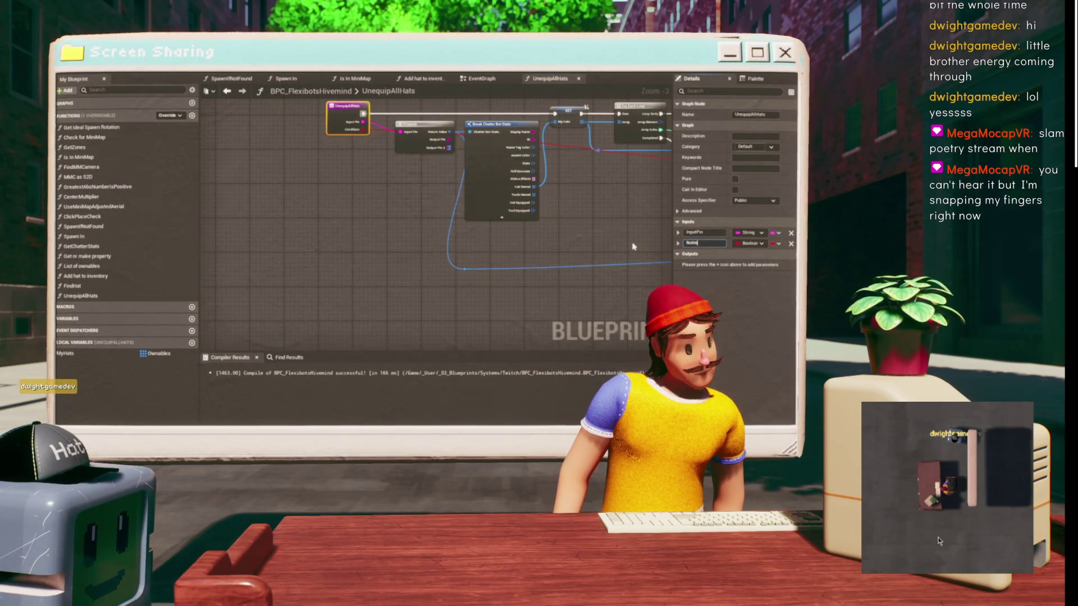
pyautogui.write('ing is')
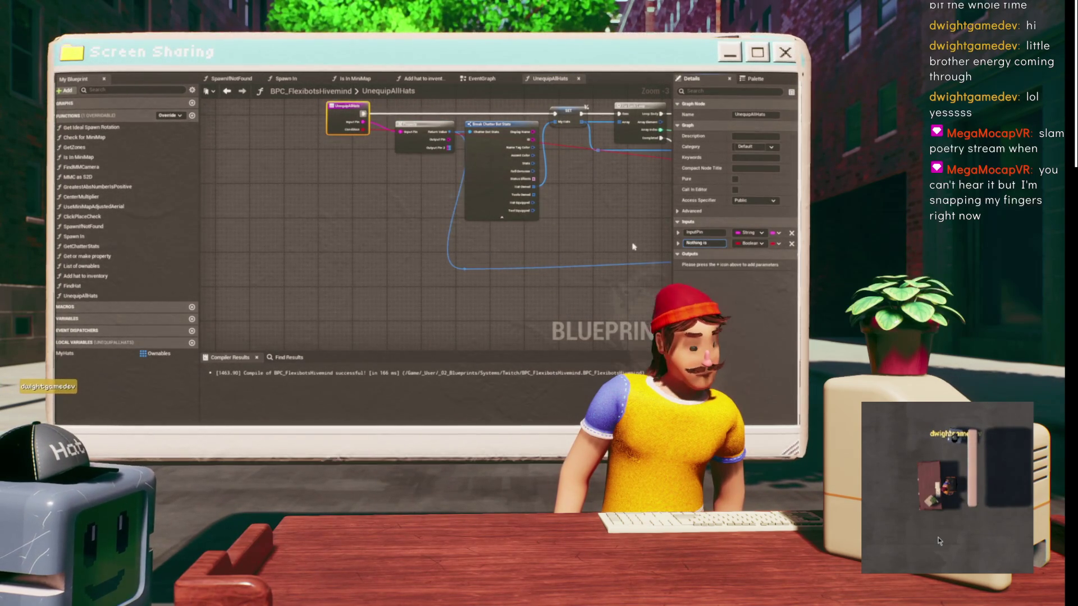
pyautogui.write('to current Object')
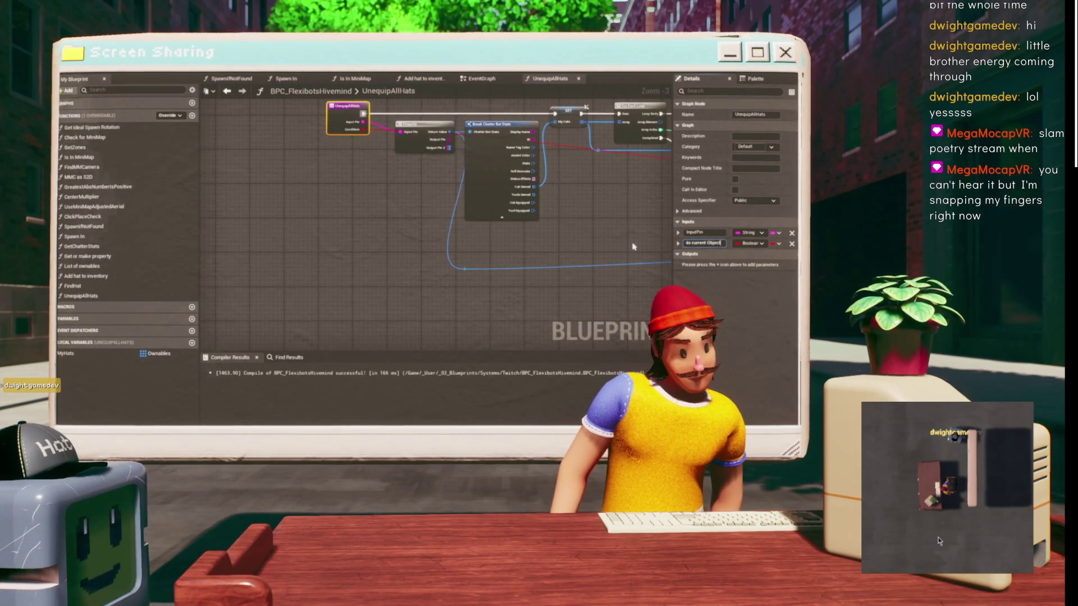
pyautogui.moveTo(633, 247); pyautogui.dragTo(590, 146)
pyautogui.click(589, 145)
pyautogui.scroll(2, 444, 225)
pyautogui.moveTo(522, 165); pyautogui.dragTo(466, 286)
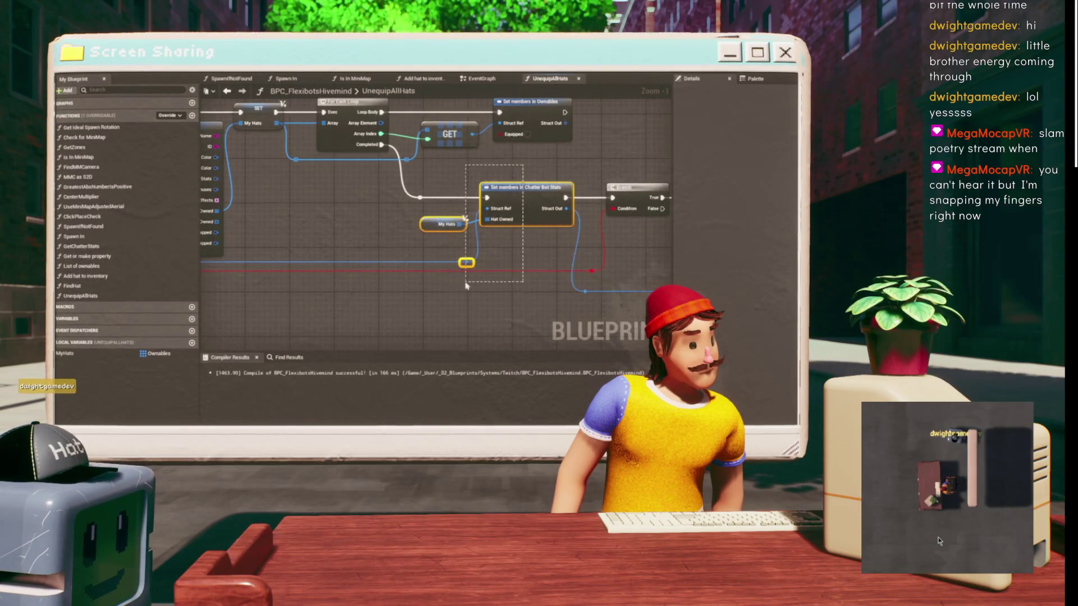
pyautogui.scroll(-2, 503, 169)
pyautogui.moveTo(569, 179)
pyautogui.mouseDown()
pyautogui.moveTo(457, 209)
pyautogui.moveTo(631, 168)
pyautogui.moveTo(469, 167)
pyautogui.mouseUp()
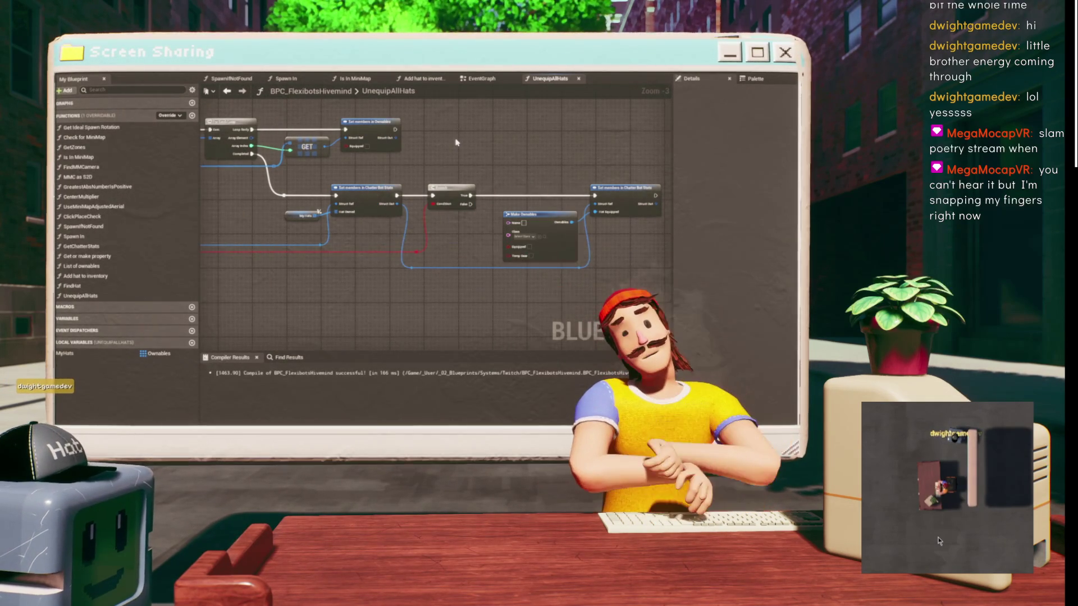
pyautogui.moveTo(448, 158); pyautogui.dragTo(479, 151)
# - In the EventGraph, position the Unequip All Hats node near the Unwearing event
pyautogui.click(481, 83)
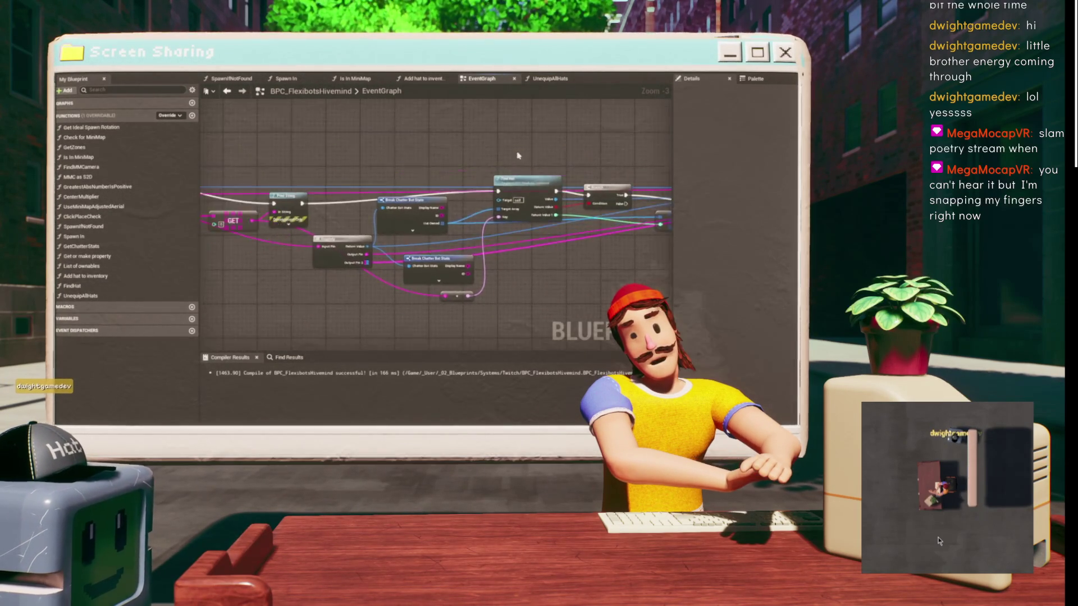
pyautogui.scroll(-1, 511, 151)
pyautogui.moveTo(421, 168); pyautogui.dragTo(294, 145)
pyautogui.click(505, 180)
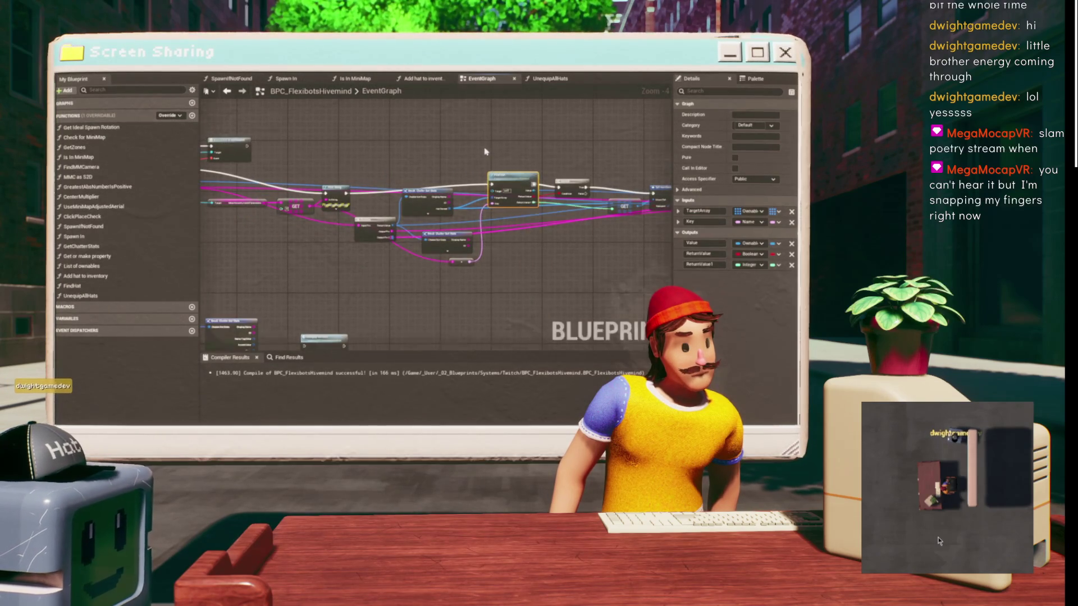
pyautogui.scroll(-1, 486, 151)
pyautogui.moveTo(485, 151)
pyautogui.mouseDown()
pyautogui.moveTo(511, 133)
pyautogui.moveTo(393, 168)
pyautogui.mouseUp()
pyautogui.scroll(1, 511, 133)
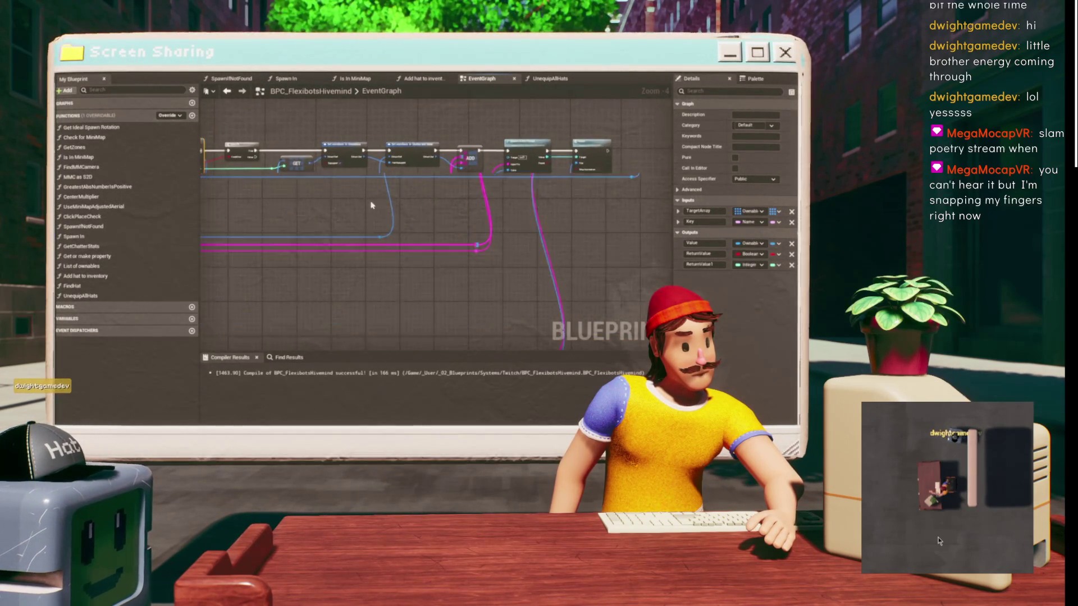
pyautogui.scroll(2, 372, 219)
pyautogui.moveTo(431, 212); pyautogui.dragTo(483, 174)
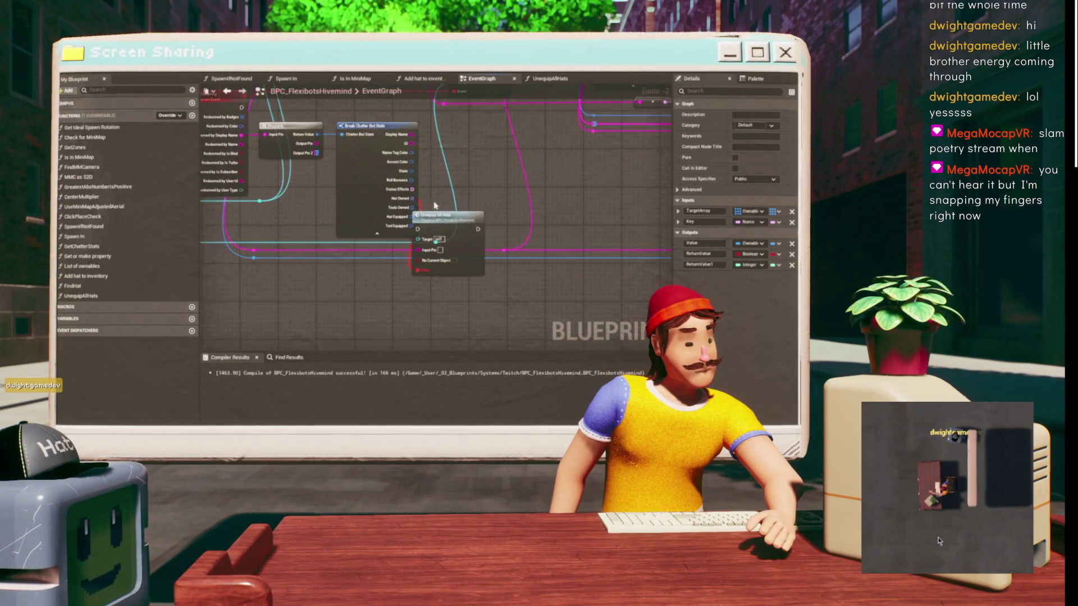
pyautogui.moveTo(451, 227); pyautogui.dragTo(516, 179)
pyautogui.moveTo(496, 223)
pyautogui.mouseDown()
pyautogui.moveTo(502, 214)
pyautogui.moveTo(476, 193)
pyautogui.mouseUp()
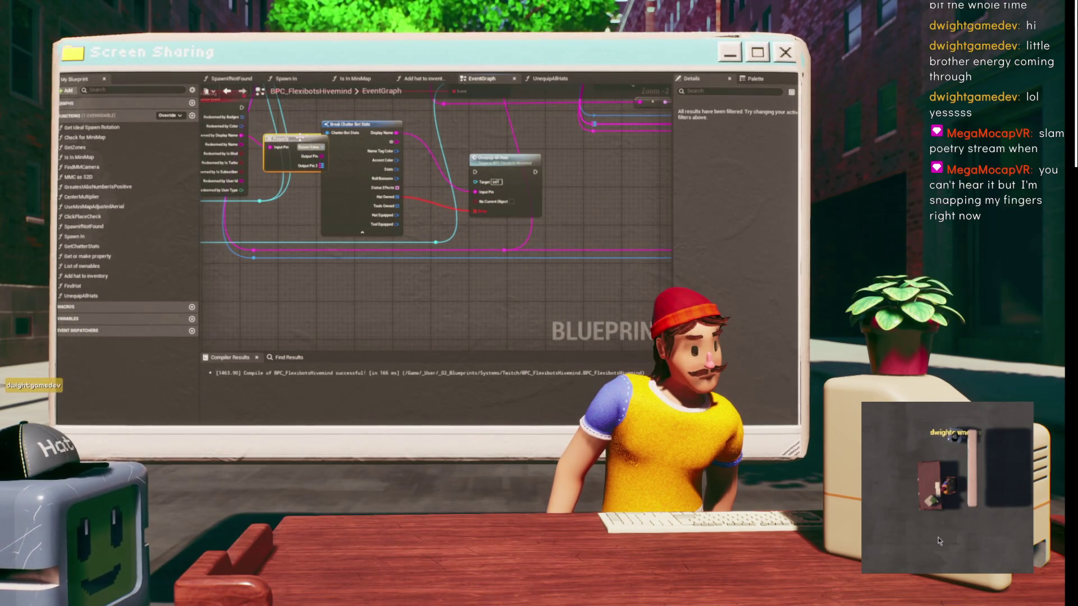
# - Delete leftover stats nodes and wire Display Name and Unwearing's execution into Unequip All Hats
pyautogui.press('Delete')
pyautogui.moveTo(243, 135)
pyautogui.mouseDown()
pyautogui.moveTo(481, 171)
pyautogui.moveTo(415, 160)
pyautogui.moveTo(374, 211)
pyautogui.moveTo(523, 238)
pyautogui.moveTo(533, 224)
pyautogui.mouseUp()
pyautogui.moveTo(360, 185)
pyautogui.mouseDown()
pyautogui.moveTo(515, 243)
pyautogui.moveTo(449, 191)
pyautogui.mouseUp()
# - Inspect the FindHat function graph and return to the EventGraph
pyautogui.scroll(-3, 391, 256)
pyautogui.moveTo(392, 255); pyautogui.dragTo(164, 254)
pyautogui.doubleClick(443, 143)
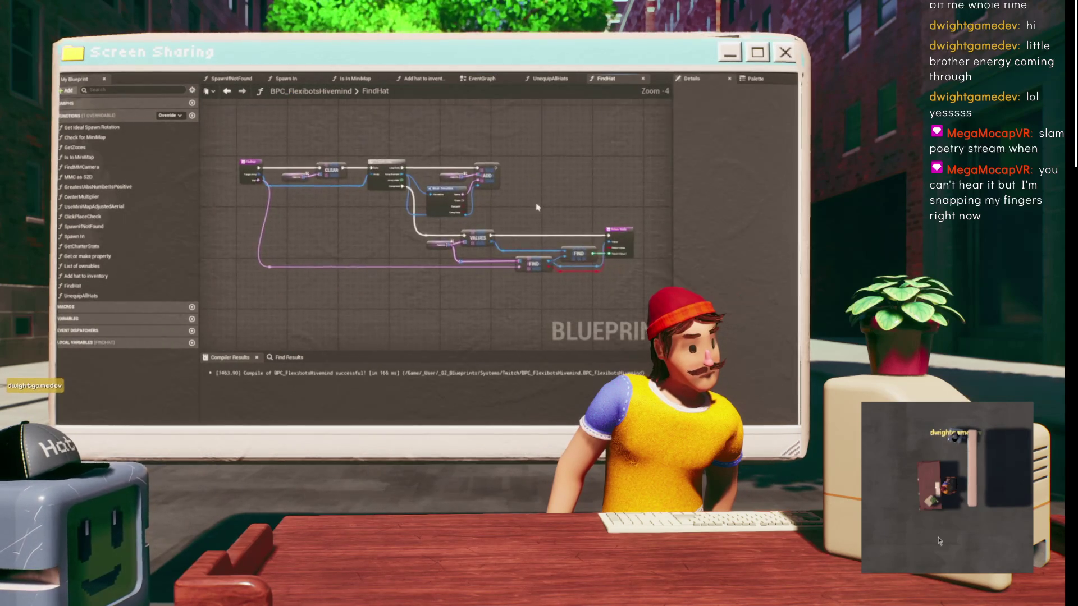
pyautogui.moveTo(537, 213); pyautogui.dragTo(423, 196)
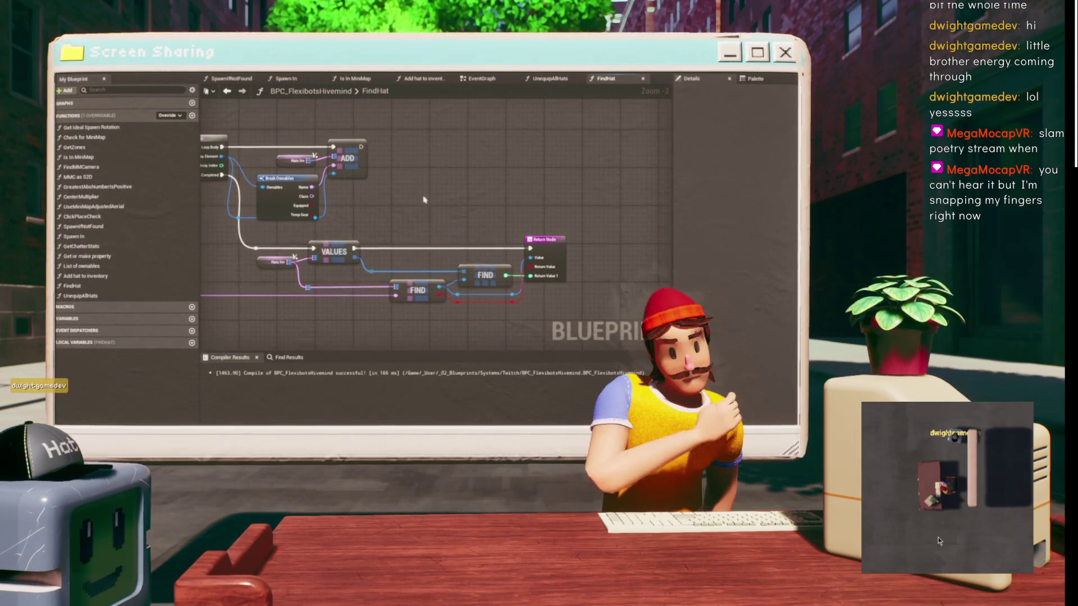
pyautogui.click(227, 91)
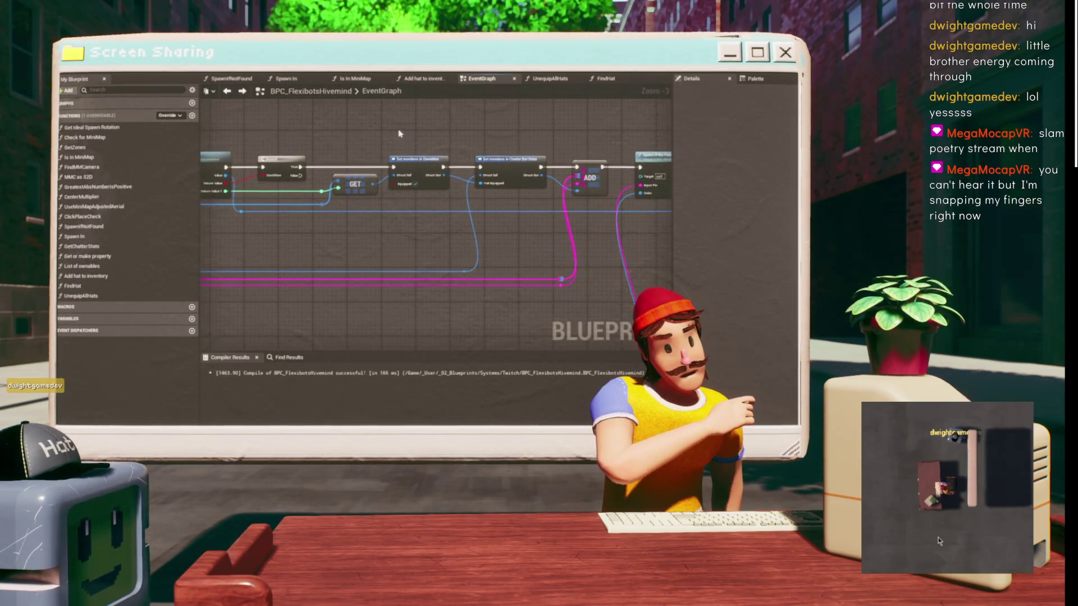
# - Inspect the Set members node and bring the Find Hat branch area into view
pyautogui.click(418, 162)
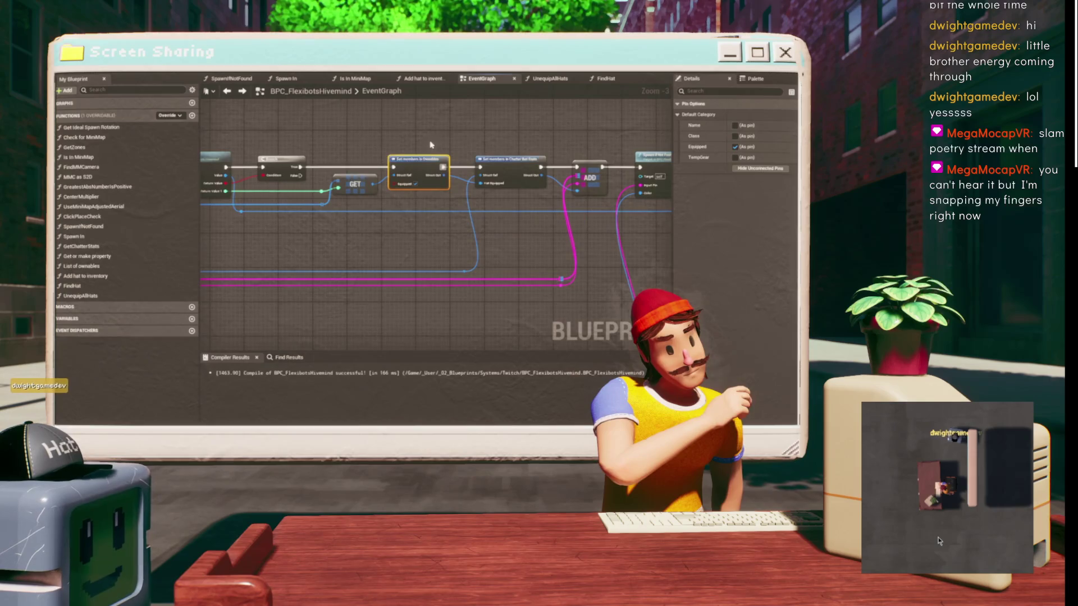
pyautogui.scroll(1, 362, 164)
pyautogui.moveTo(363, 164)
pyautogui.mouseDown()
pyautogui.moveTo(430, 136)
pyautogui.moveTo(414, 146)
pyautogui.moveTo(428, 189)
pyautogui.moveTo(396, 222)
pyautogui.moveTo(436, 193)
pyautogui.moveTo(458, 195)
pyautogui.moveTo(449, 176)
pyautogui.mouseUp()
pyautogui.scroll(-1, 397, 221)
pyautogui.scroll(1, 466, 195)
pyautogui.moveTo(503, 121)
pyautogui.mouseDown()
pyautogui.moveTo(341, 179)
pyautogui.moveTo(418, 155)
pyautogui.moveTo(387, 191)
pyautogui.moveTo(350, 203)
pyautogui.moveTo(418, 194)
pyautogui.moveTo(341, 150)
pyautogui.moveTo(409, 158)
pyautogui.moveTo(418, 194)
pyautogui.mouseUp()
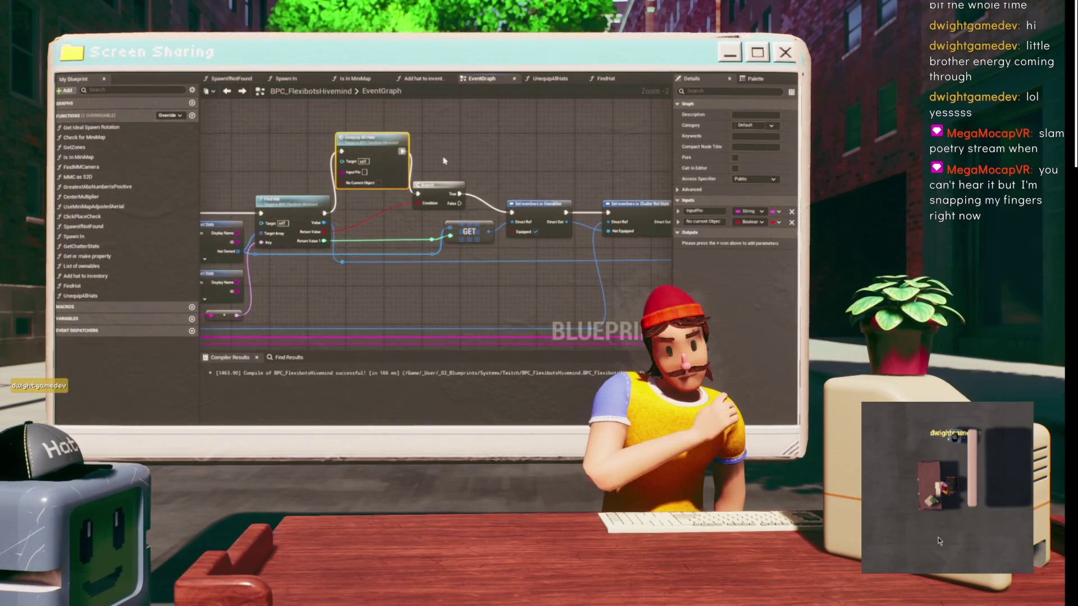
# - Place Unequip All Hats on the Branch's True path with the name string in its Input Pin
pyautogui.moveTo(367, 140); pyautogui.dragTo(521, 141)
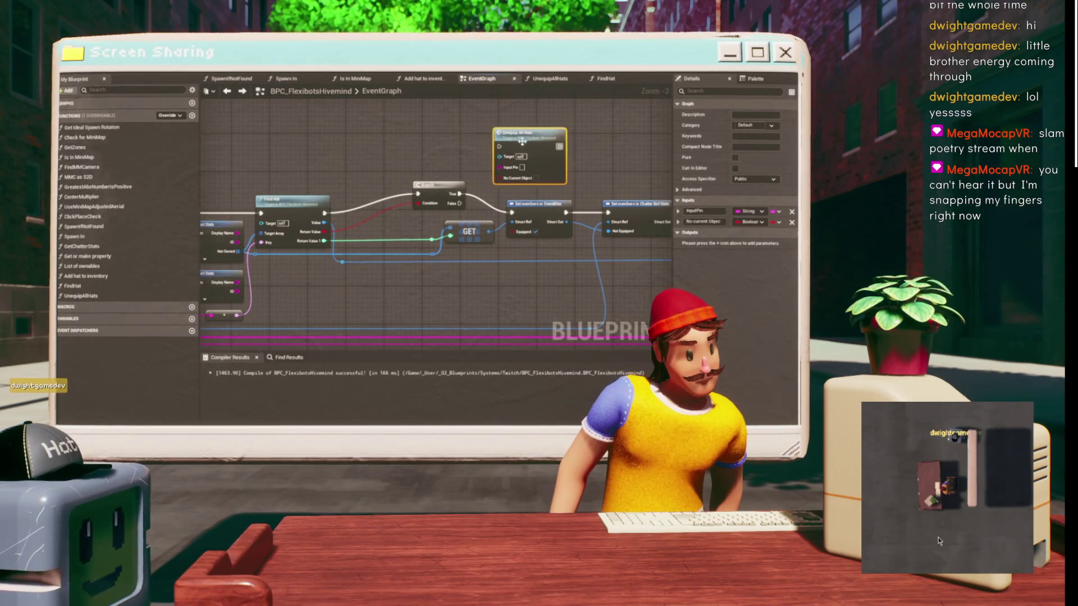
pyautogui.press('f')
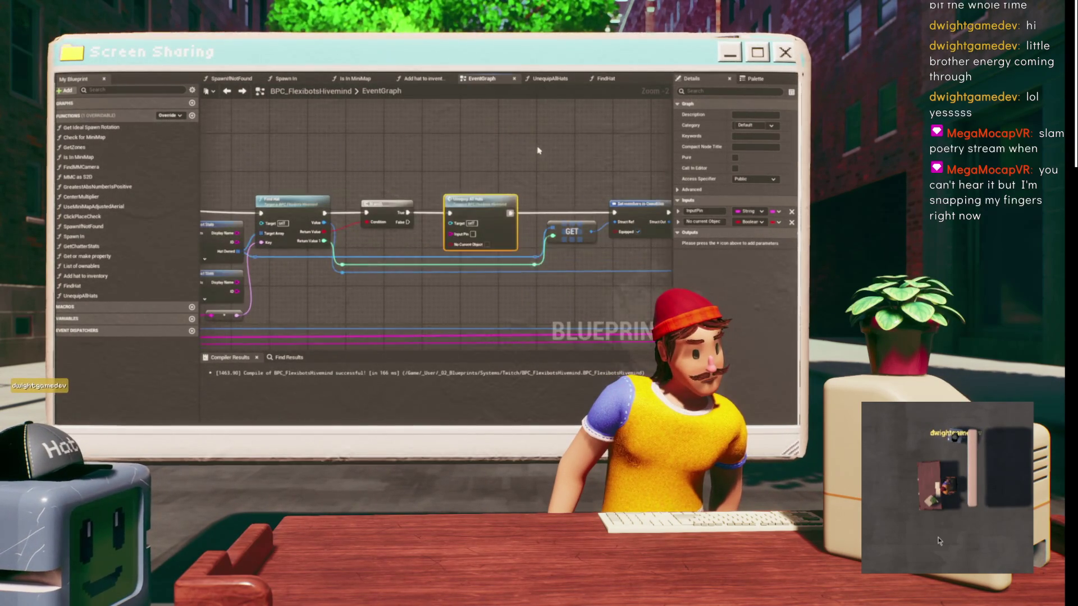
pyautogui.moveTo(364, 197)
pyautogui.mouseDown()
pyautogui.moveTo(665, 143)
pyautogui.moveTo(307, 223)
pyautogui.mouseUp()
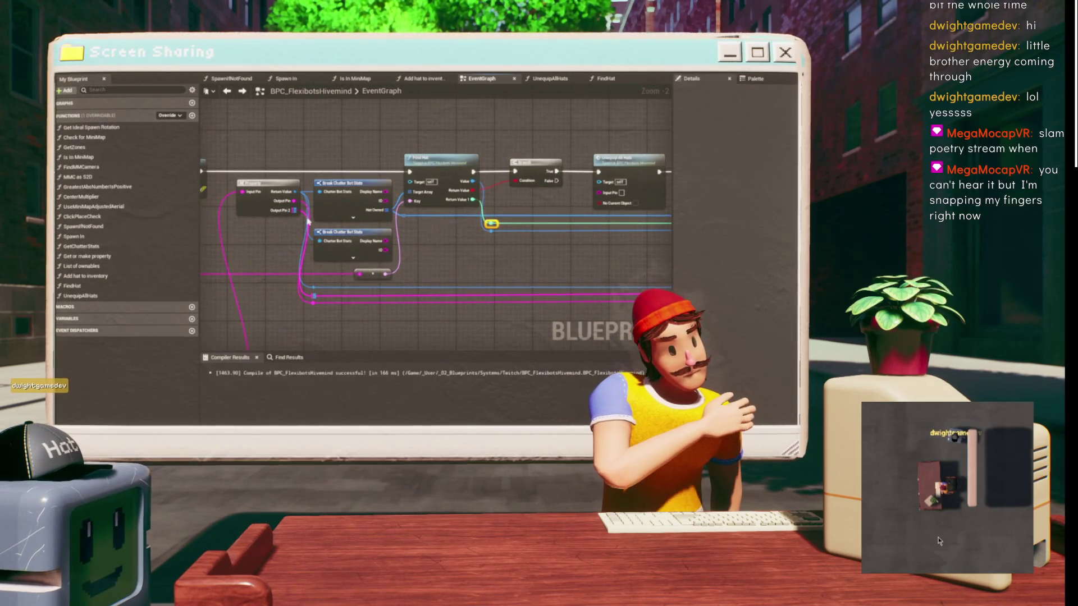
pyautogui.scroll(-1, 254, 249)
pyautogui.moveTo(247, 315)
pyautogui.mouseDown()
pyautogui.moveTo(542, 192)
pyautogui.moveTo(585, 139)
pyautogui.mouseUp()
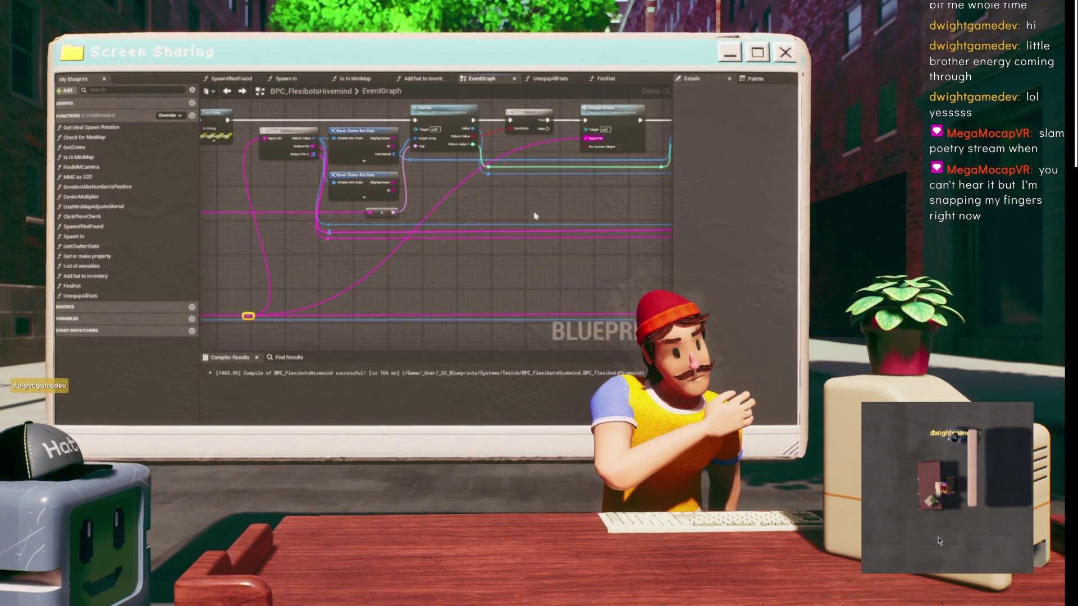
# - Review the Unequip All Hats node and the Unwearing event's chain
pyautogui.click(442, 172)
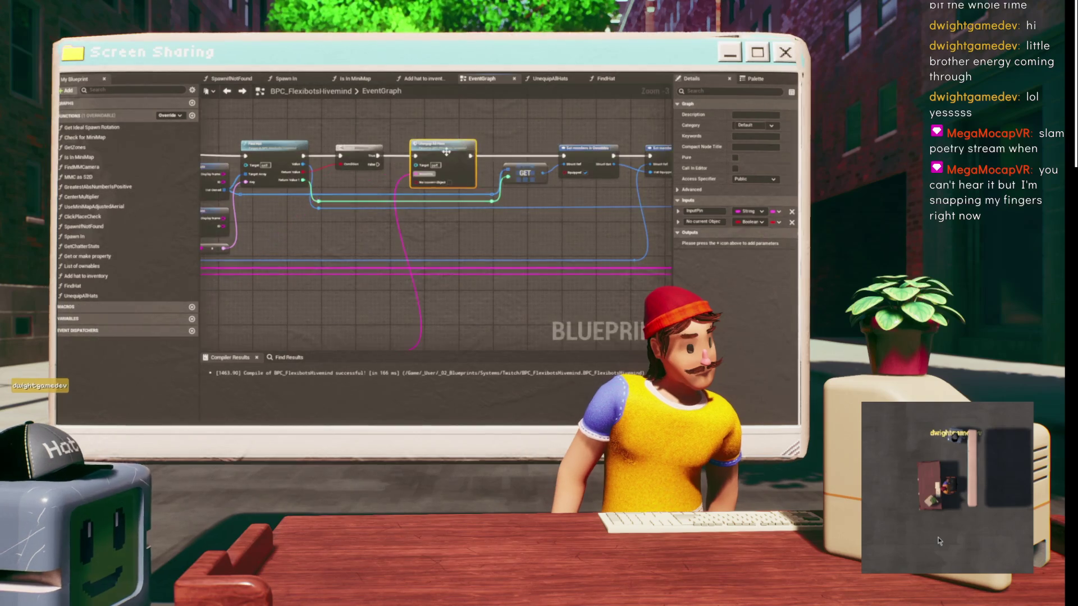
pyautogui.scroll(-2, 448, 144)
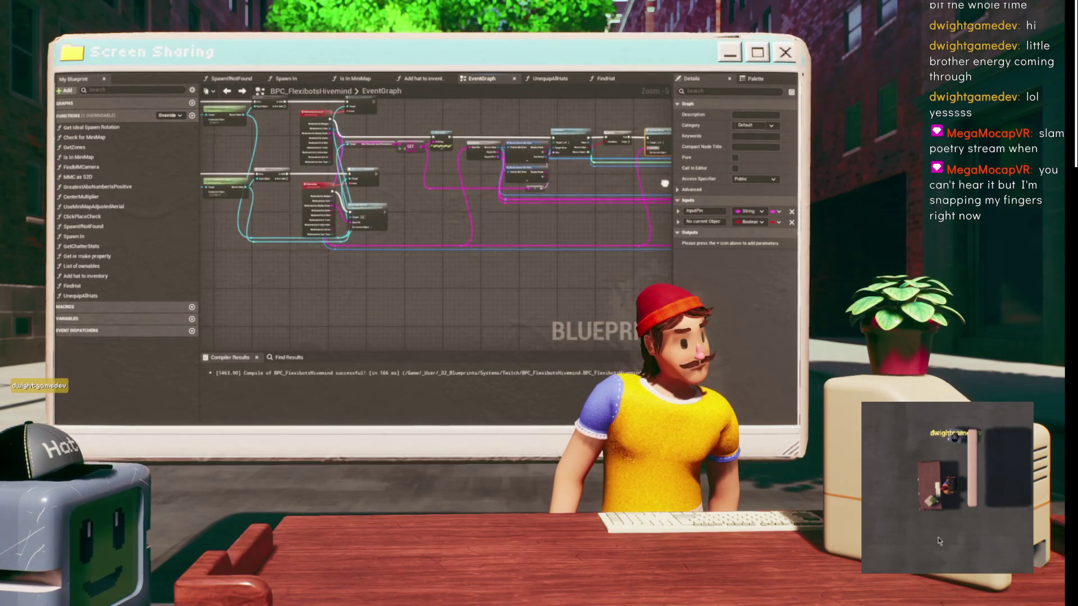
pyautogui.scroll(2, 365, 189)
pyautogui.click(288, 193)
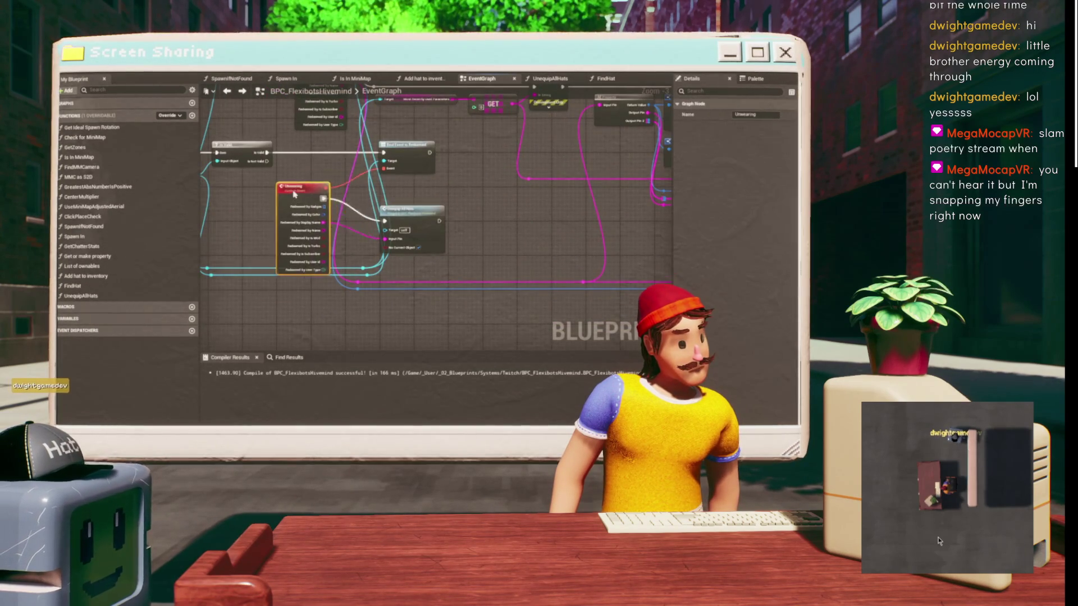
pyautogui.moveTo(288, 193)
pyautogui.mouseDown()
pyautogui.moveTo(410, 225)
pyautogui.moveTo(427, 191)
pyautogui.mouseUp()
pyautogui.scroll(-2, 381, 177)
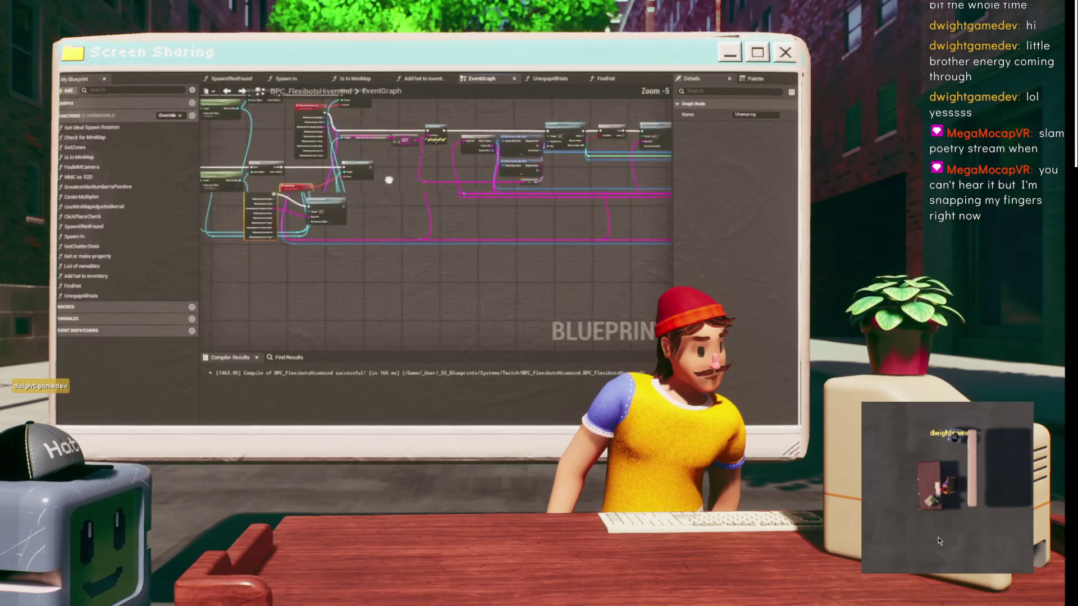
pyautogui.scroll(2, 527, 132)
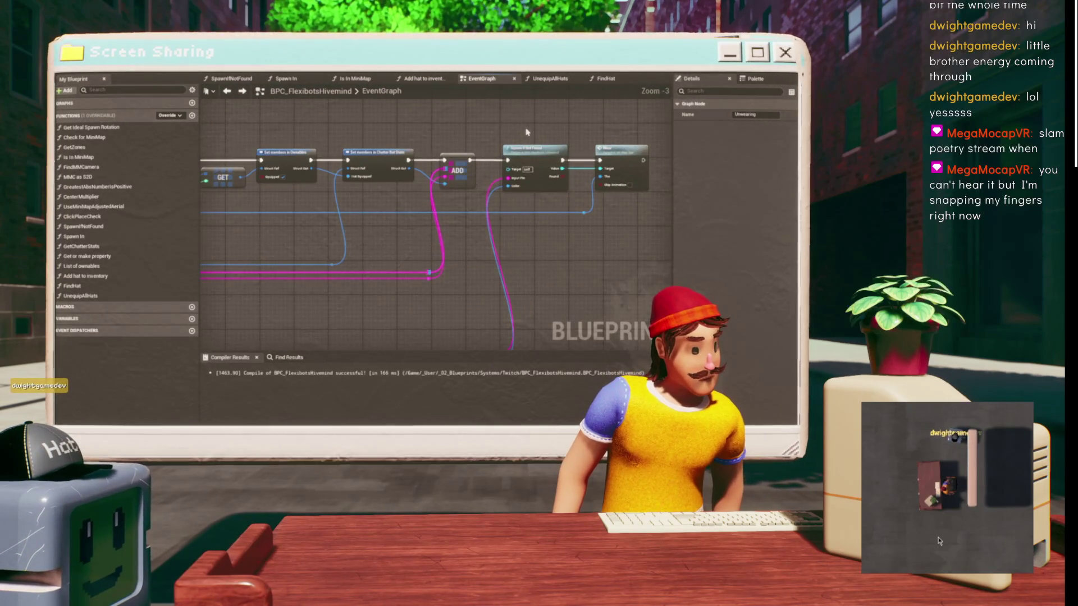
# - Select the Wear node and reposition the Spawn If Not Found node
pyautogui.keyDown('ctrl'); pyautogui.click(597, 174); pyautogui.keyUp('ctrl')
pyautogui.scroll(-2, 530, 150)
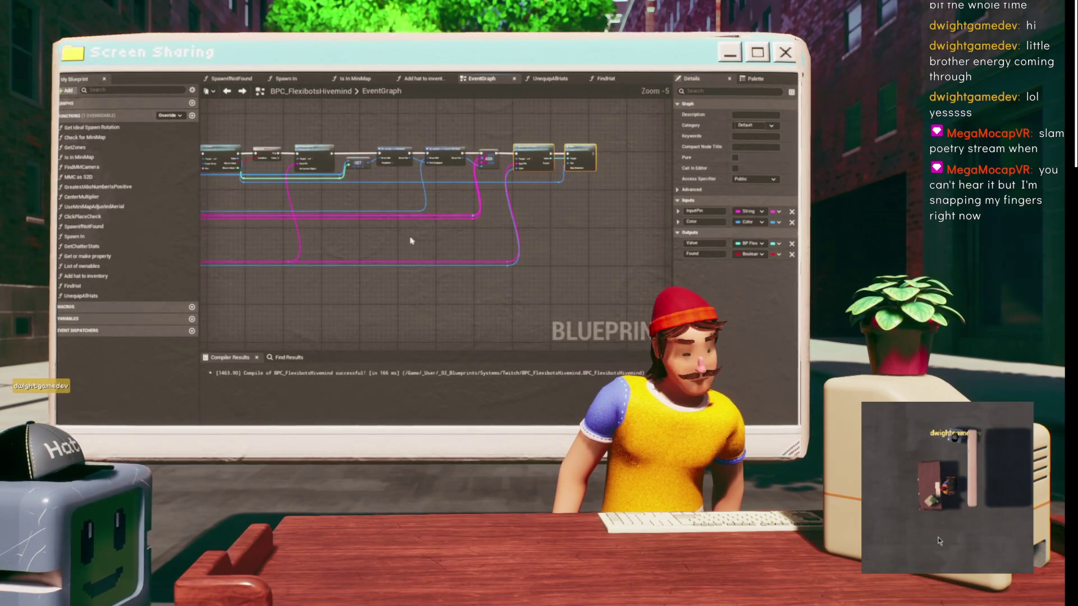
pyautogui.moveTo(480, 213); pyautogui.dragTo(582, 173)
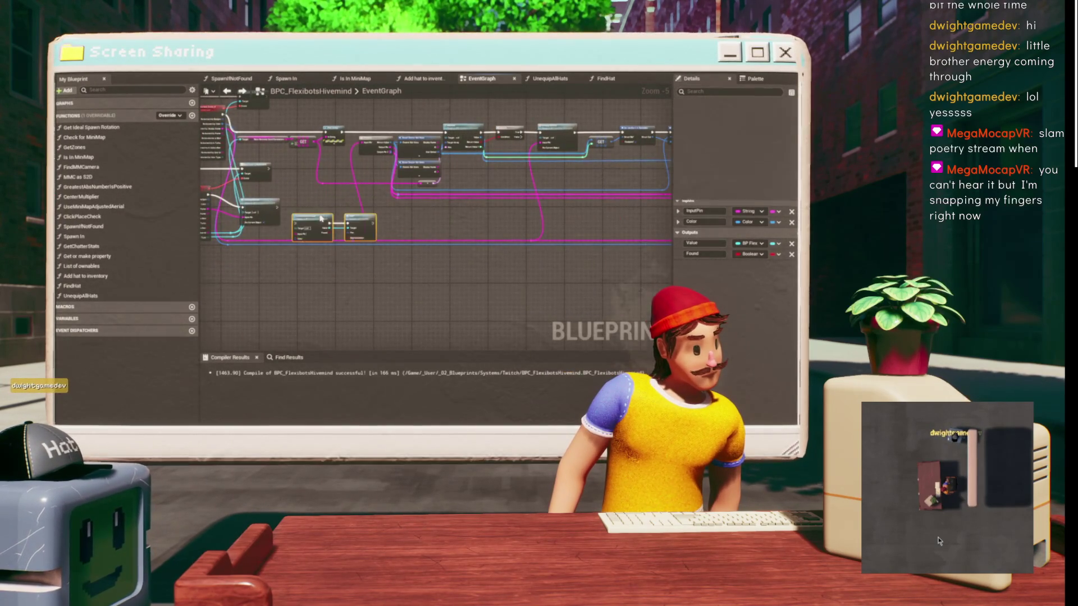
pyautogui.scroll(3, 321, 218)
pyautogui.click(374, 201)
pyautogui.moveTo(373, 201)
pyautogui.mouseDown()
pyautogui.moveTo(386, 216)
pyautogui.moveTo(339, 188)
pyautogui.mouseUp()
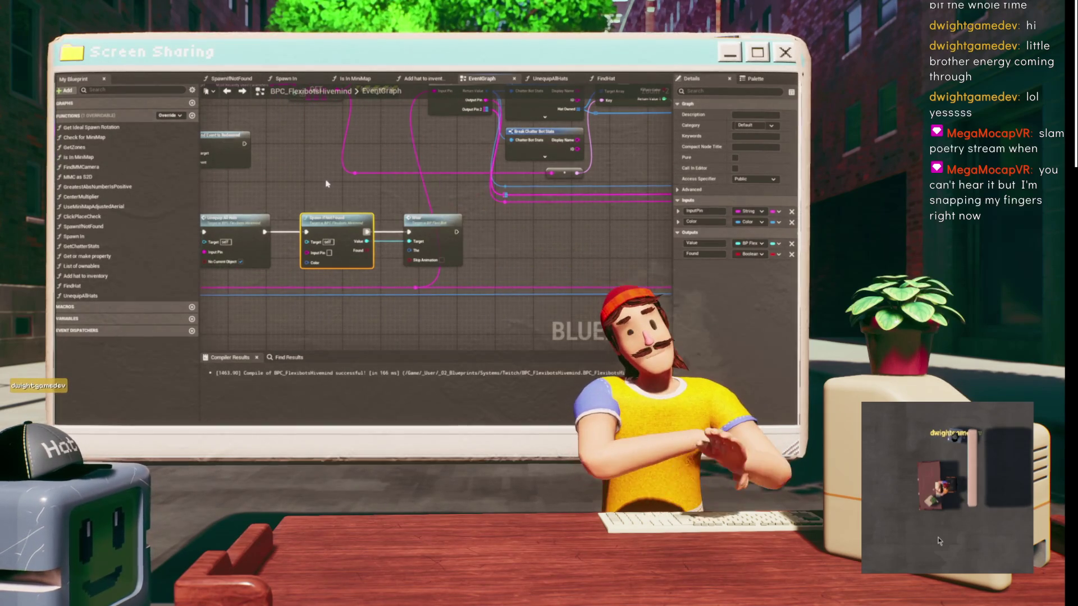
# - Connect the Unwearing event's Redeemed by Color to Spawn If Not Found's Color
pyautogui.scroll(3, 297, 167)
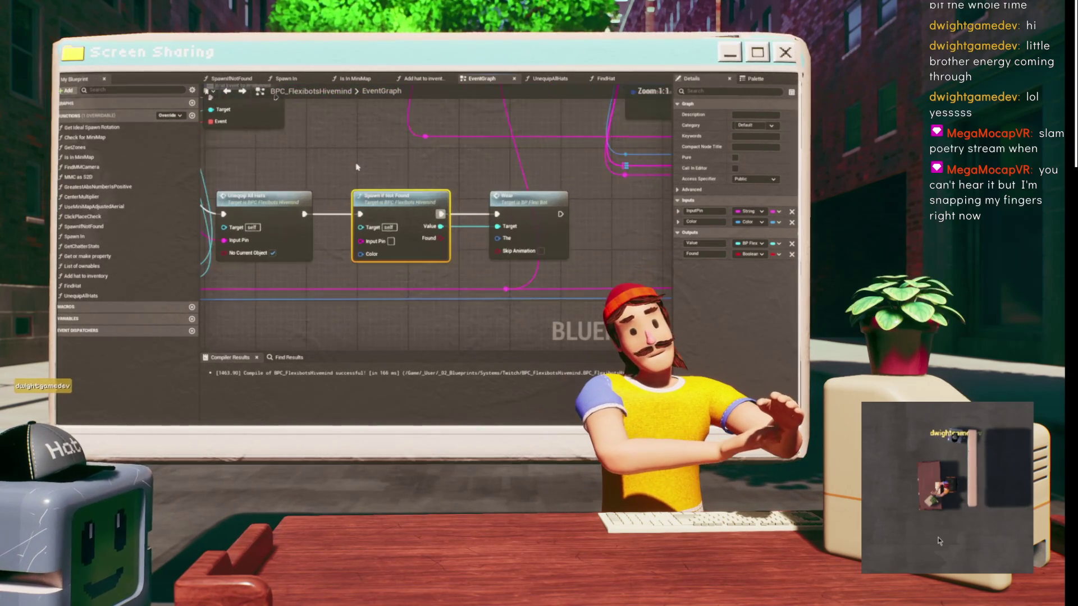
pyautogui.moveTo(385, 168)
pyautogui.mouseDown()
pyautogui.moveTo(392, 131)
pyautogui.moveTo(351, 164)
pyautogui.moveTo(422, 147)
pyautogui.moveTo(432, 168)
pyautogui.moveTo(449, 160)
pyautogui.moveTo(417, 151)
pyautogui.mouseUp()
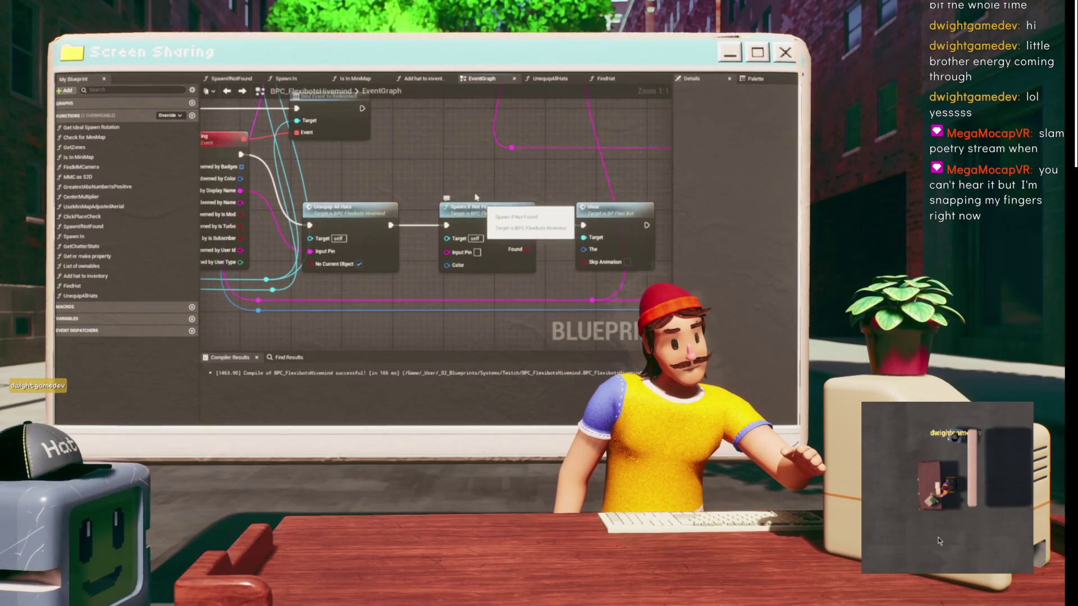
pyautogui.moveTo(375, 186); pyautogui.dragTo(347, 184)
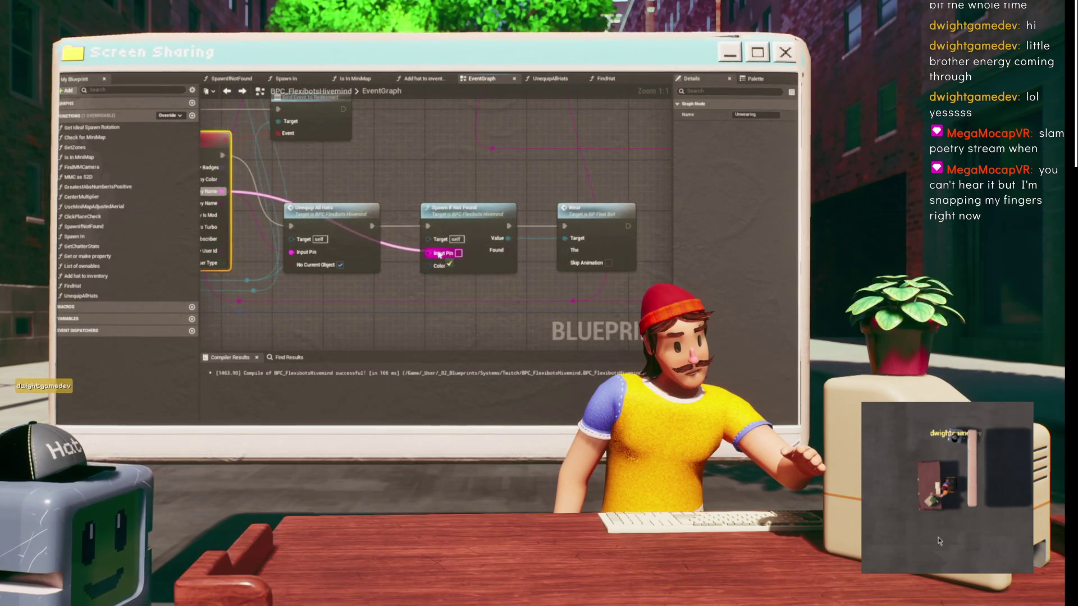
pyautogui.click(225, 169)
pyautogui.moveTo(225, 186)
pyautogui.mouseDown()
pyautogui.moveTo(397, 208)
pyautogui.moveTo(468, 268)
pyautogui.mouseUp()
pyautogui.moveTo(540, 262); pyautogui.dragTo(402, 257)
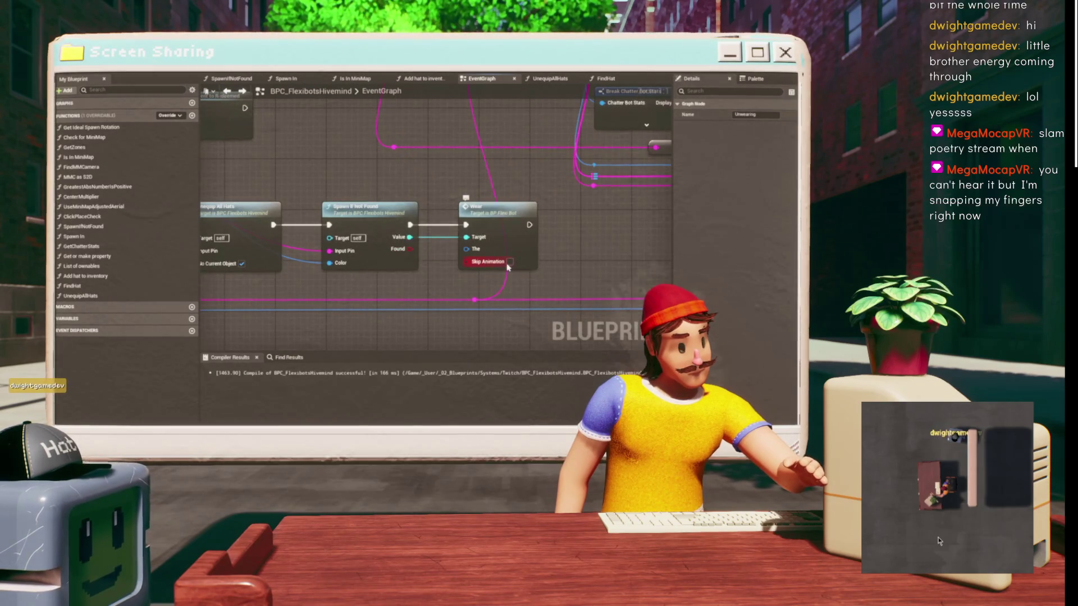
# - Replace the Wear node with an Unwear call from Spawn If Not Found's Value
pyautogui.moveTo(504, 260); pyautogui.dragTo(591, 255)
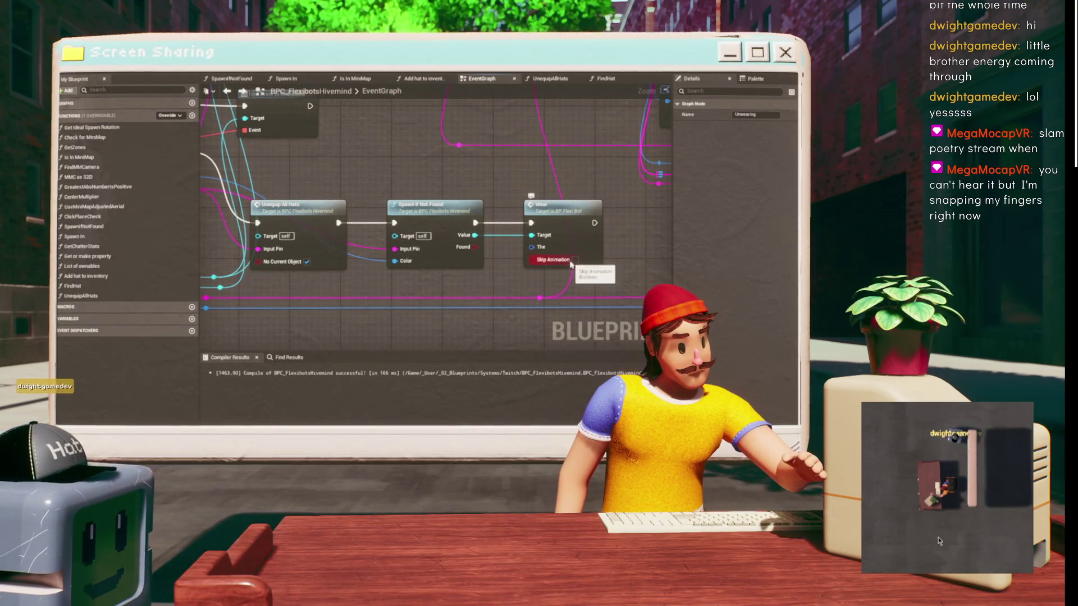
pyautogui.moveTo(481, 179); pyautogui.dragTo(387, 173)
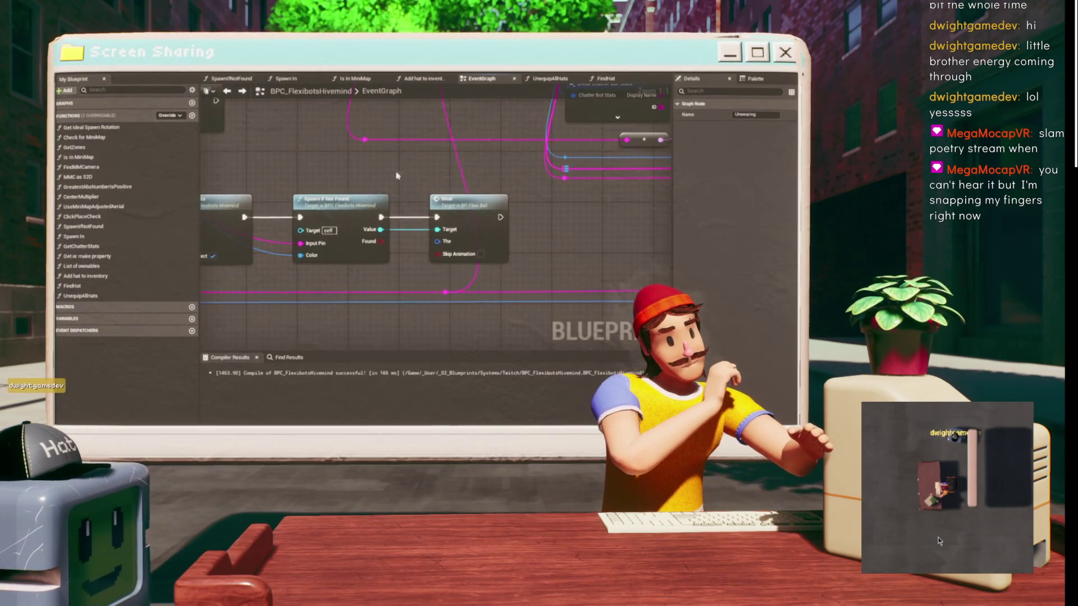
pyautogui.click(469, 201)
pyautogui.press('Delete')
pyautogui.moveTo(381, 230); pyautogui.dragTo(422, 227)
pyautogui.write('unwear')
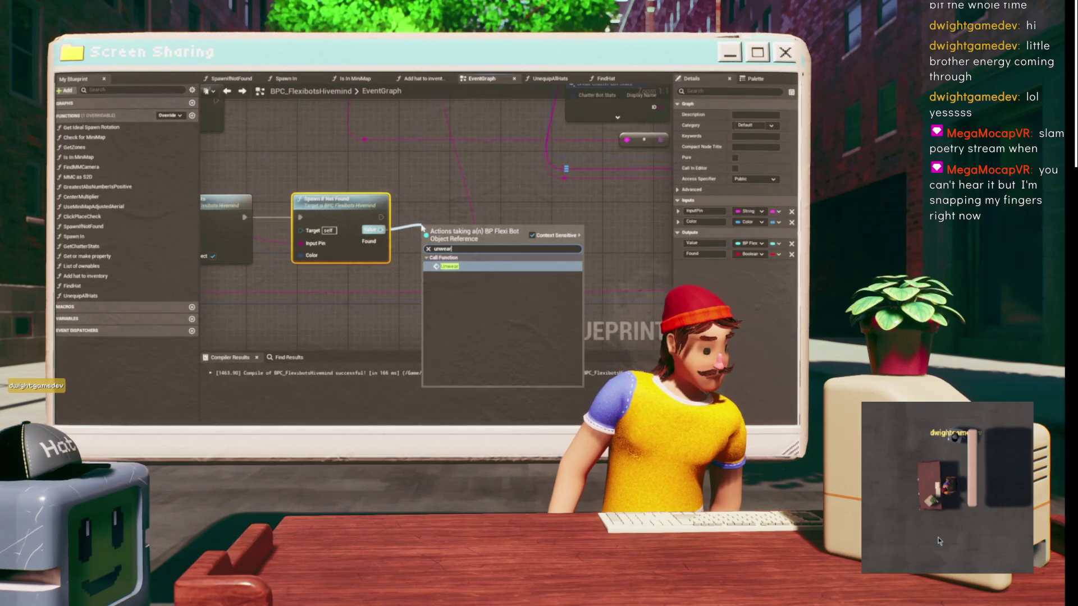
pyautogui.press('Return')
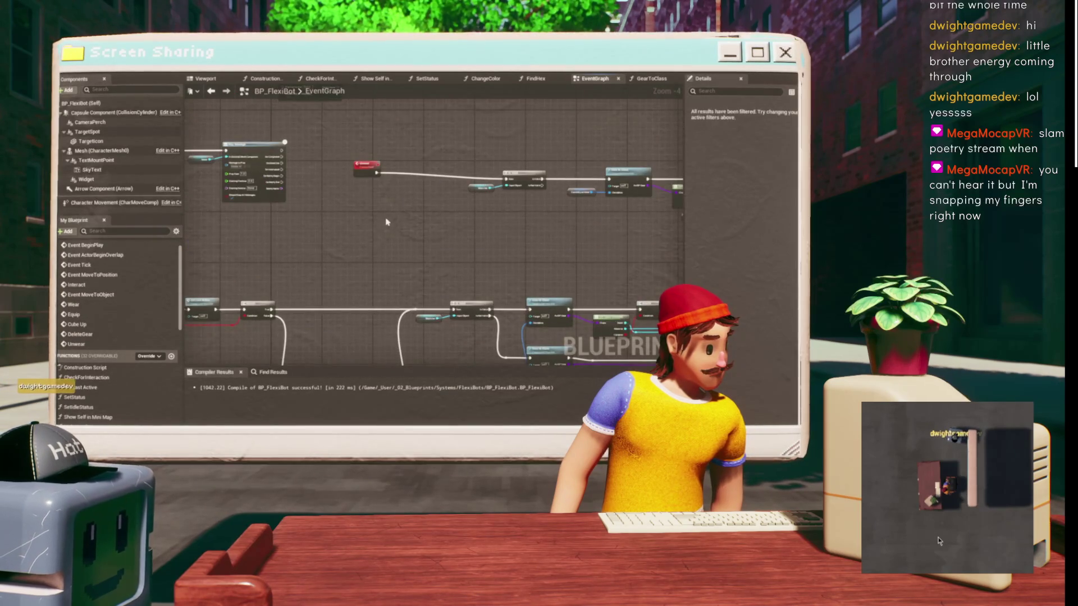
# - Move the Play Montage node up beside the Unwear event and save BP_FlexiBot
pyautogui.scroll(4, 386, 222)
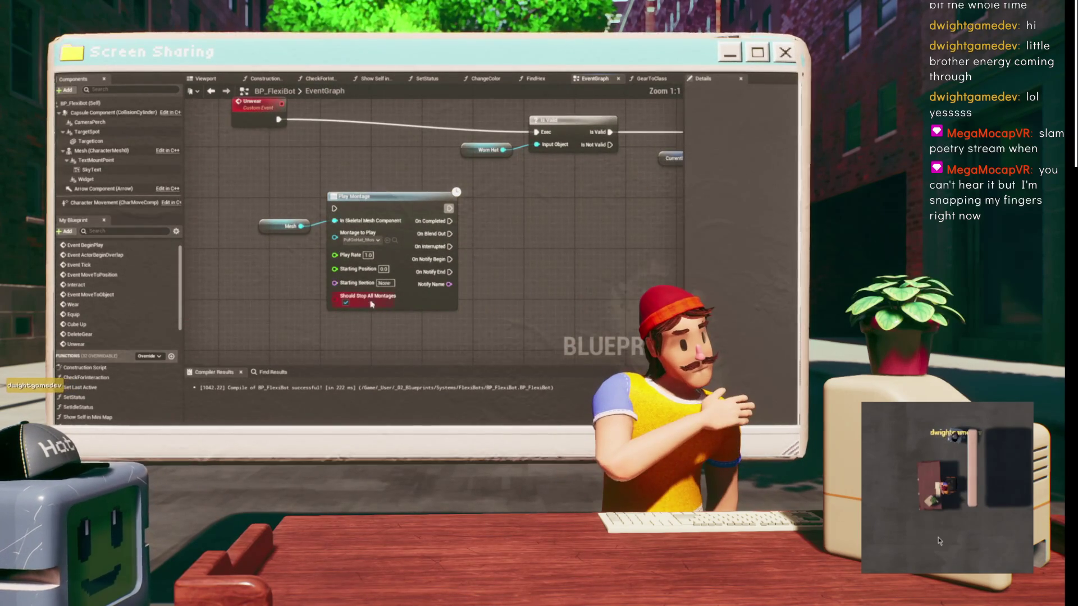
pyautogui.moveTo(406, 194); pyautogui.dragTo(419, 192)
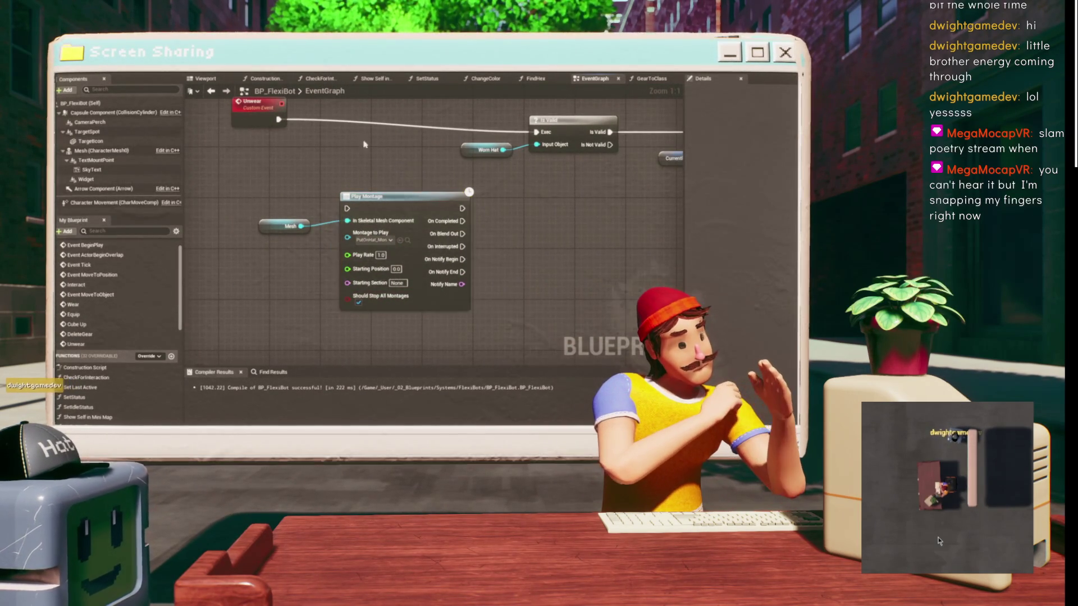
pyautogui.rightClick(343, 163)
pyautogui.write('play montage r')
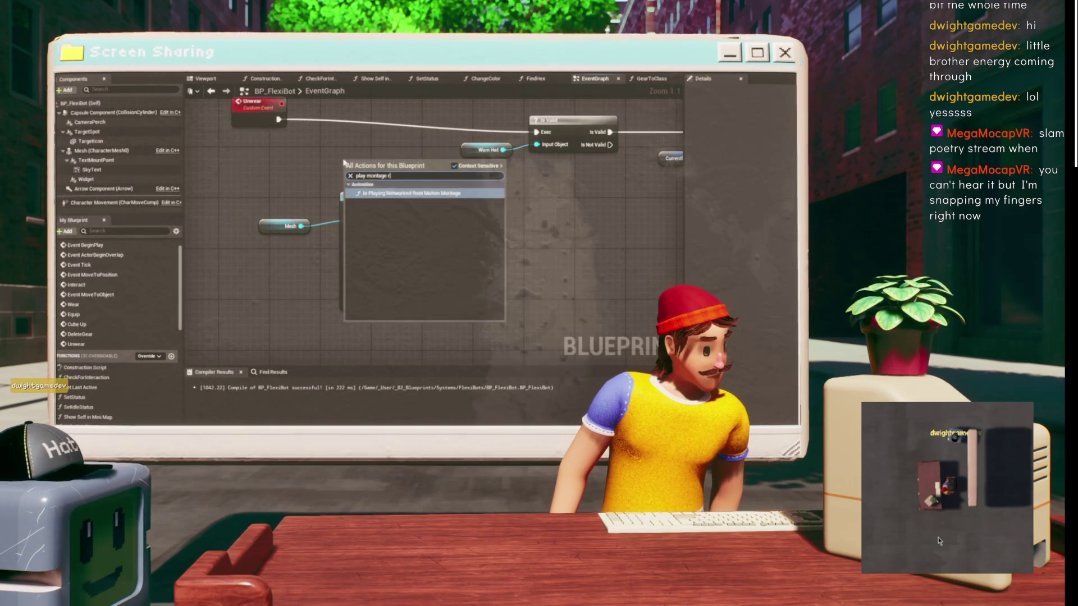
pyautogui.press('Escape')
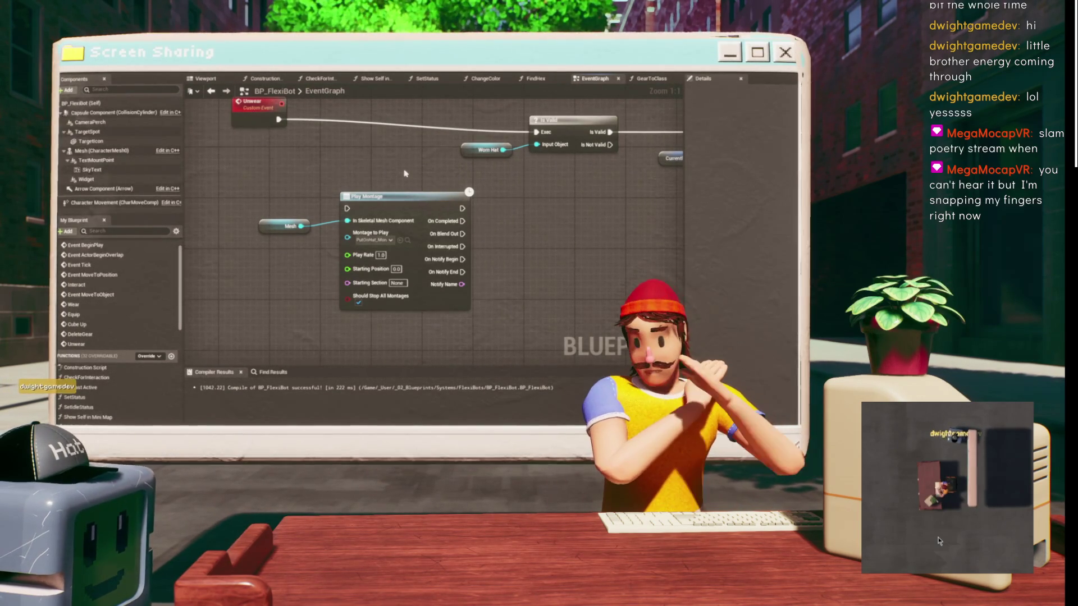
pyautogui.moveTo(404, 172); pyautogui.dragTo(385, 187)
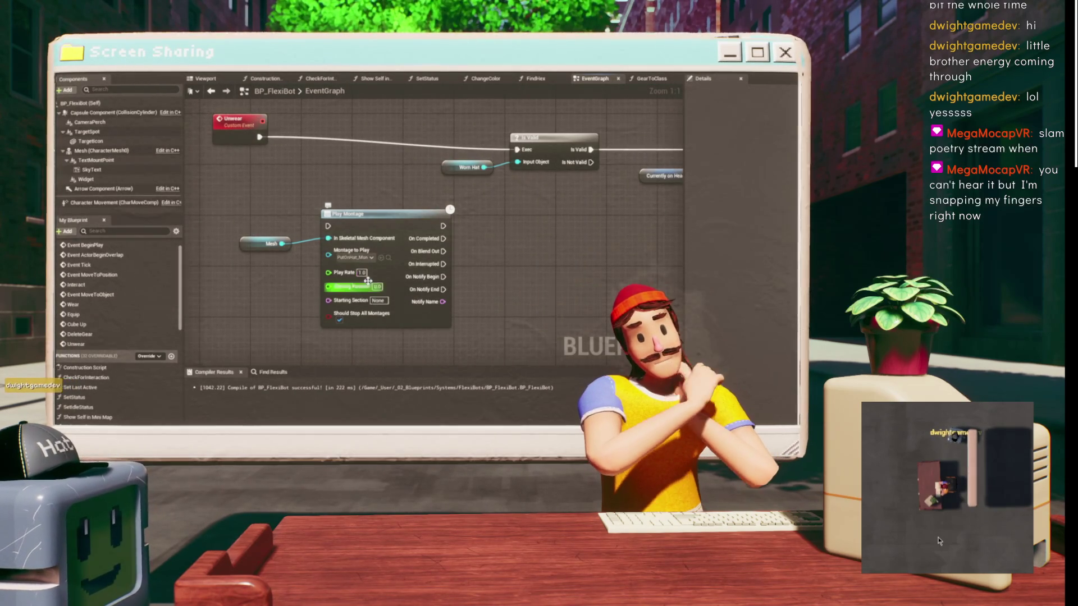
pyautogui.click(397, 215)
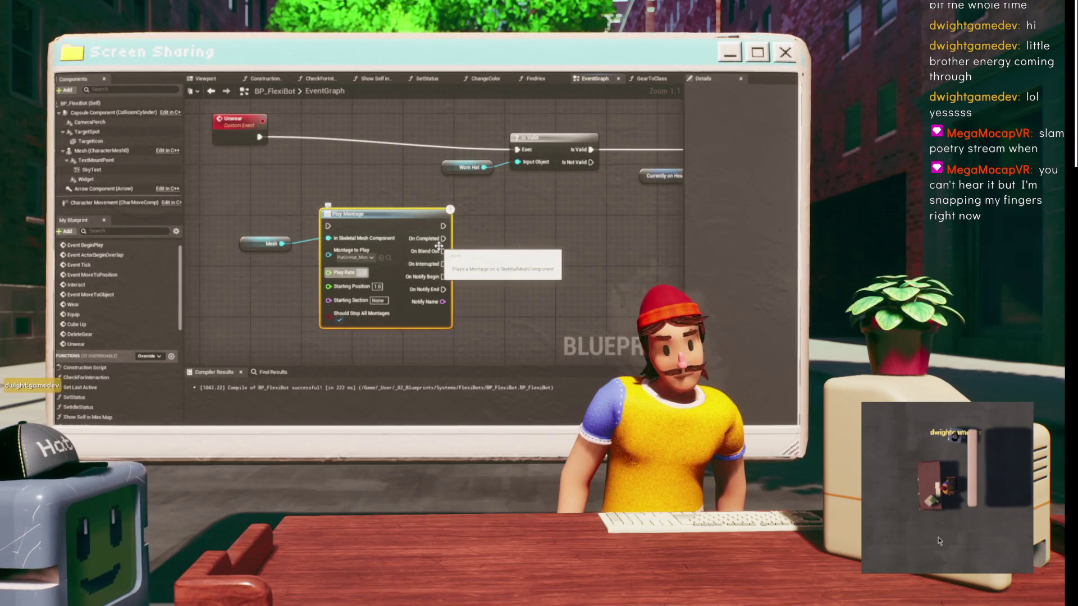
pyautogui.click(380, 157)
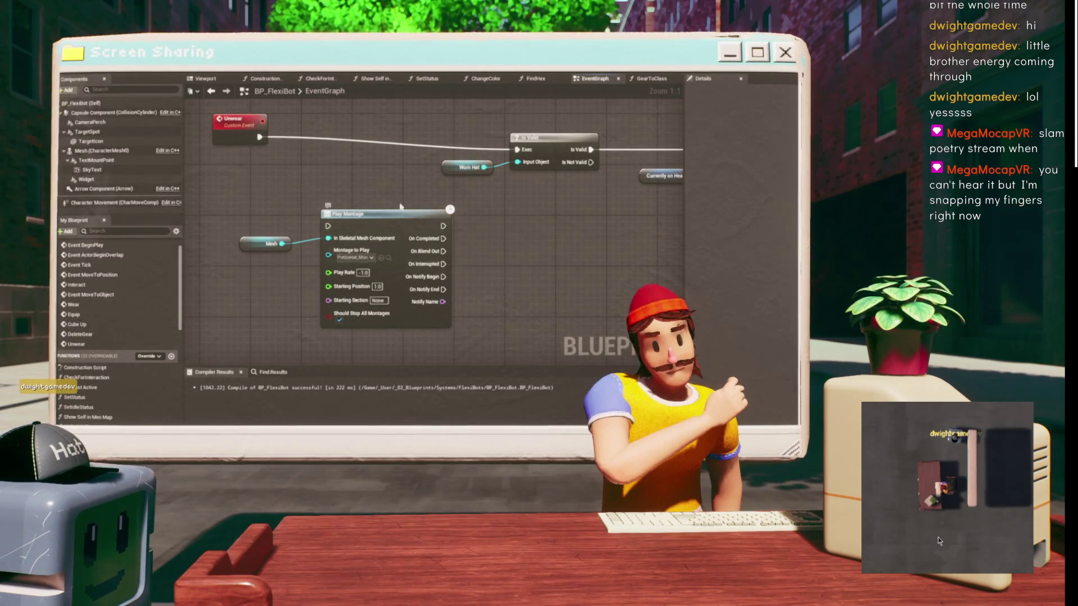
pyautogui.moveTo(404, 250); pyautogui.dragTo(393, 273)
pyautogui.moveTo(380, 231); pyautogui.dragTo(367, 173)
pyautogui.hotkey('ctrl', 's')
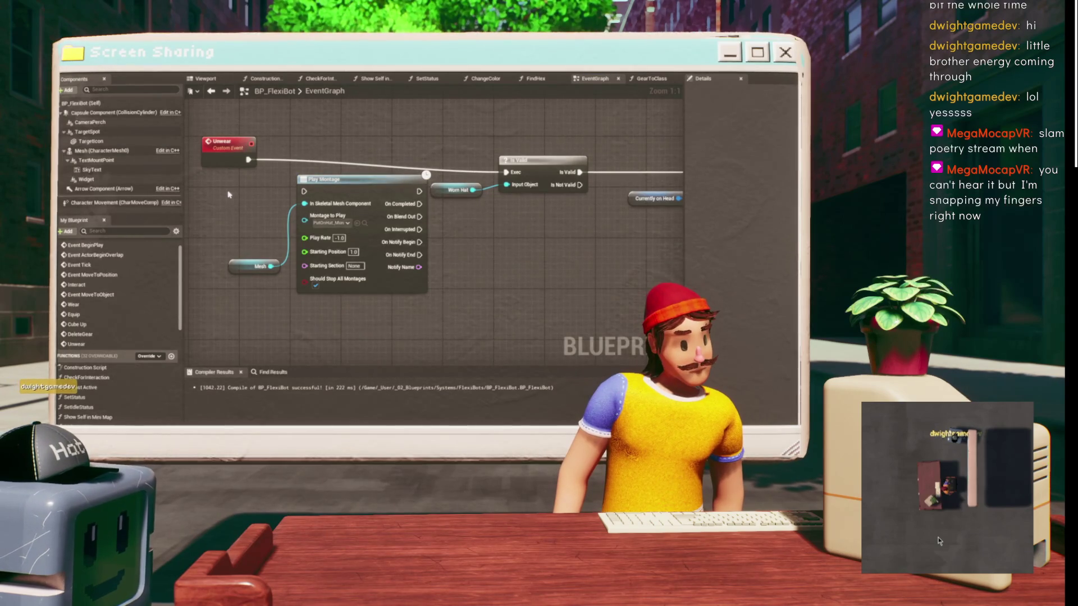
# - Test rewiring the Unwear event between Play Montage and Is Valid, disconnecting On Completed
pyautogui.moveTo(248, 161); pyautogui.dragTo(419, 199)
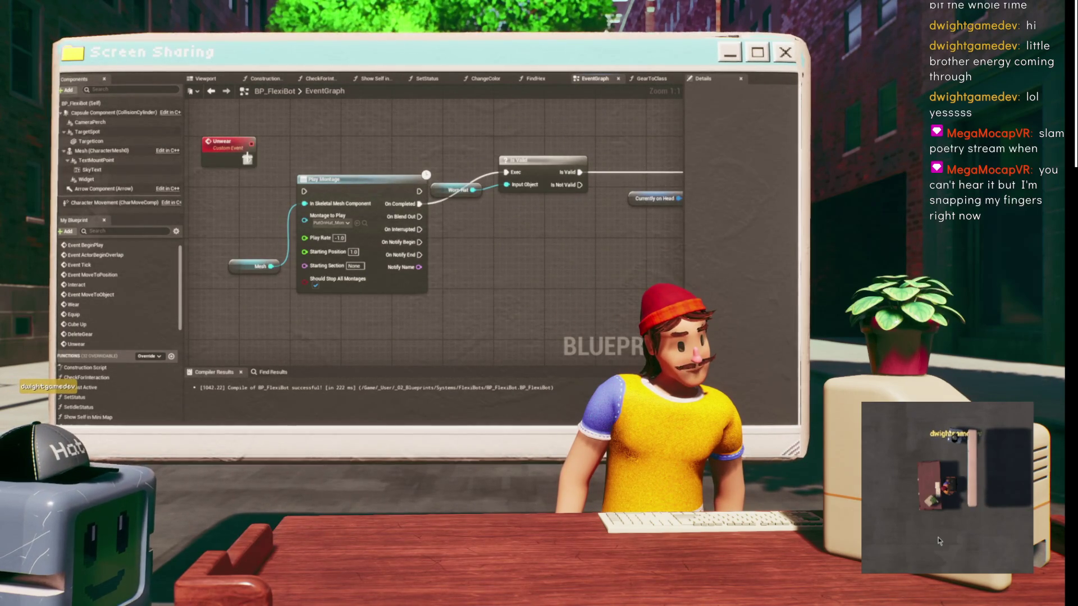
pyautogui.moveTo(247, 159); pyautogui.dragTo(304, 191)
pyautogui.moveTo(248, 160); pyautogui.dragTo(505, 172)
pyautogui.moveTo(377, 181); pyautogui.dragTo(425, 255)
pyautogui.keyDown('alt'); pyautogui.click(425, 223); pyautogui.keyUp('alt')
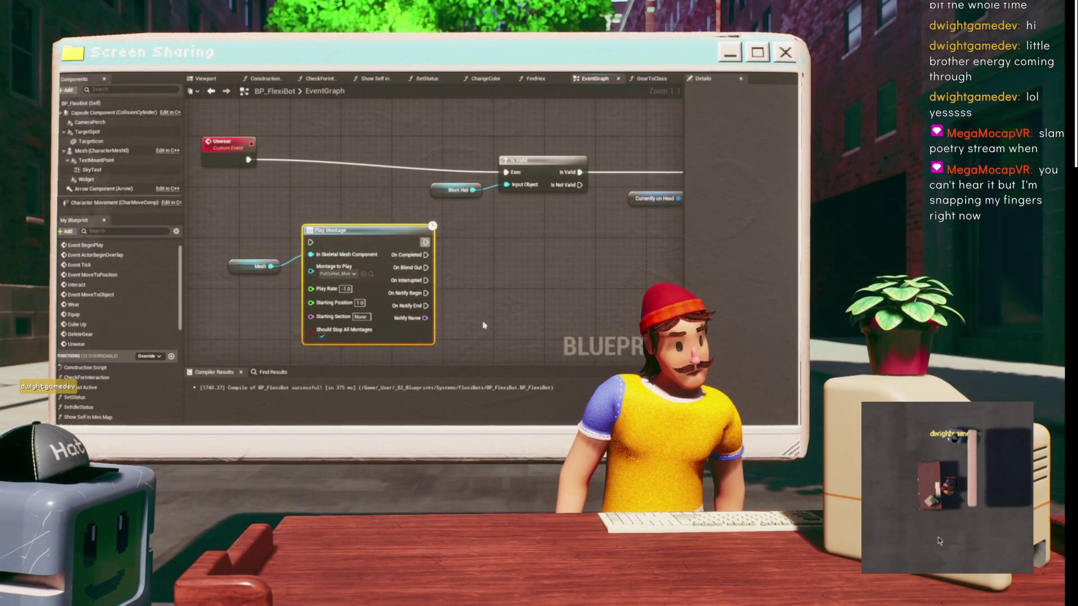
pyautogui.moveTo(482, 328); pyautogui.dragTo(506, 302)
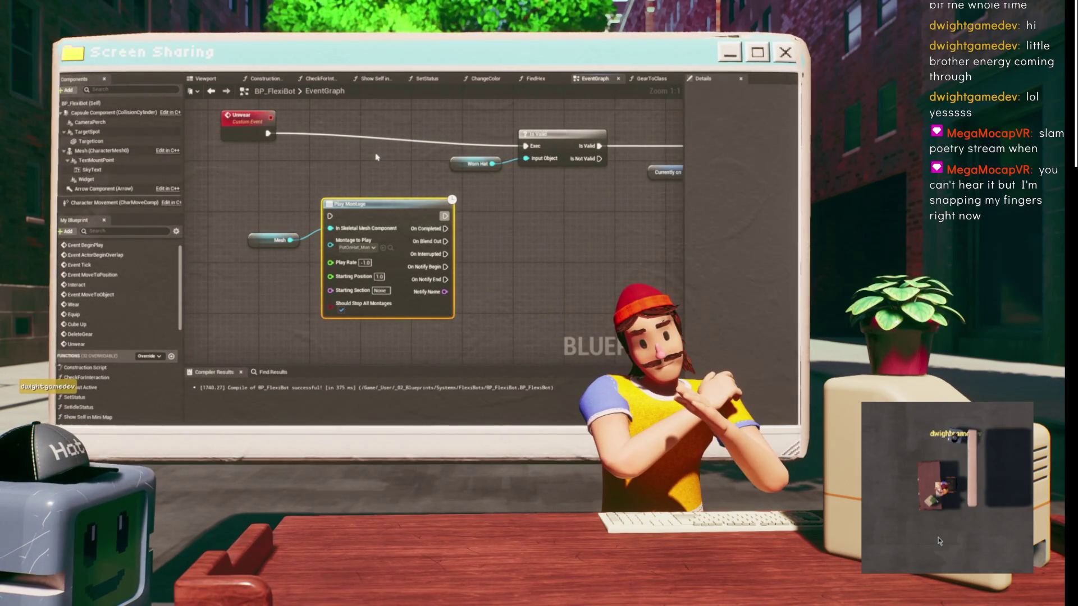
pyautogui.click(364, 188)
pyautogui.scroll(-3, 345, 309)
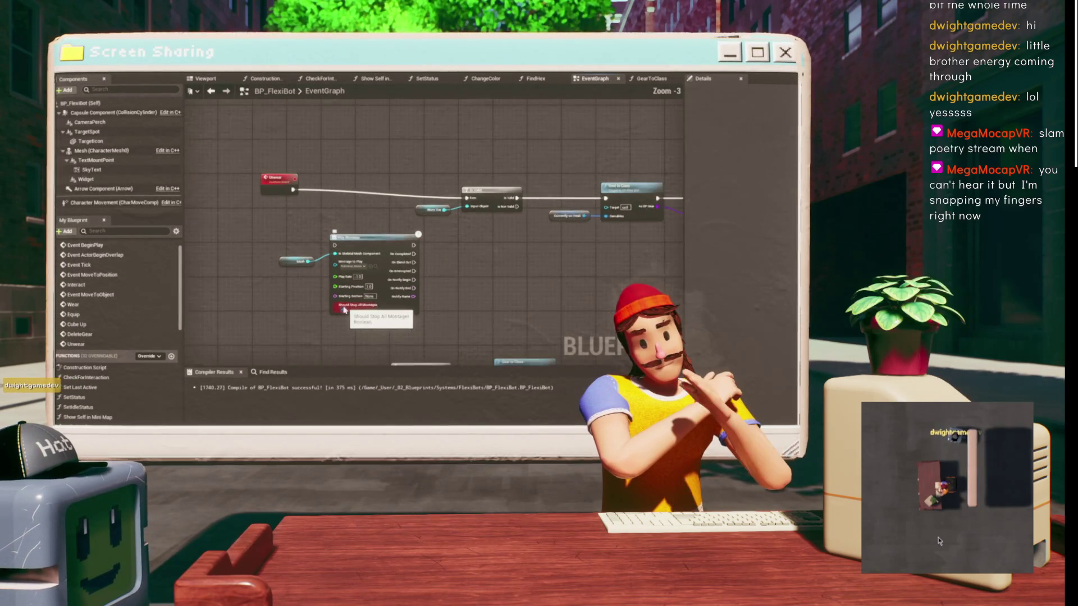
pyautogui.moveTo(655, 15); pyautogui.dragTo(309, 167)
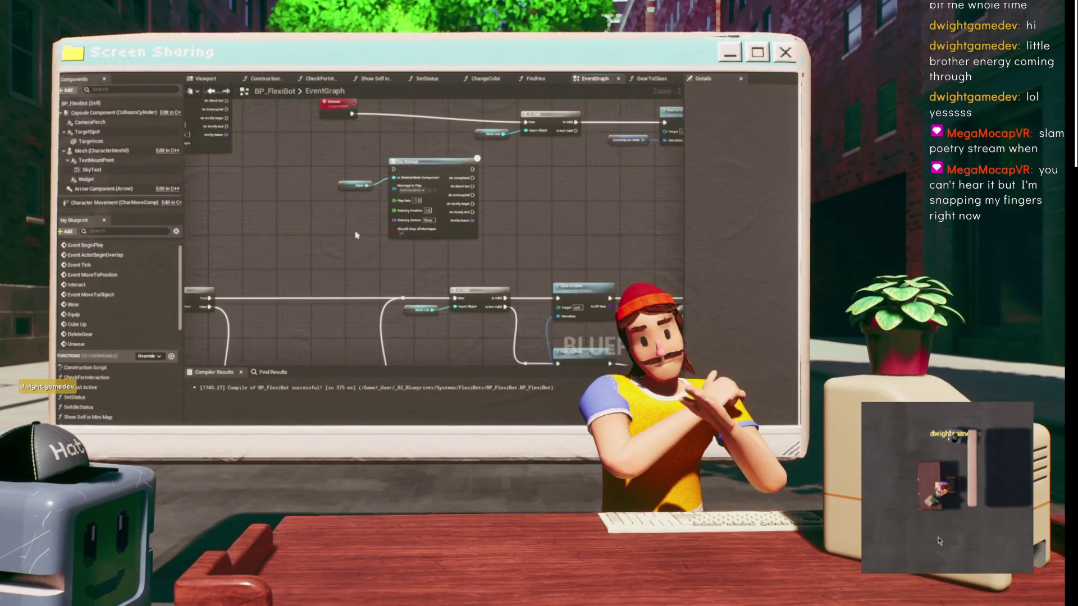
pyautogui.scroll(3, 412, 228)
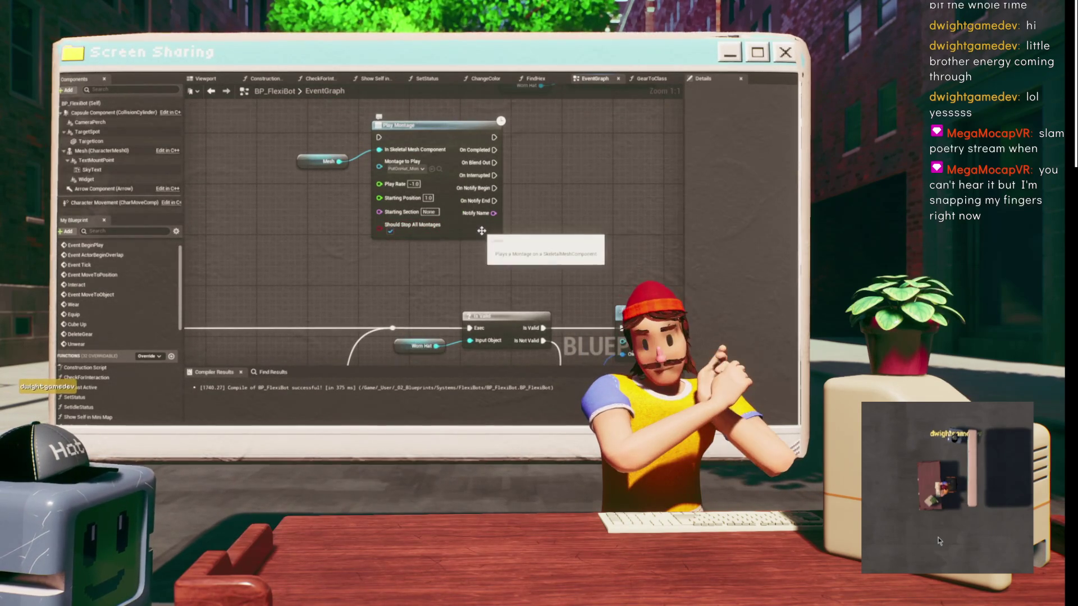
pyautogui.scroll(-3, 481, 230)
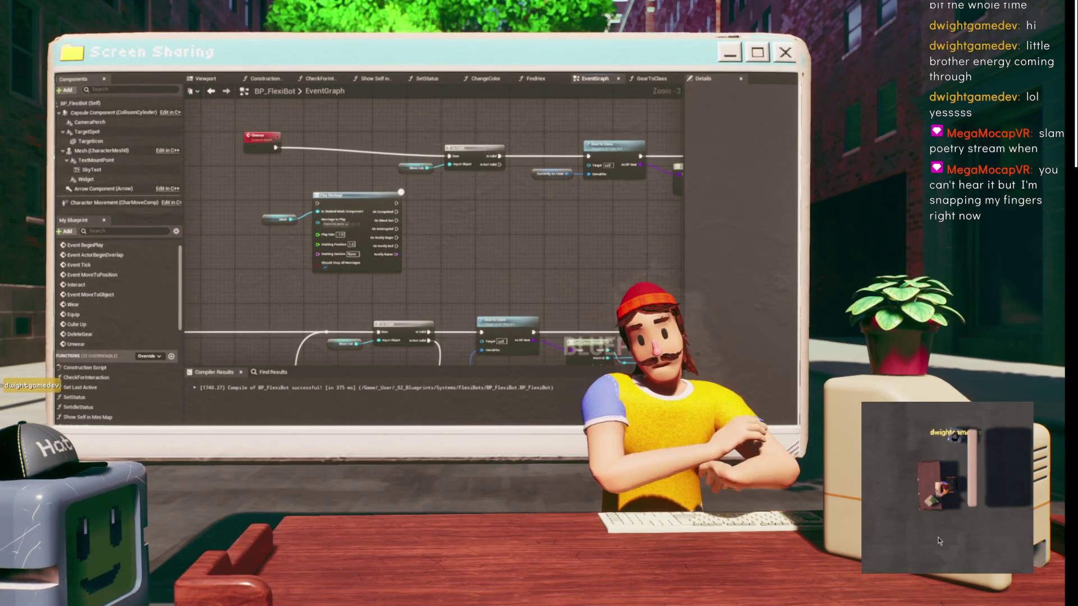
pyautogui.moveTo(259, 193)
pyautogui.mouseDown()
pyautogui.moveTo(345, 204)
pyautogui.moveTo(228, 202)
pyautogui.mouseUp()
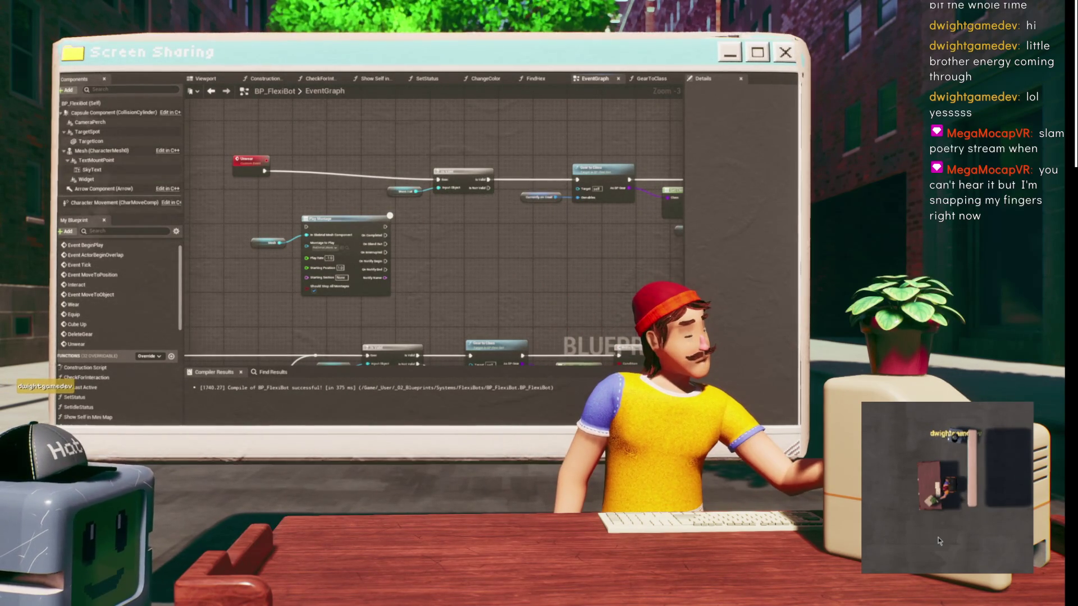
# - Pan and zoom across the Unwear chain's Mesh, Play Montage, Unwear and Is Valid nodes
pyautogui.moveTo(308, 139)
pyautogui.mouseDown()
pyautogui.moveTo(357, 181)
pyautogui.moveTo(265, 143)
pyautogui.mouseUp()
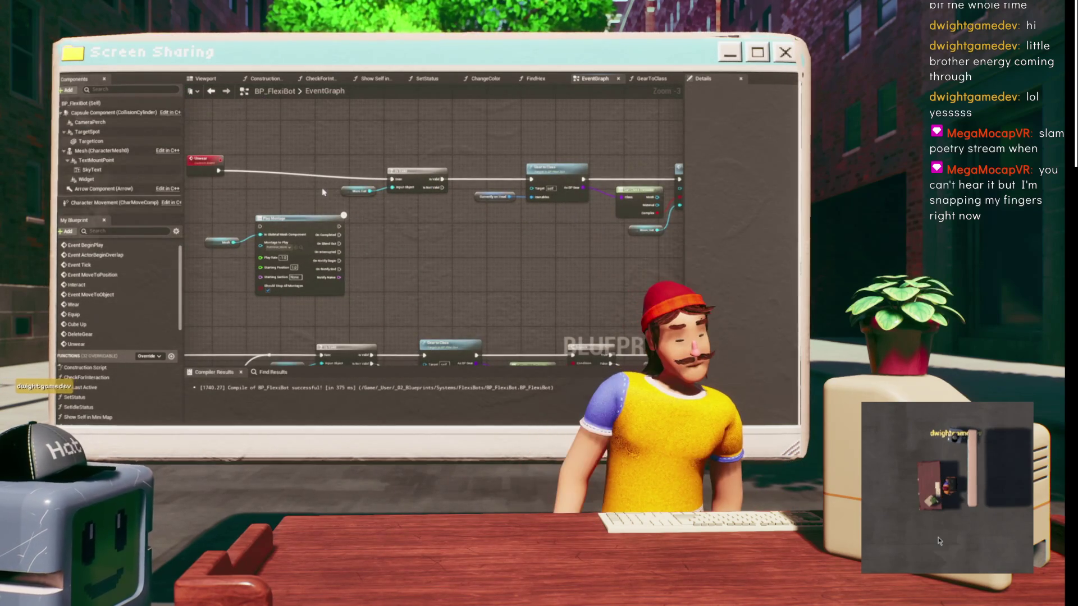
pyautogui.moveTo(323, 192); pyautogui.dragTo(430, 219)
pyautogui.scroll(3, 328, 279)
pyautogui.moveTo(329, 279); pyautogui.dragTo(257, 271)
pyautogui.moveTo(418, 235)
pyautogui.mouseDown()
pyautogui.moveTo(289, 213)
pyautogui.moveTo(606, 313)
pyautogui.moveTo(608, 234)
pyautogui.moveTo(344, 232)
pyautogui.mouseUp()
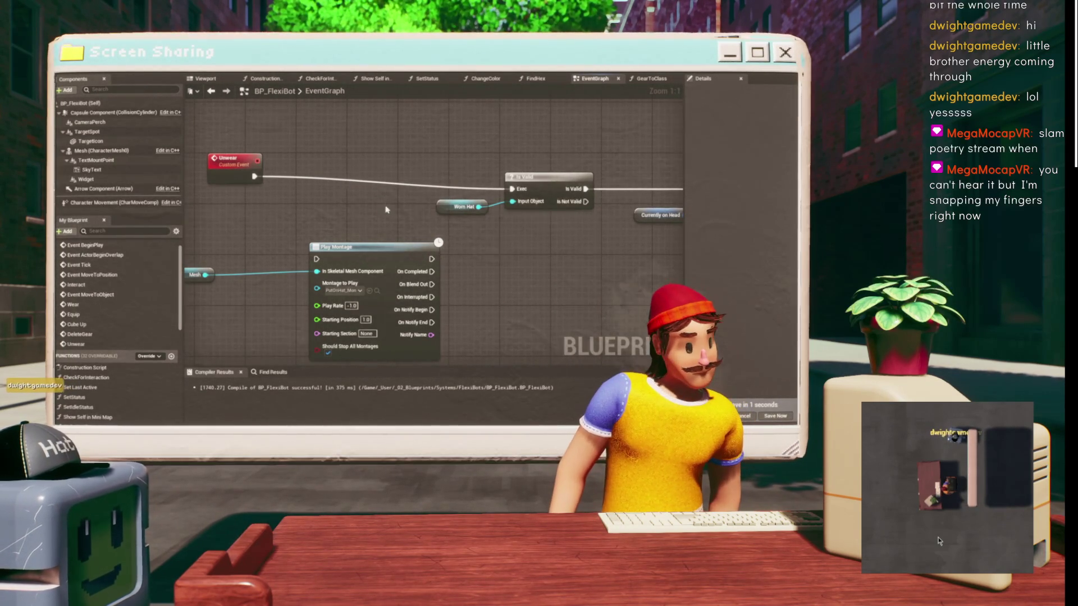
pyautogui.moveTo(386, 209); pyautogui.dragTo(394, 236)
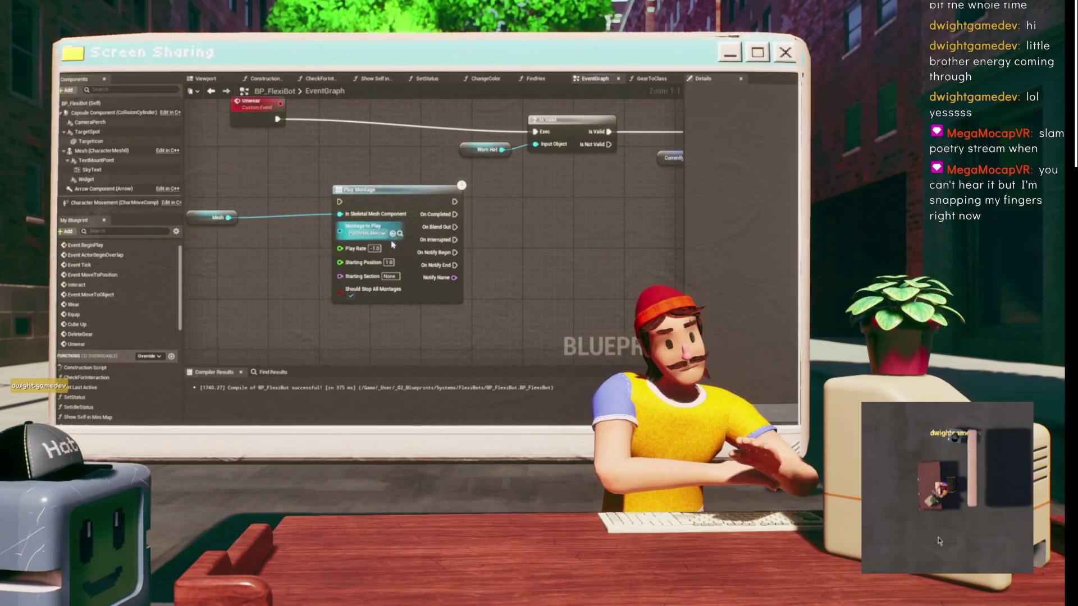
pyautogui.scroll(-4, 574, 258)
pyautogui.scroll(3, 573, 258)
pyautogui.moveTo(406, 123); pyautogui.dragTo(335, 160)
pyautogui.moveTo(208, 166); pyautogui.dragTo(346, 176)
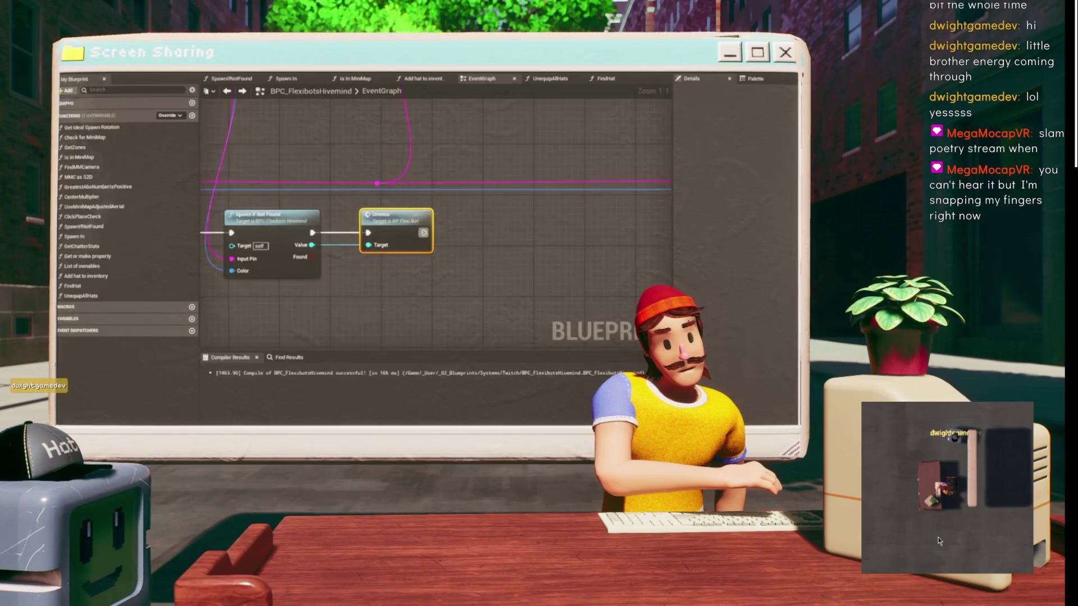
# - Reposition the Unwear call node in the BPC_FlexibotsHivemind graph
pyautogui.moveTo(458, 246); pyautogui.dragTo(440, 245)
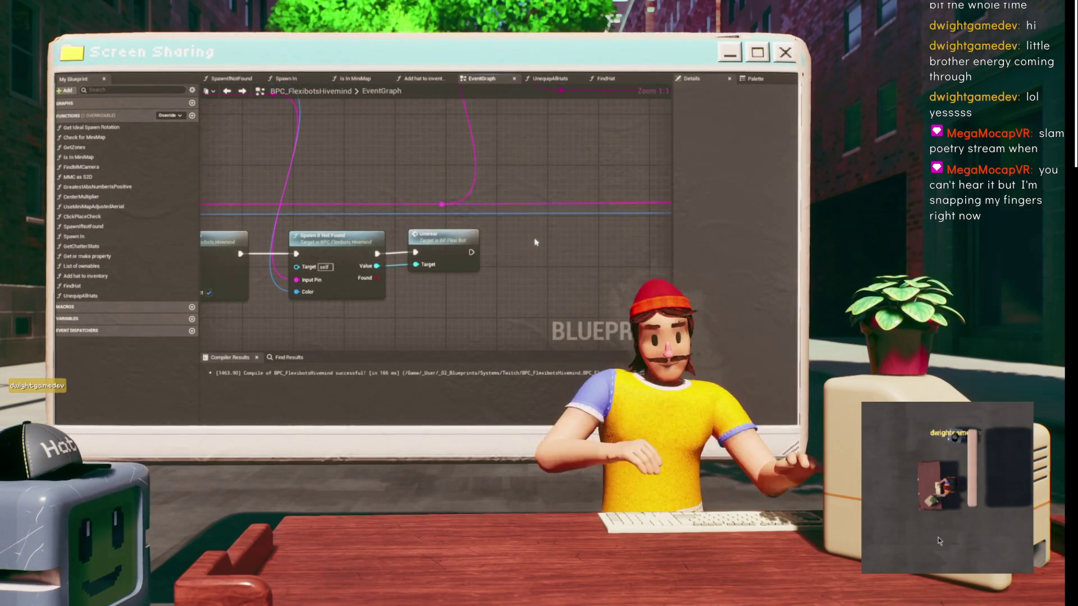
pyautogui.click(435, 235)
pyautogui.moveTo(417, 292)
pyautogui.mouseDown()
pyautogui.moveTo(525, 281)
pyautogui.moveTo(430, 286)
pyautogui.mouseUp()
pyautogui.moveTo(457, 247); pyautogui.dragTo(496, 247)
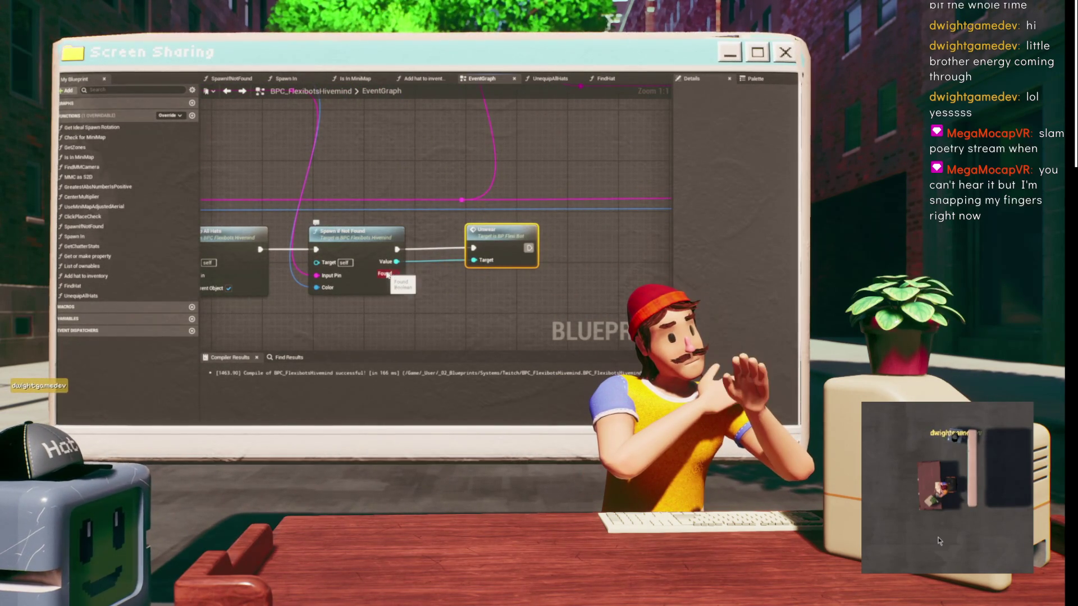
# - Check the Wear call and Spawn If Not Found row, compile the Hivemind, and return to the level editor
pyautogui.scroll(-2, 435, 261)
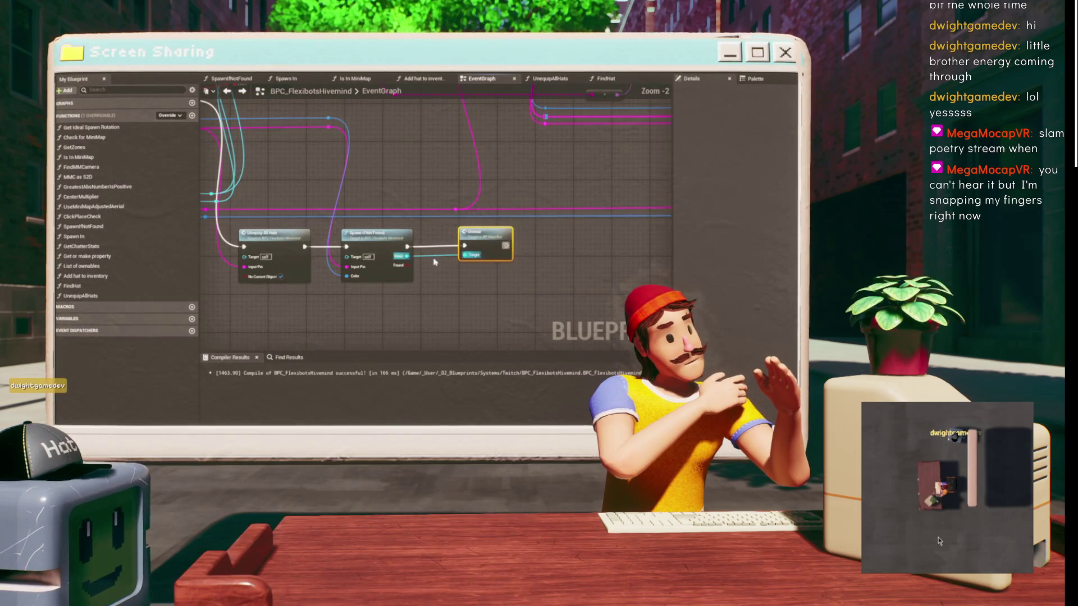
pyautogui.moveTo(424, 261)
pyautogui.mouseDown()
pyautogui.moveTo(372, 224)
pyautogui.moveTo(206, 257)
pyautogui.mouseUp()
pyautogui.scroll(2, 331, 231)
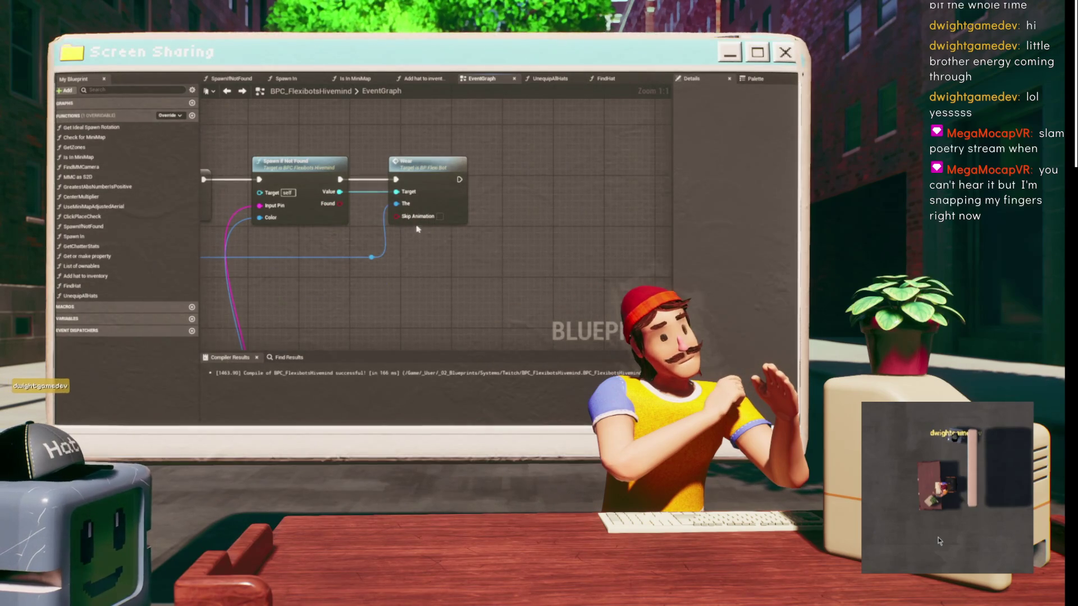
pyautogui.scroll(-3, 422, 220)
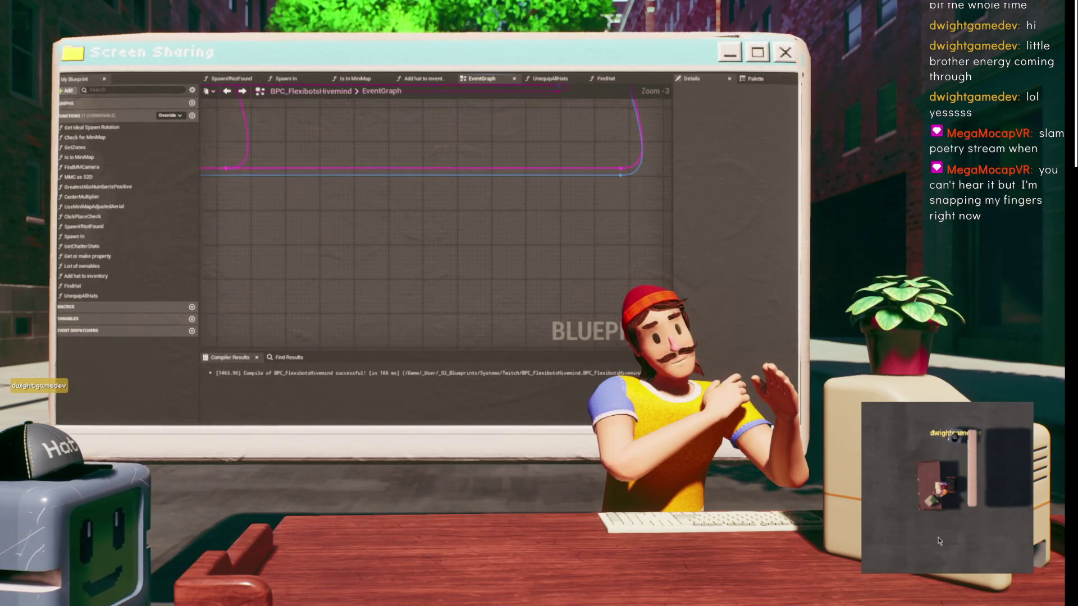
pyautogui.moveTo(498, 166); pyautogui.dragTo(525, 224)
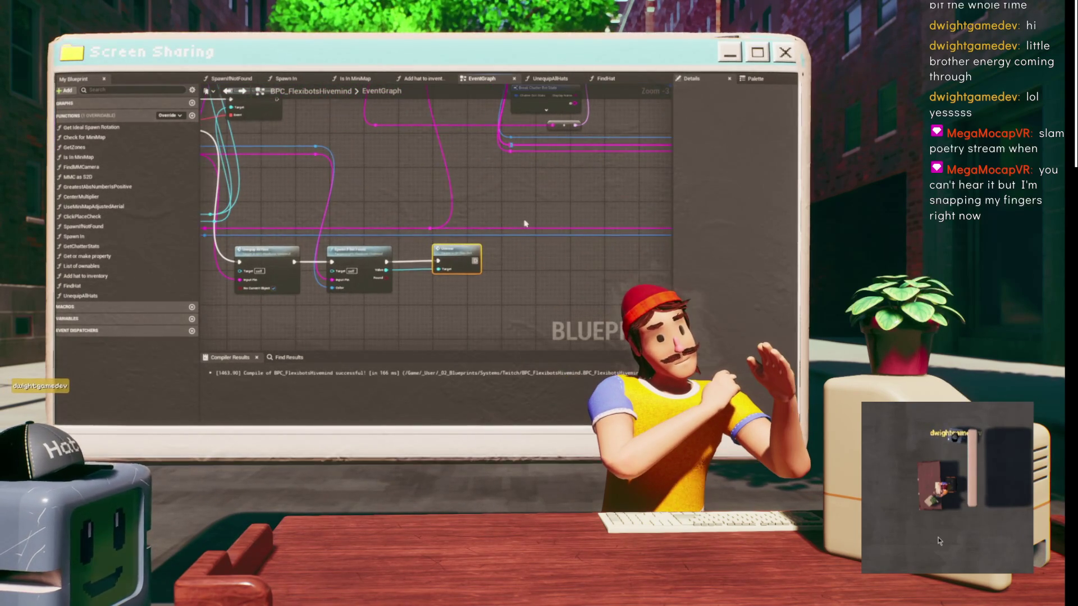
pyautogui.press('F7')
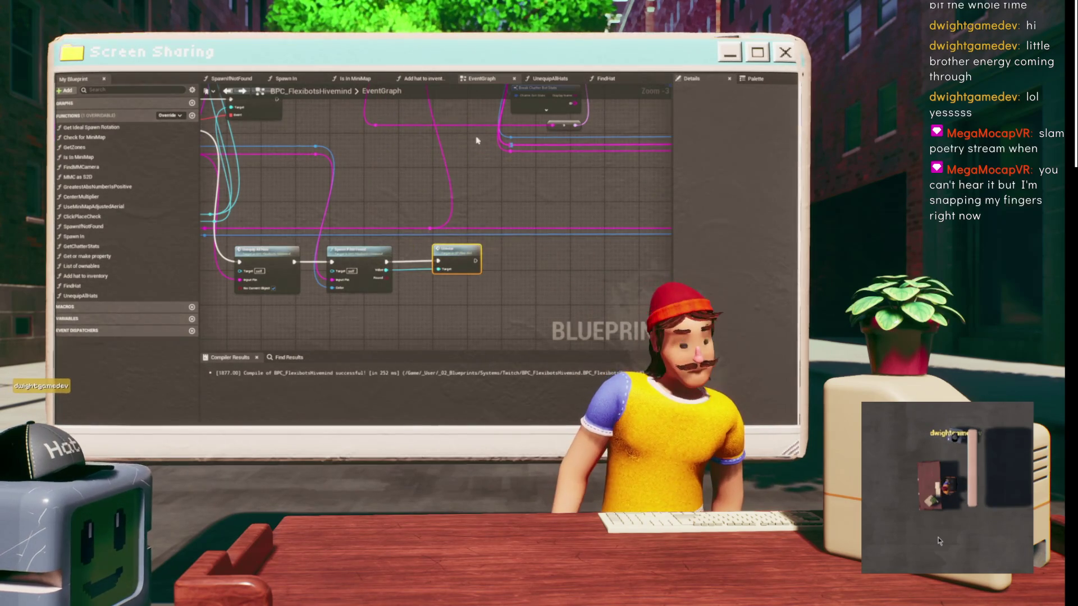
pyautogui.hotkey('alt', 'Tab')
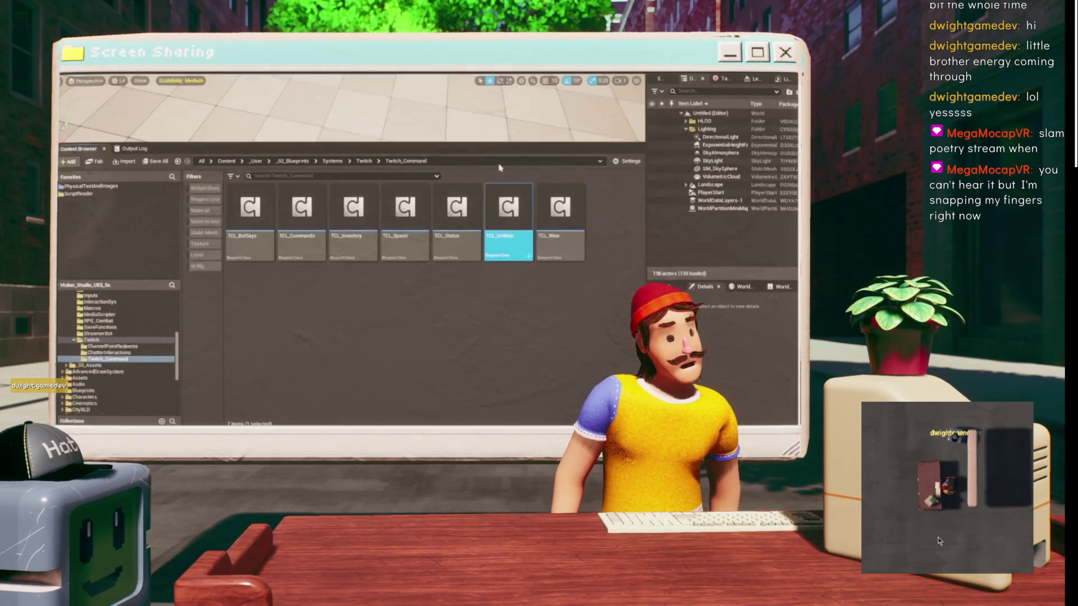
# - Enlarge the viewport, open the recent Minimum_St level, and start Play In Editor
pyautogui.moveTo(348, 142)
pyautogui.mouseDown()
pyautogui.moveTo(347, 155)
pyautogui.moveTo(193, 275)
pyautogui.moveTo(285, 281)
pyautogui.mouseUp()
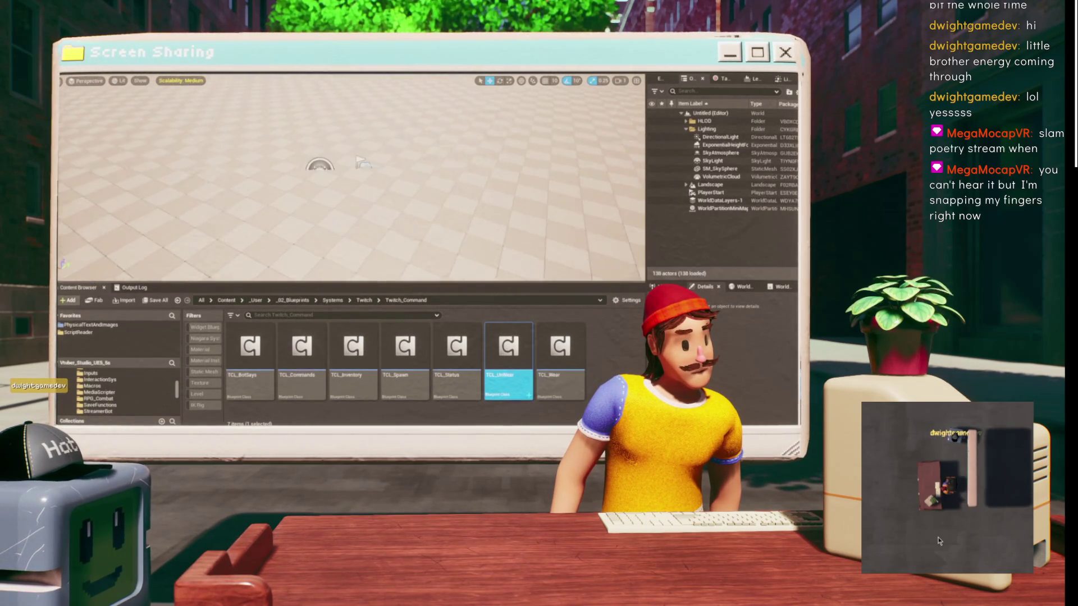
pyautogui.click(79, 72)
pyautogui.moveTo(180, 86)
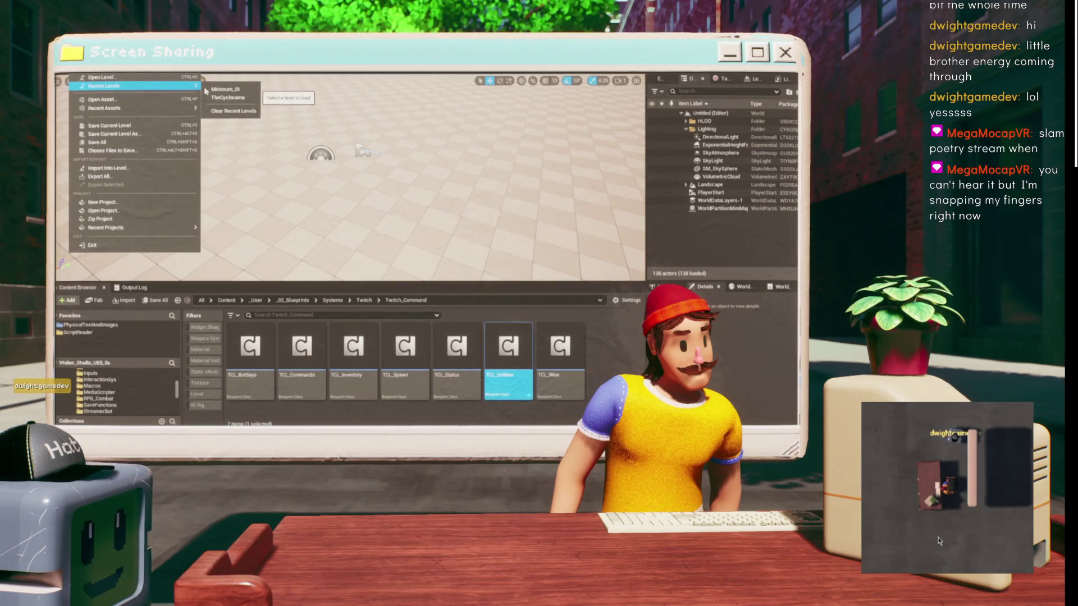
pyautogui.click(247, 92)
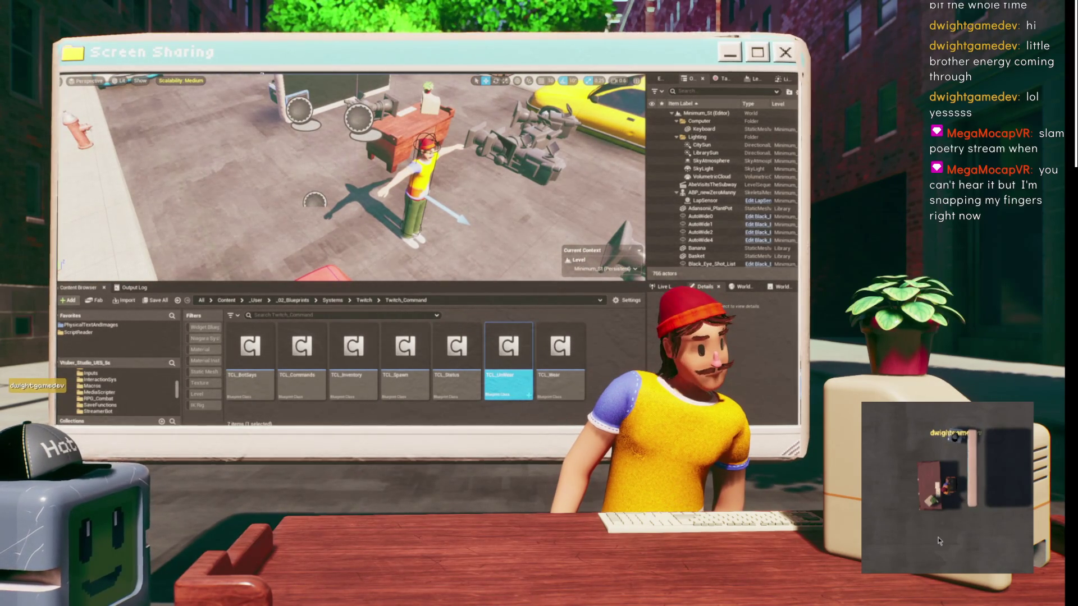
pyautogui.hotkey('alt', 'p')
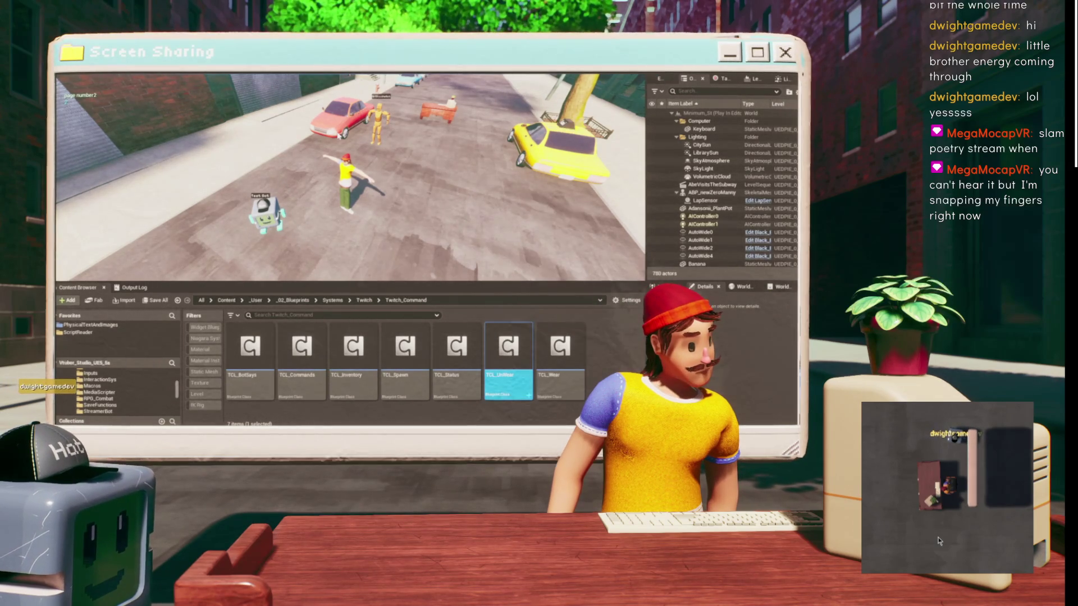
pyautogui.click(408, 128)
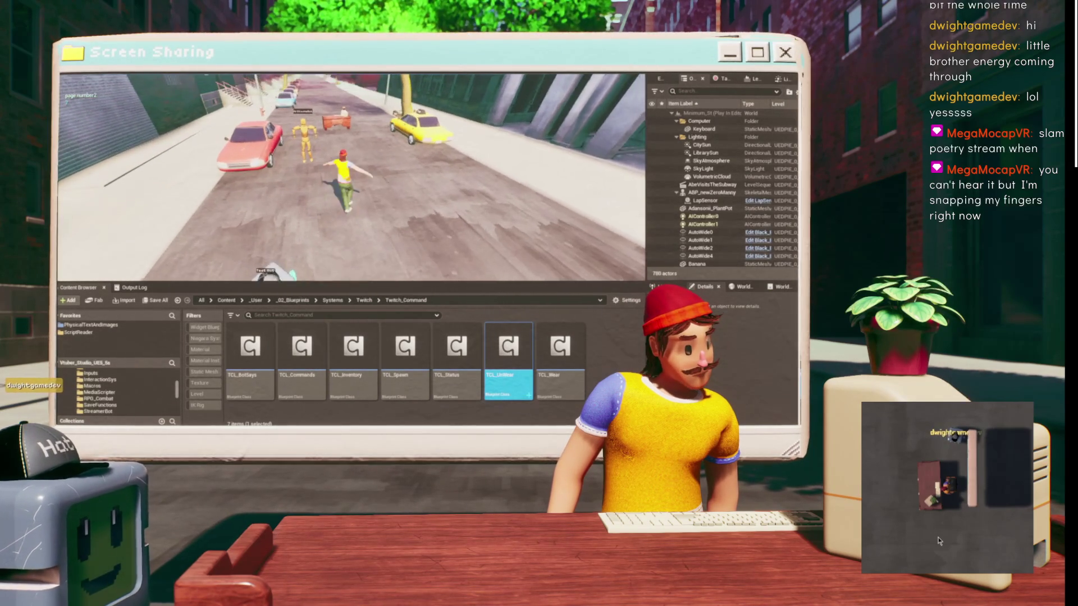
# - Run the character forward down the street, then stop Play In Editor with Esc
pyautogui.press('w')
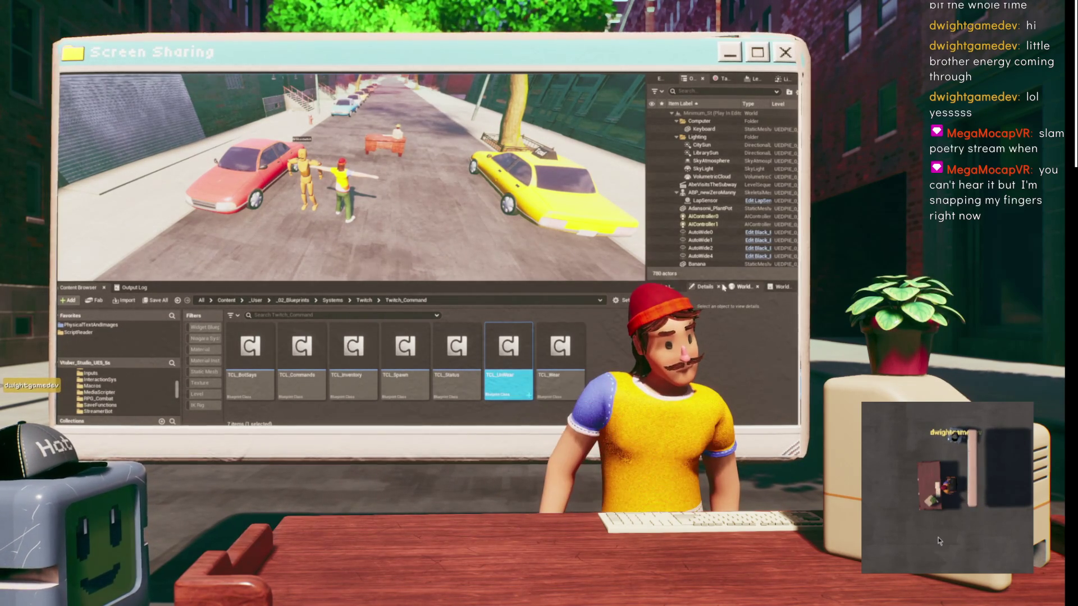
pyautogui.scroll(-2, 724, 185)
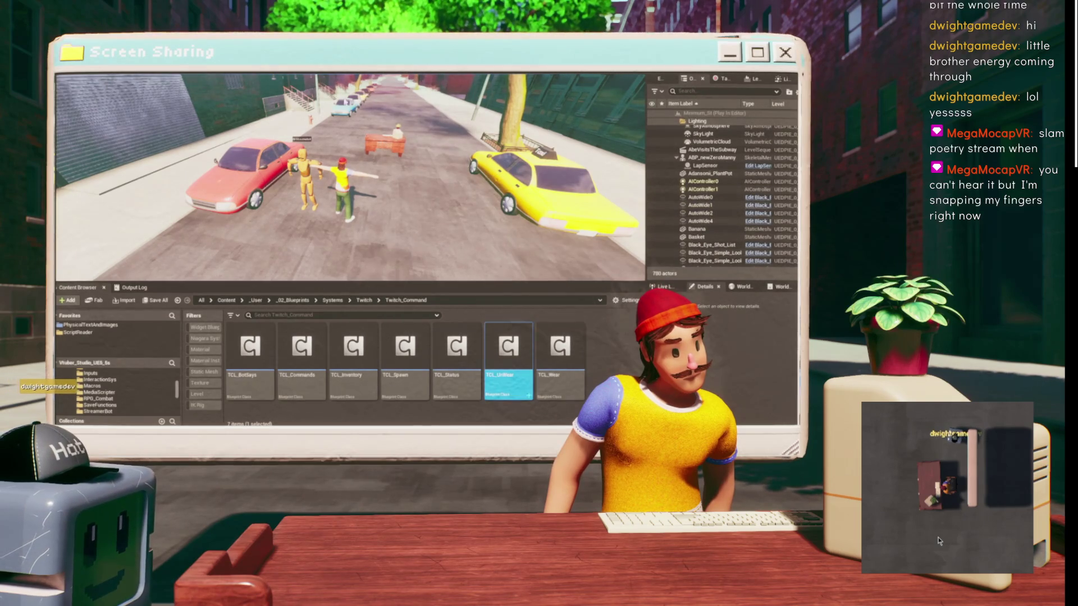
pyautogui.press('Escape')
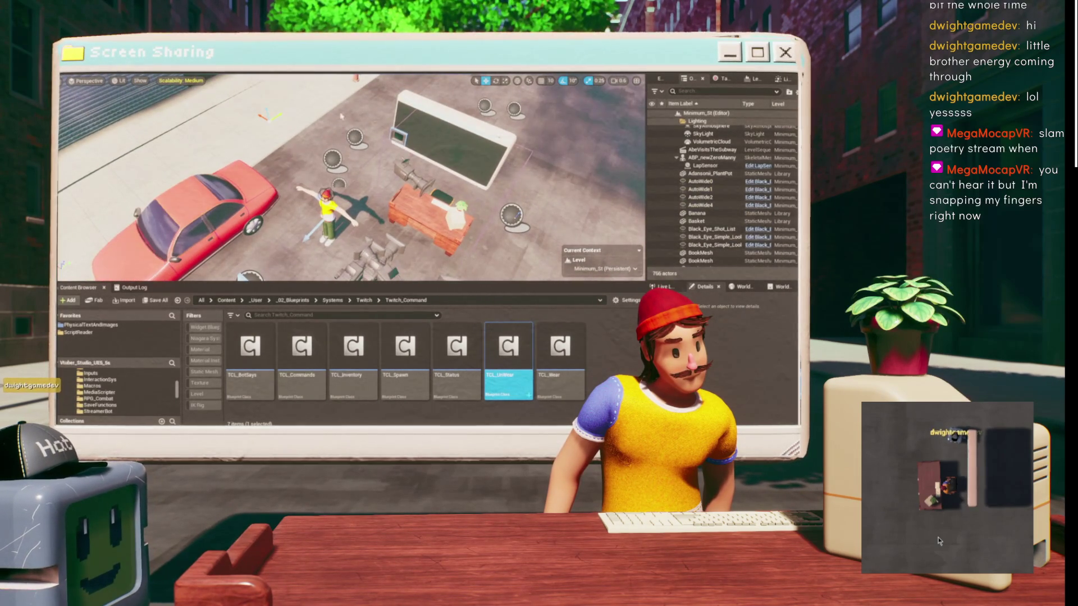
# - Select BP_TwitchManager and enlarge the Details panel to show its component list
pyautogui.click(332, 157)
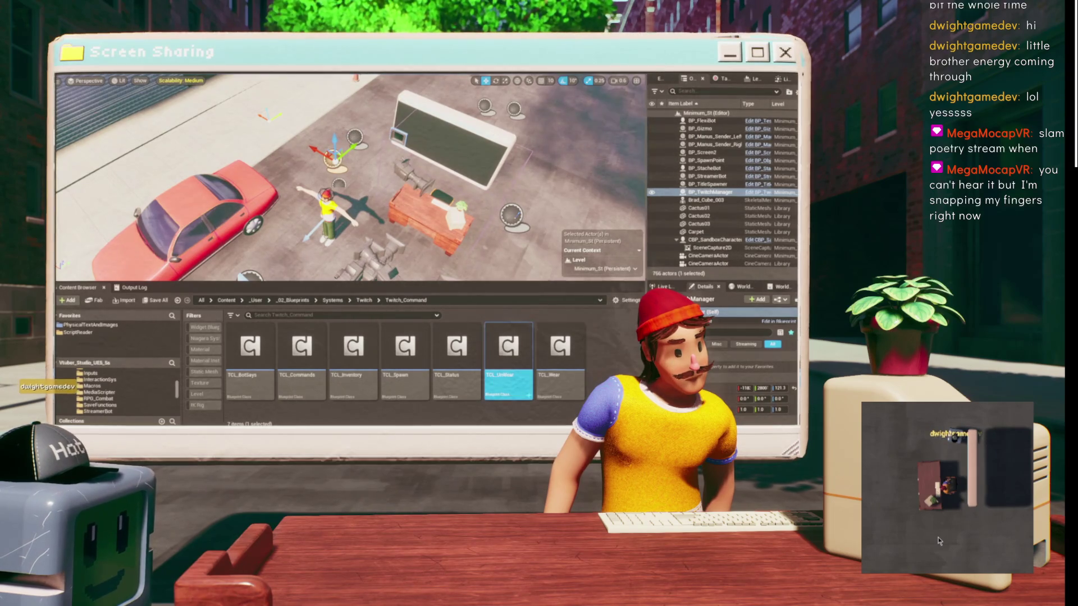
pyautogui.moveTo(706, 281); pyautogui.dragTo(706, 200)
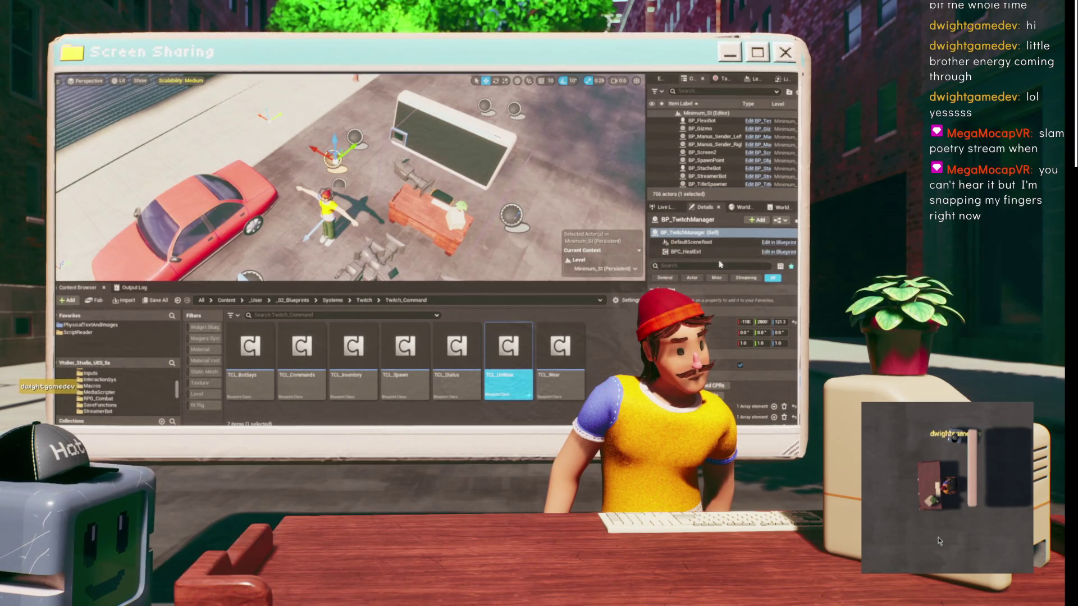
pyautogui.moveTo(718, 259); pyautogui.dragTo(717, 273)
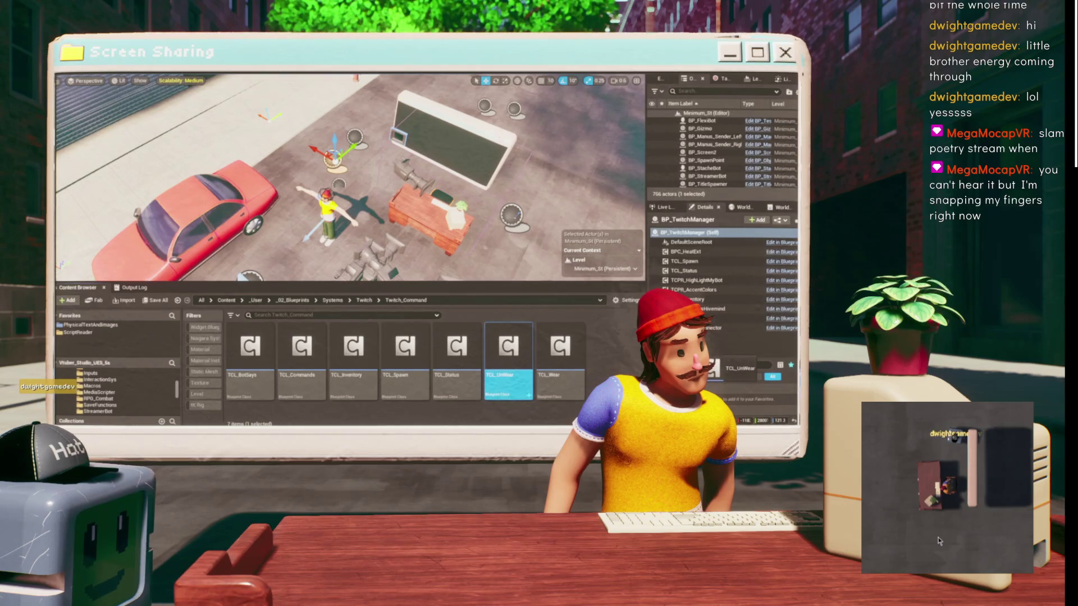
pyautogui.scroll(-2, 724, 152)
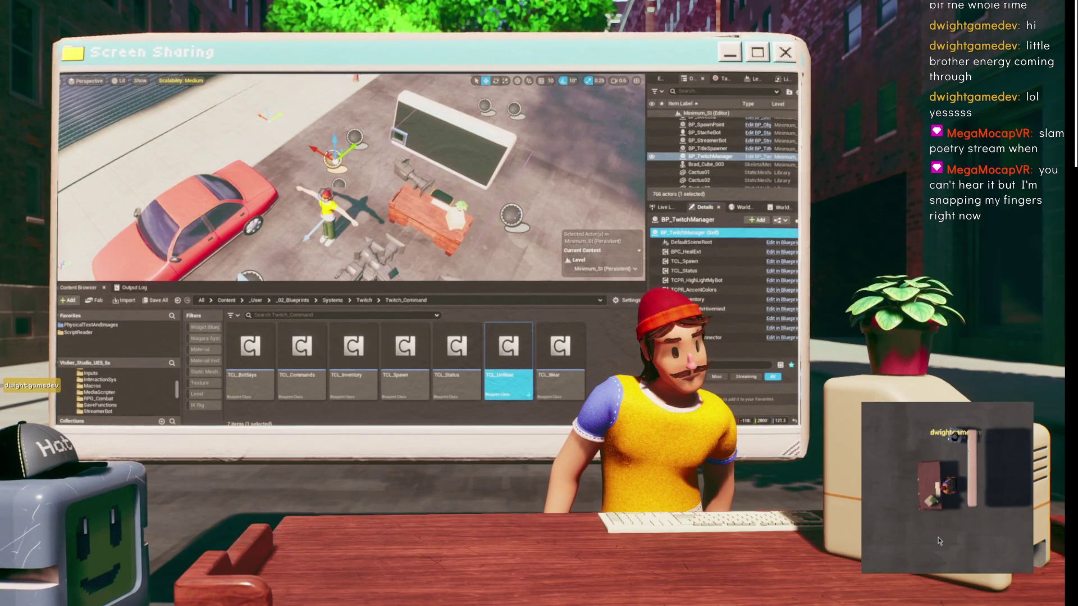
# - Save the Minimum_St map
pyautogui.hotkey('ctrl', 's')
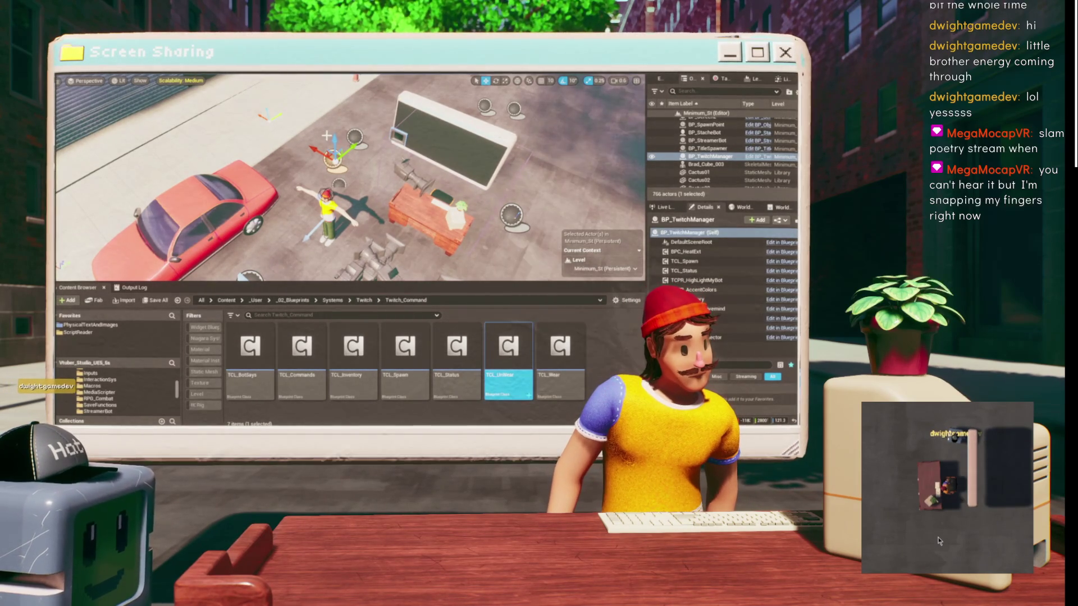
pyautogui.scroll(3, 326, 136)
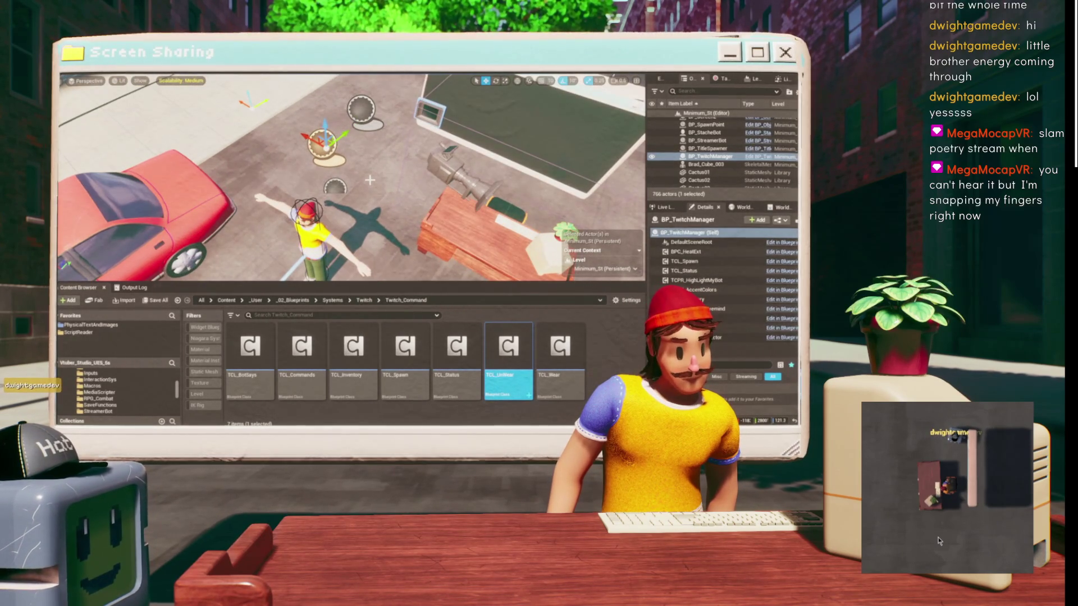
pyautogui.scroll(-2, 369, 179)
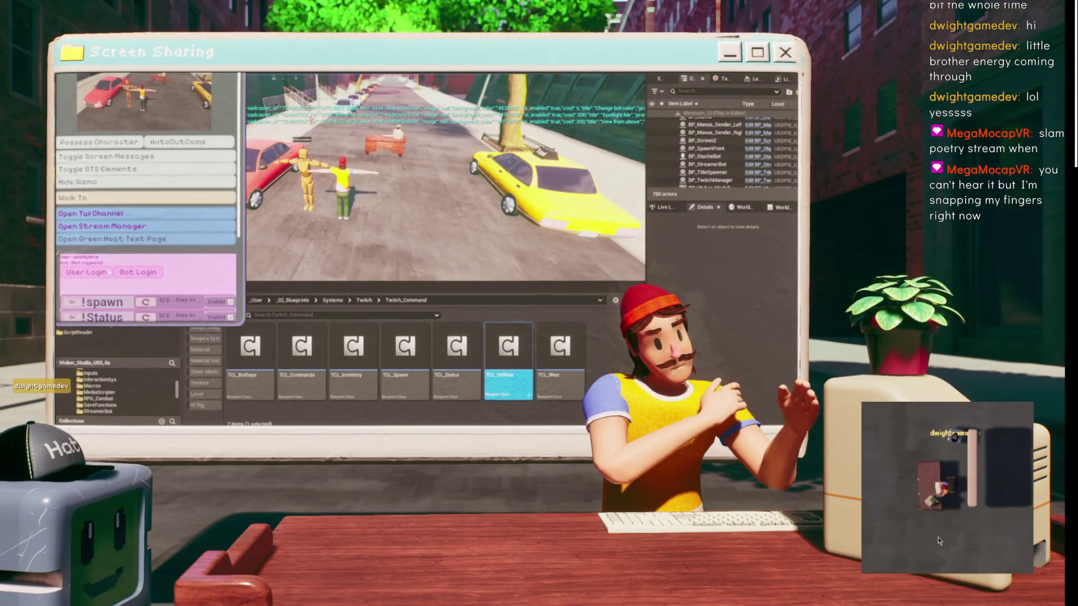
pyautogui.scroll(-2, 147, 225)
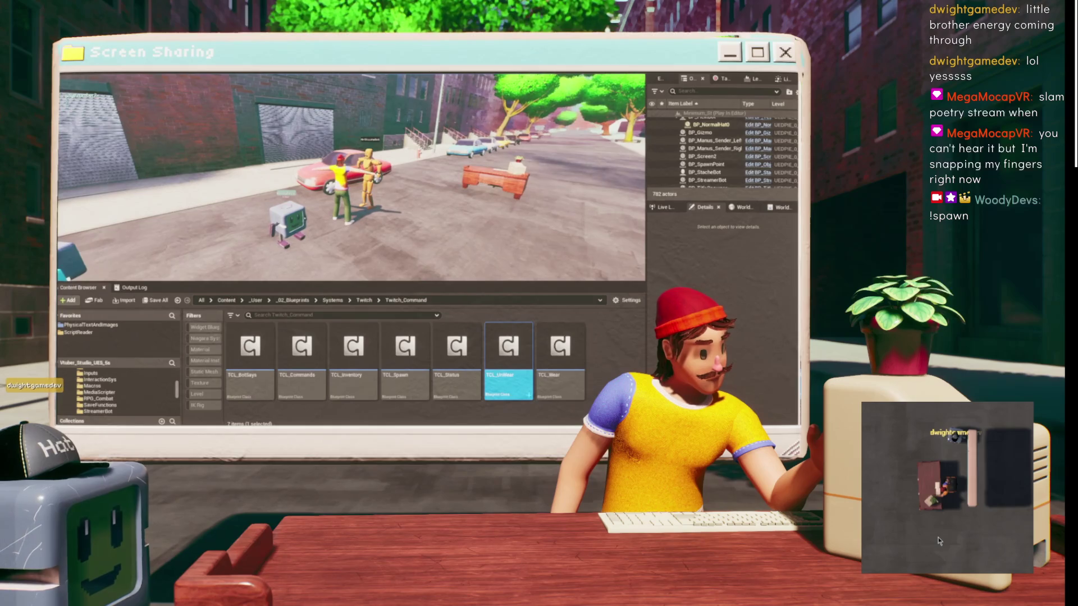
pyautogui.moveTo(530, 425)
pyautogui.click(501, 407)
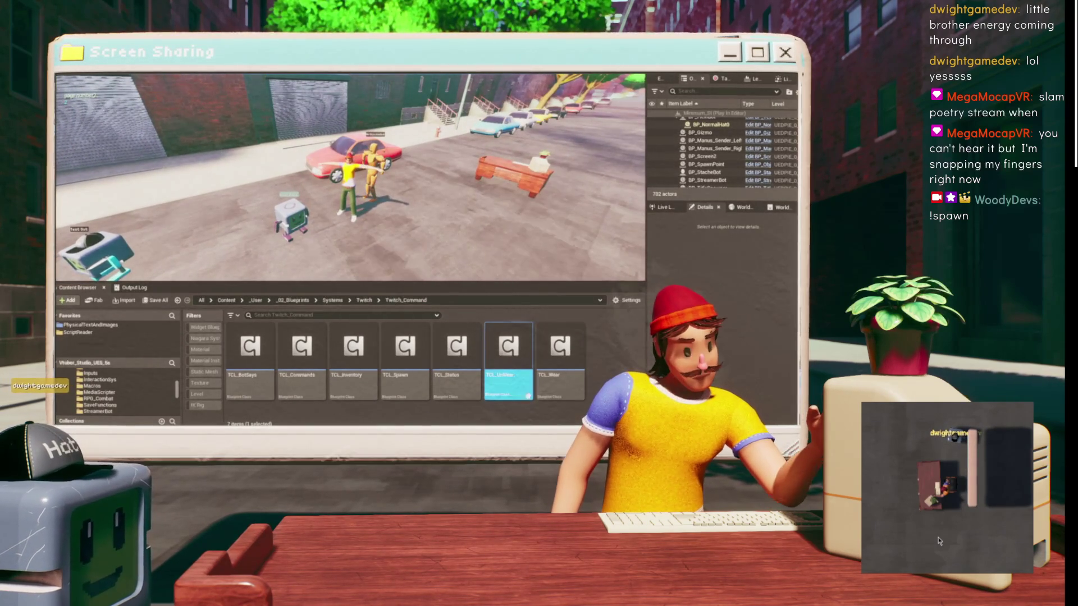
pyautogui.moveTo(531, 423)
pyautogui.moveTo(735, 400)
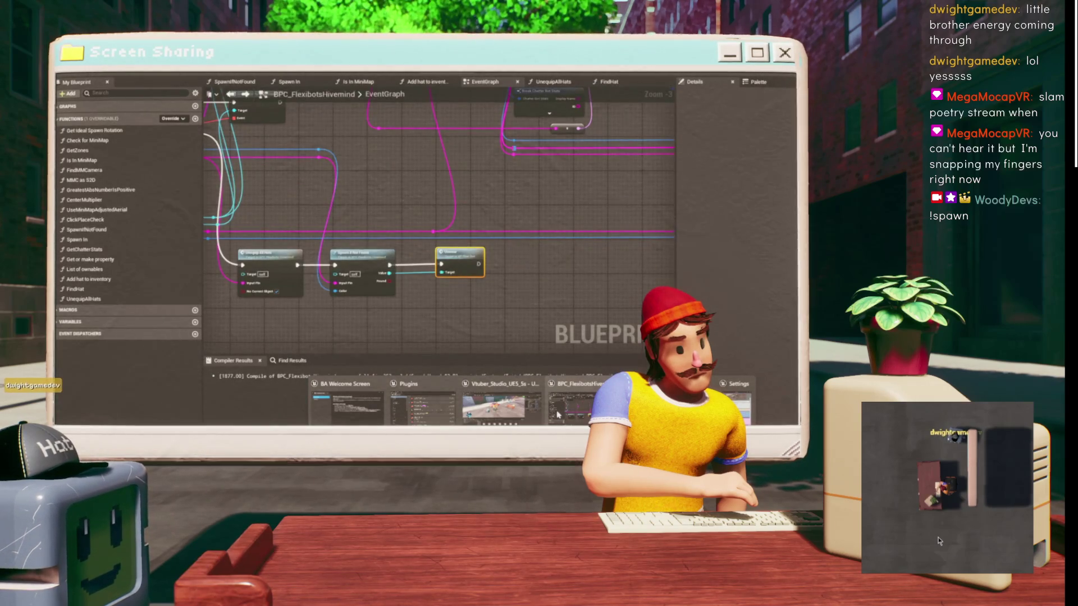
pyautogui.click(501, 408)
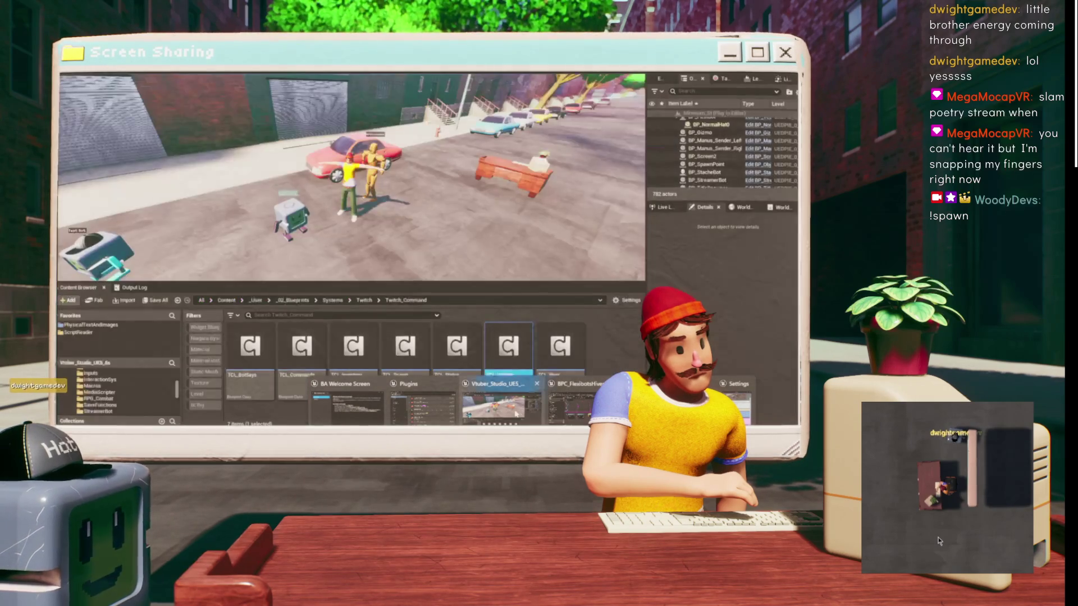
# - Send the '!wear normal hat' command in the Chatterino stream chat
pyautogui.click(572, 410)
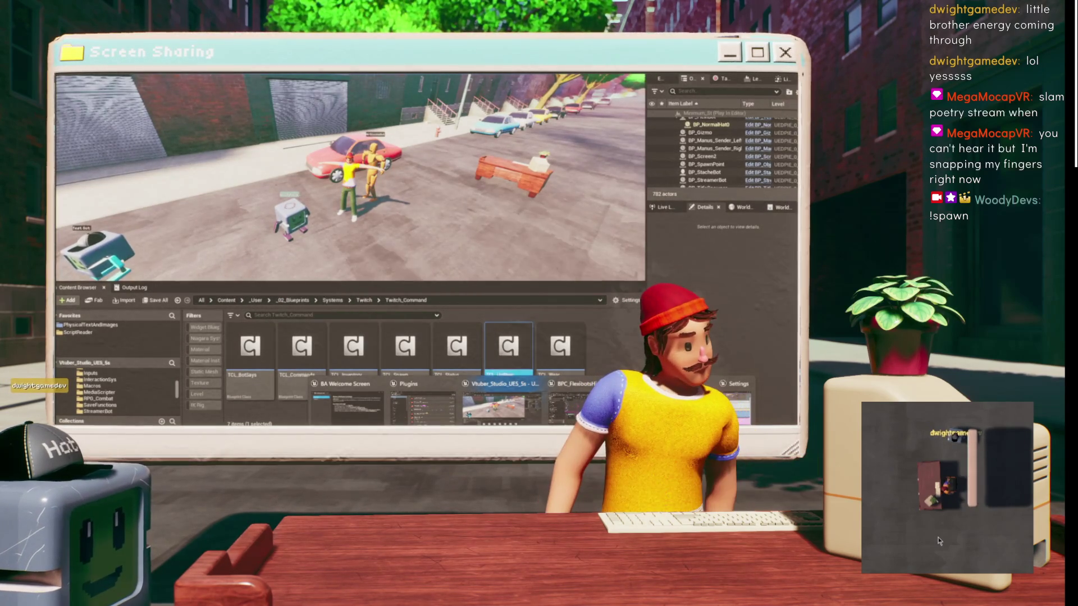
pyautogui.hotkey('alt', 'Tab')
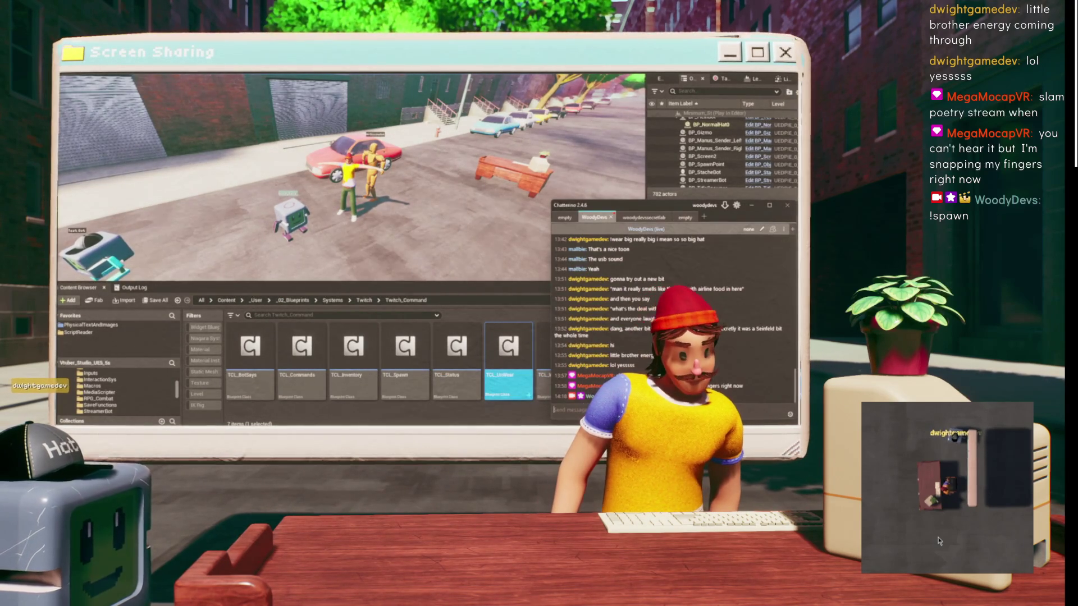
pyautogui.write('!wear')
pyautogui.press('BackSpace')
pyautogui.press('BackSpace')
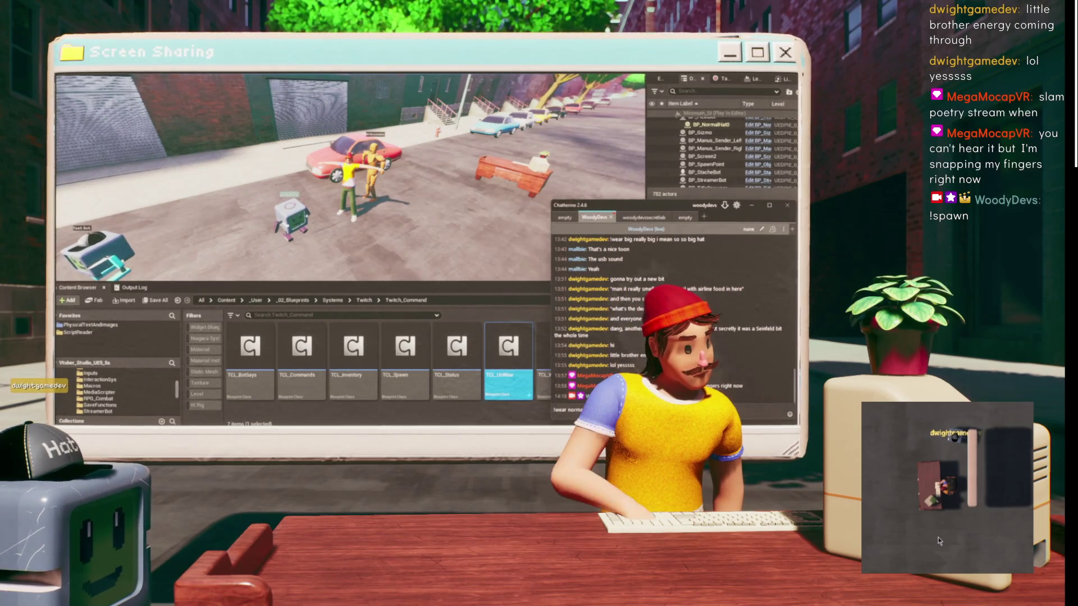
pyautogui.press('Return')
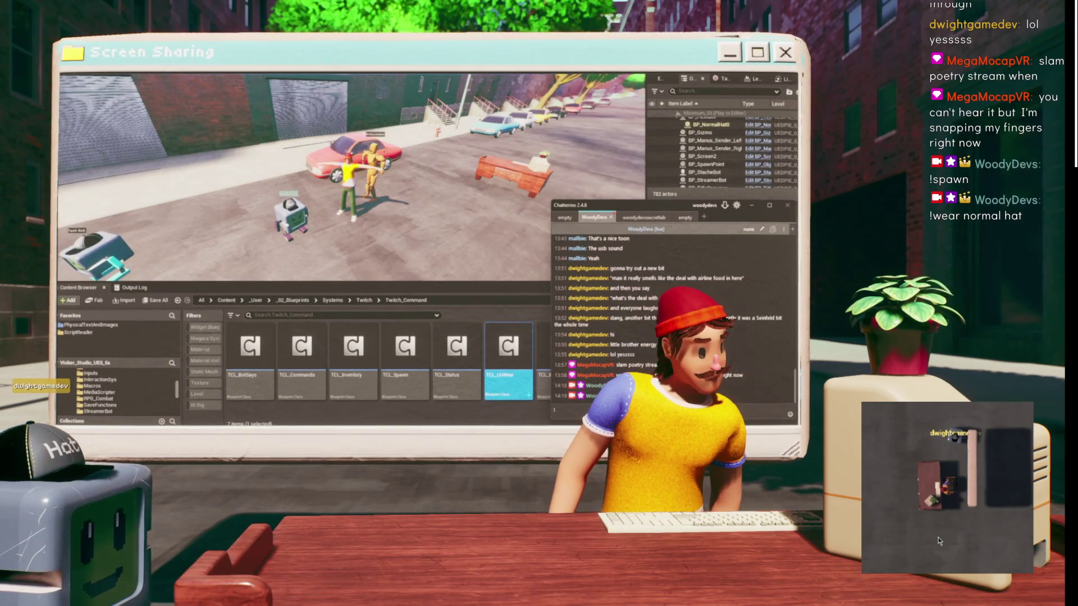
# - Send '!unwear' to chat, then stop the running game
pyautogui.write('!unwear')
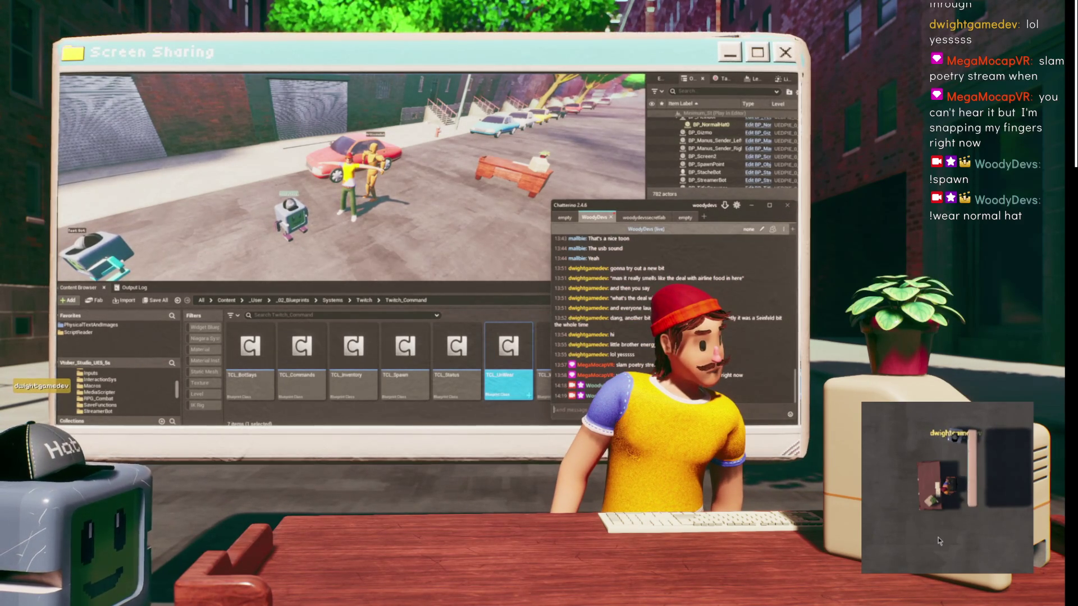
pyautogui.press('Return')
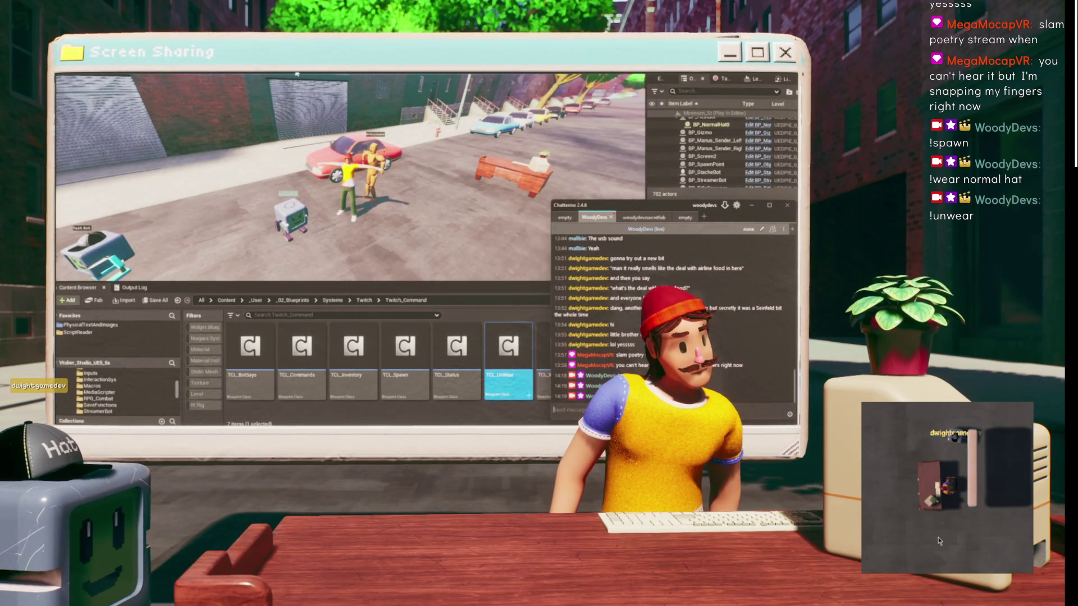
pyautogui.press('Escape')
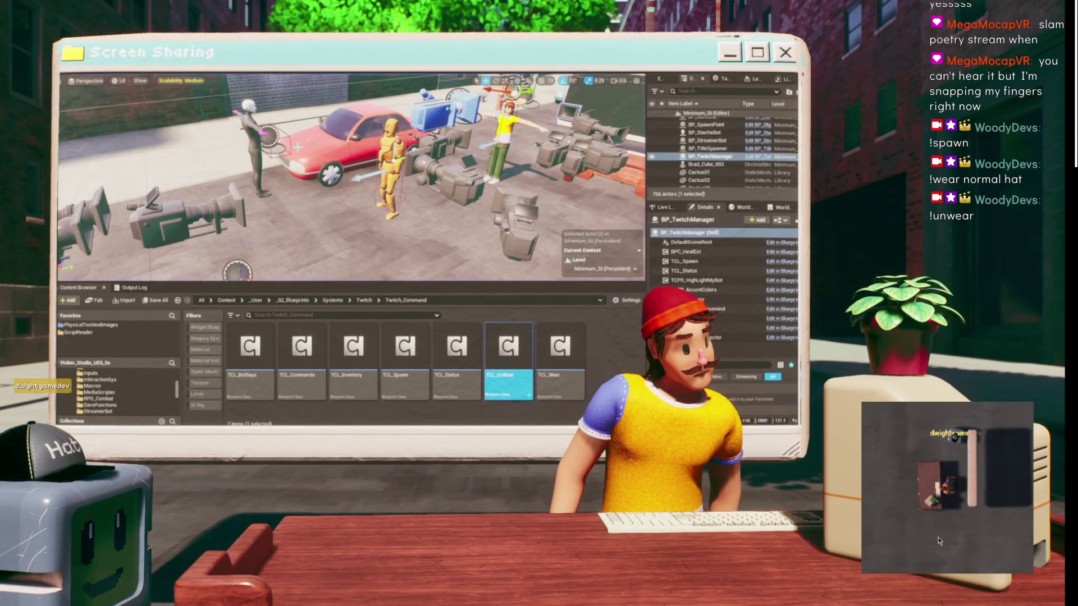
# - Start Play In Editor again, look around the street, then stop the session
pyautogui.press('s')
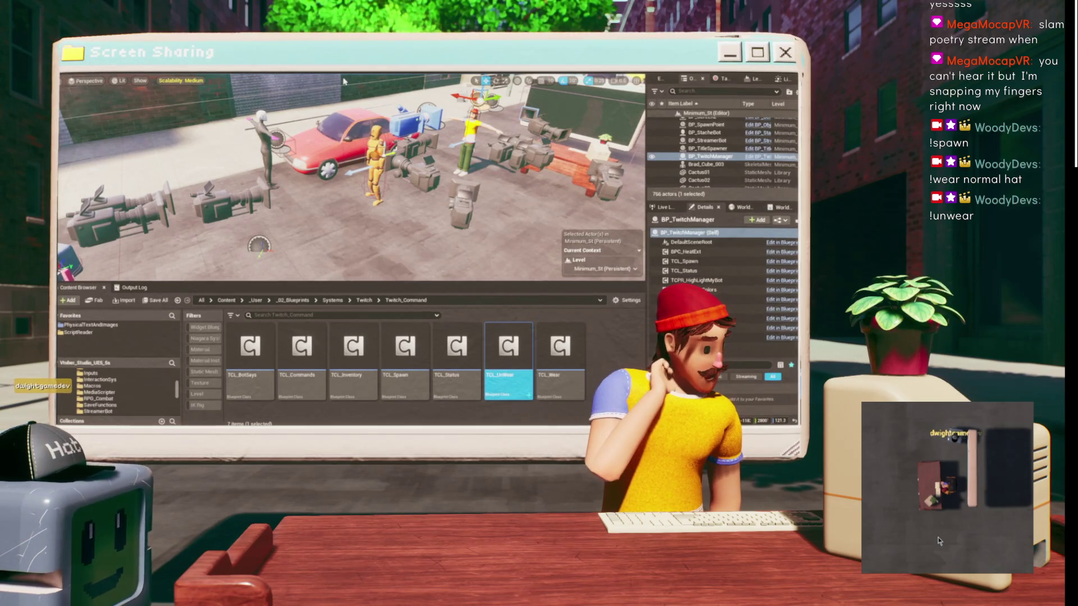
pyautogui.hotkey('alt', 'p')
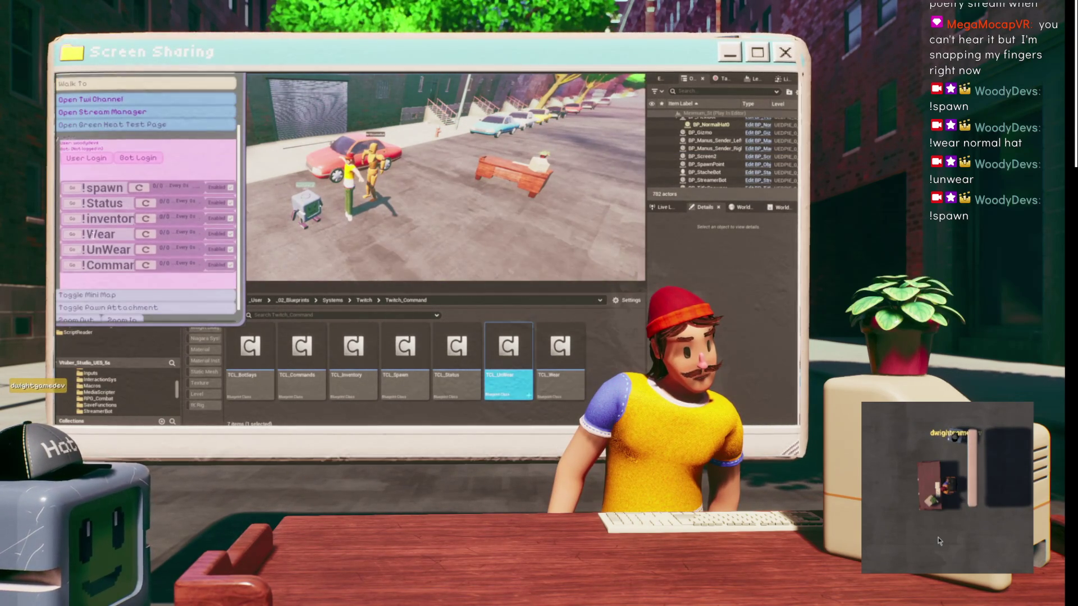
pyautogui.scroll(2, 97, 208)
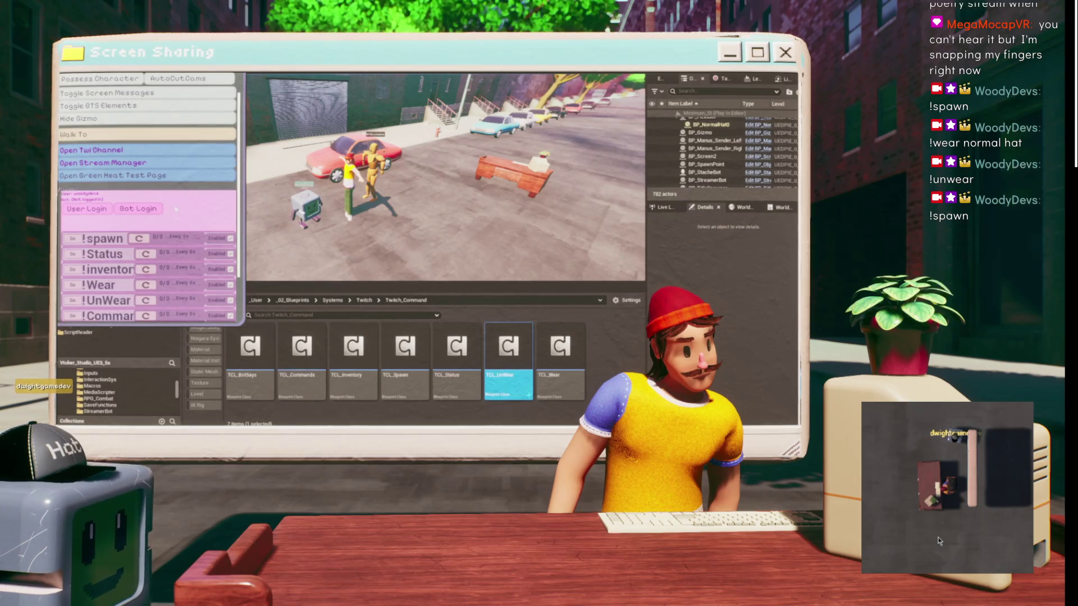
pyautogui.scroll(2, 184, 207)
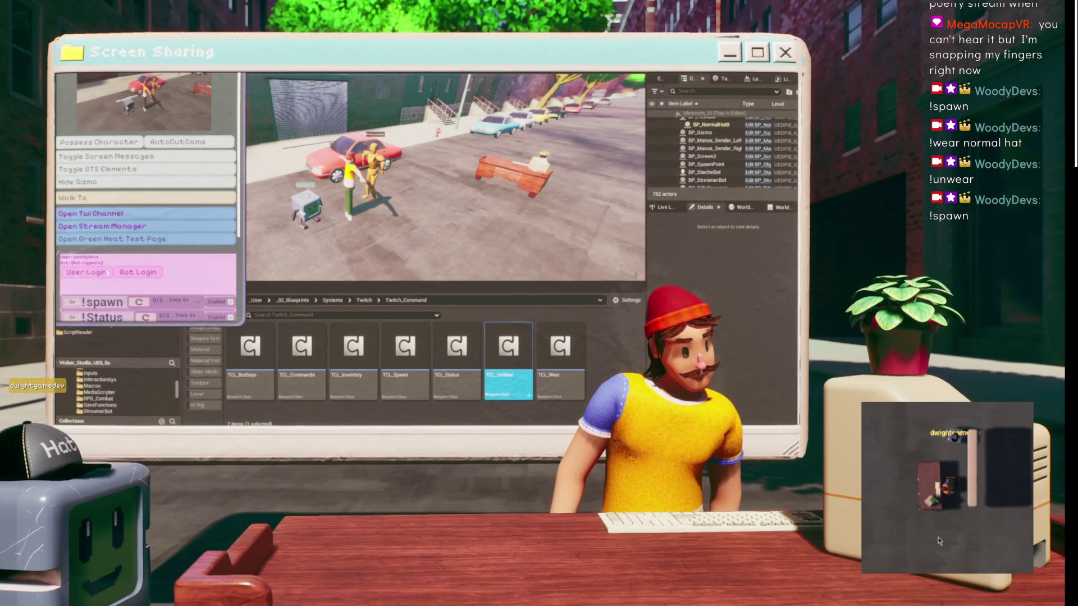
pyautogui.scroll(-4, 95, 272)
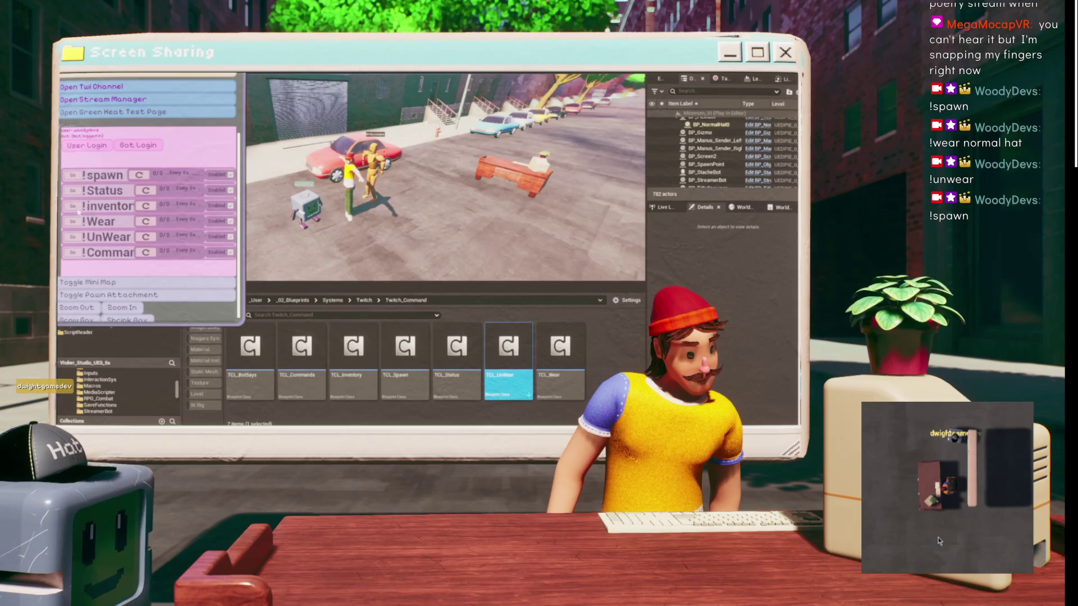
pyautogui.scroll(3, 224, 190)
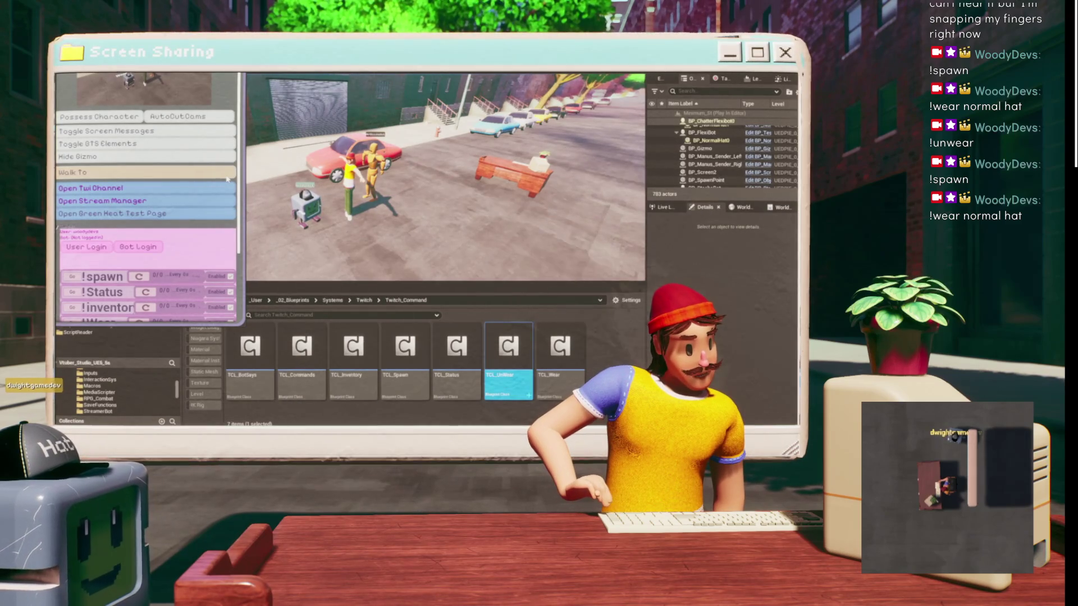
pyautogui.press('Escape')
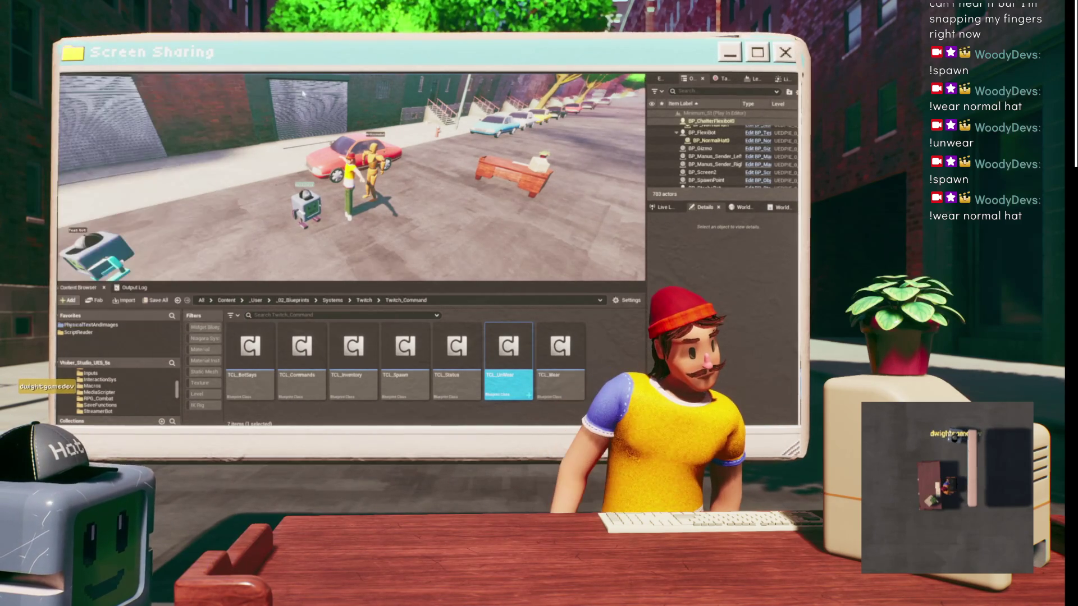
# - Replay the level, trigger the !spawn test button to spawn a bot, then stop
pyautogui.scroll(-5, 274, 96)
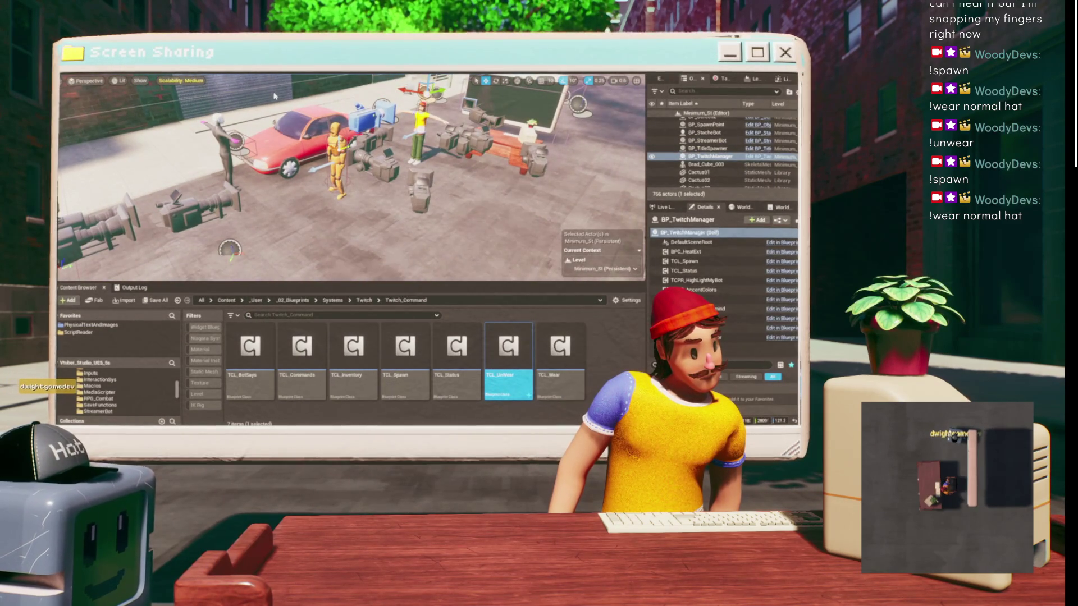
pyautogui.hotkey('alt', 'p')
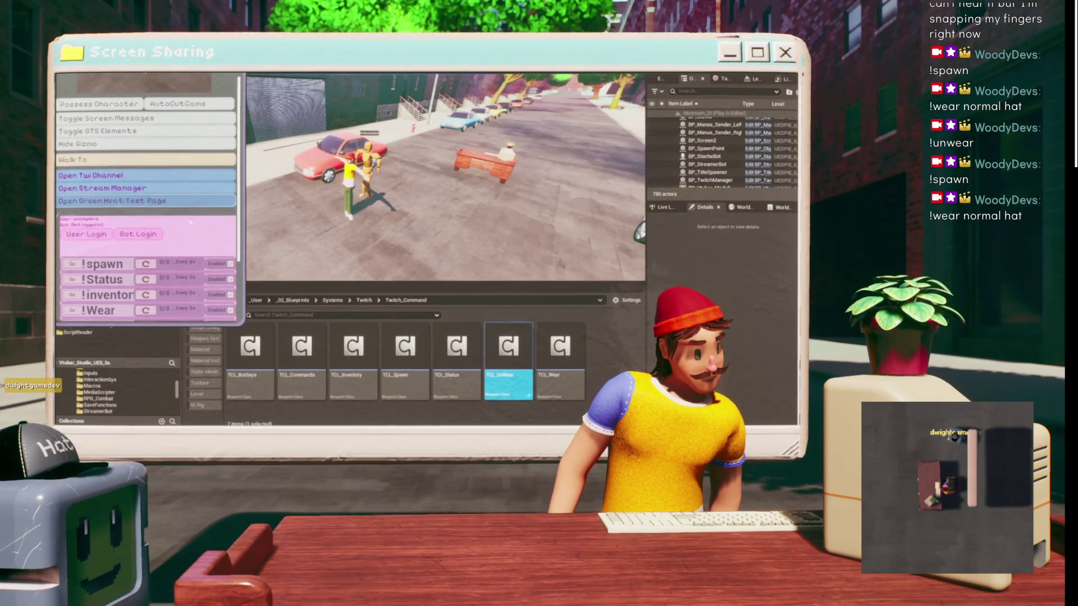
pyautogui.click(95, 265)
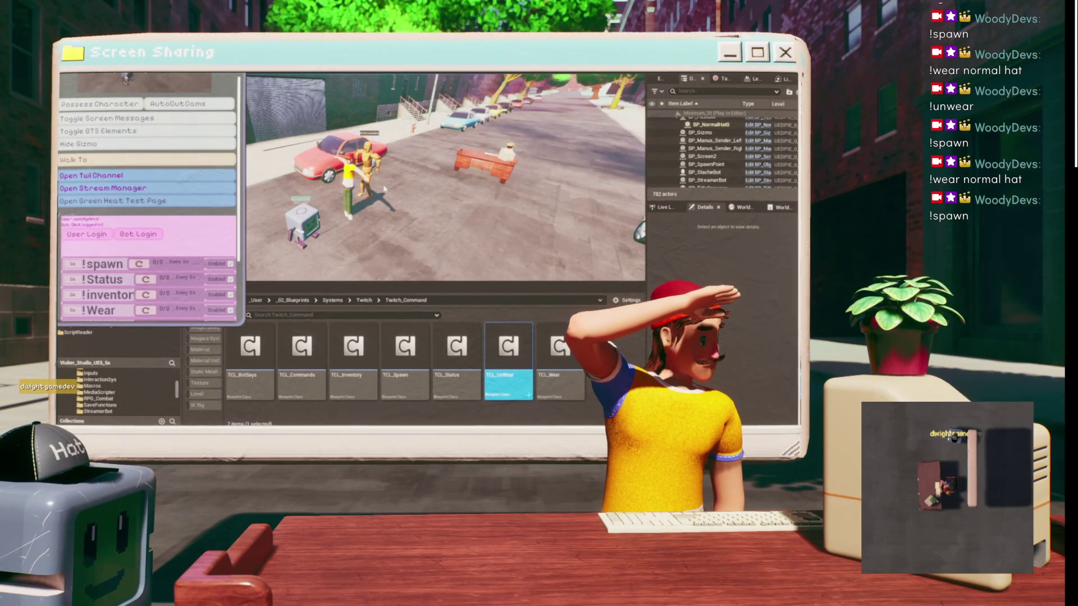
pyautogui.press('Escape')
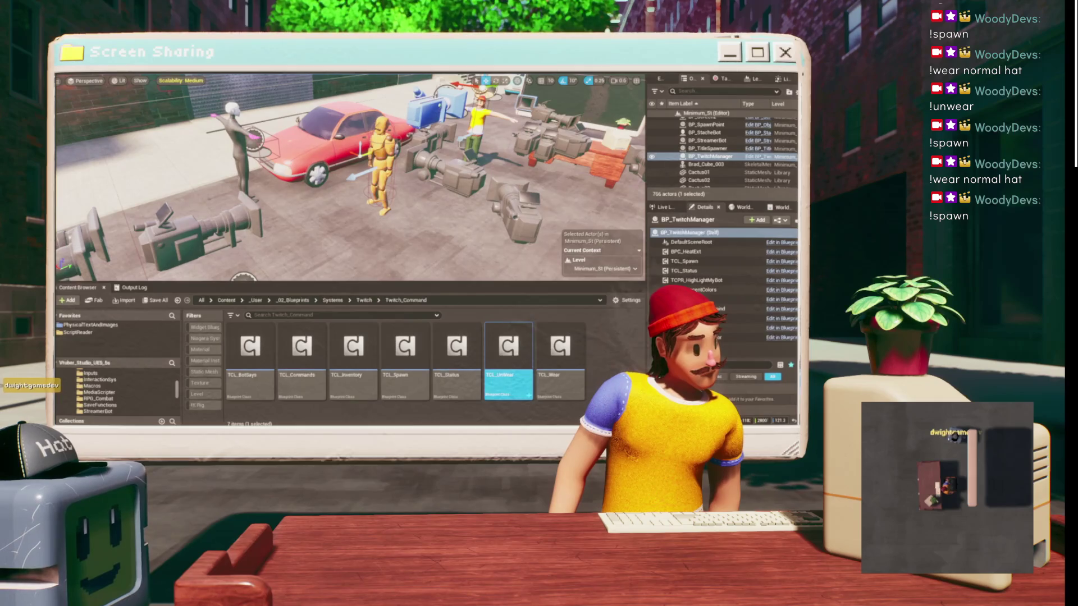
# - Select chatterIds.sav in Save Files, then close the window
pyautogui.click(315, 172)
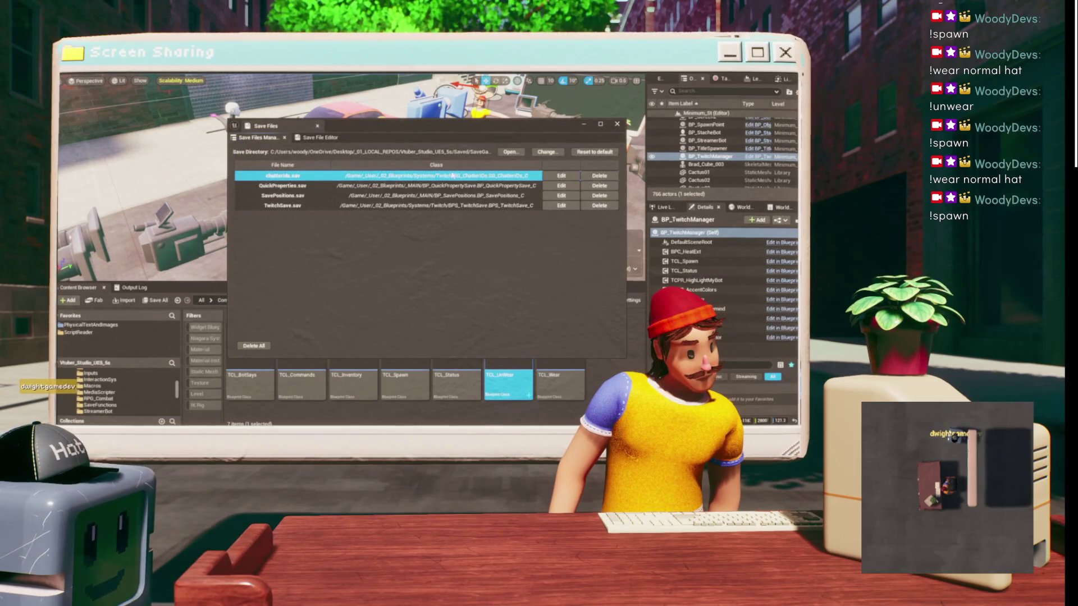
pyautogui.click(449, 148)
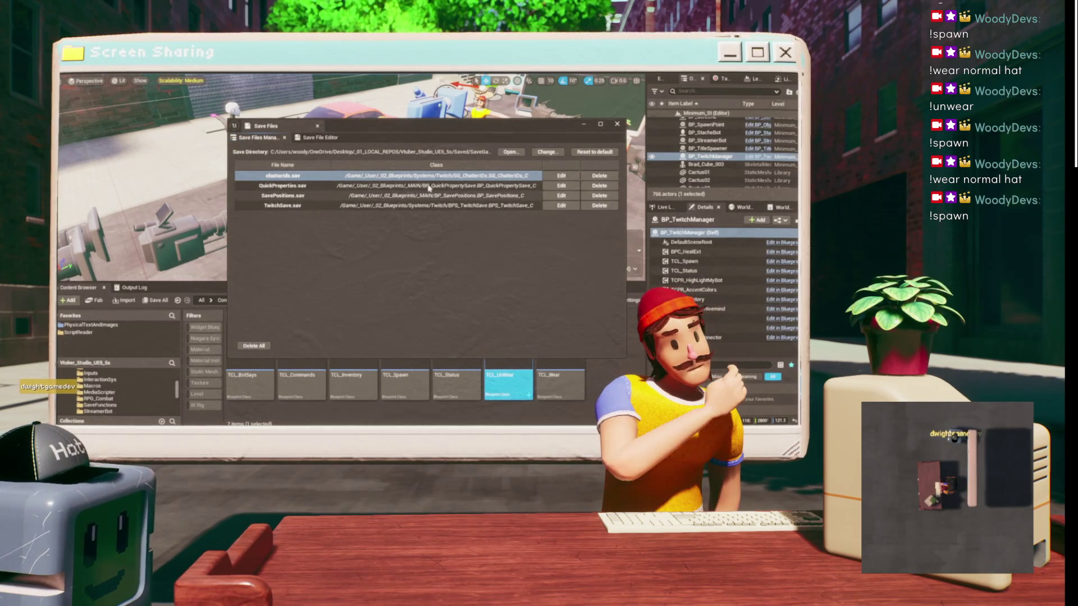
pyautogui.click(617, 124)
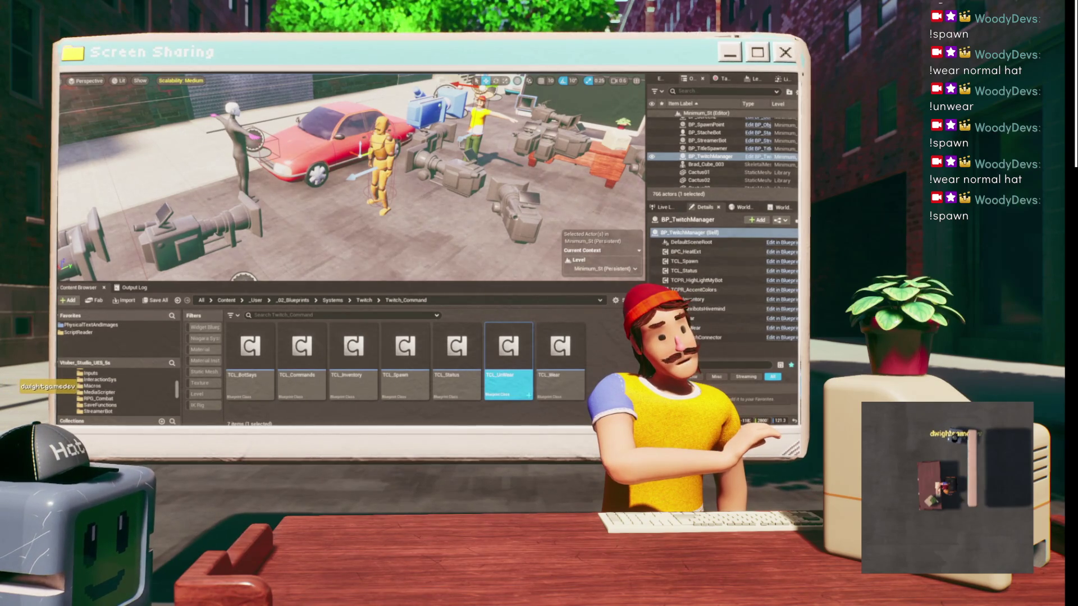
# - Enlarge the Details panel and pull the camera back for a wider scene view
pyautogui.moveTo(704, 358); pyautogui.dragTo(704, 273)
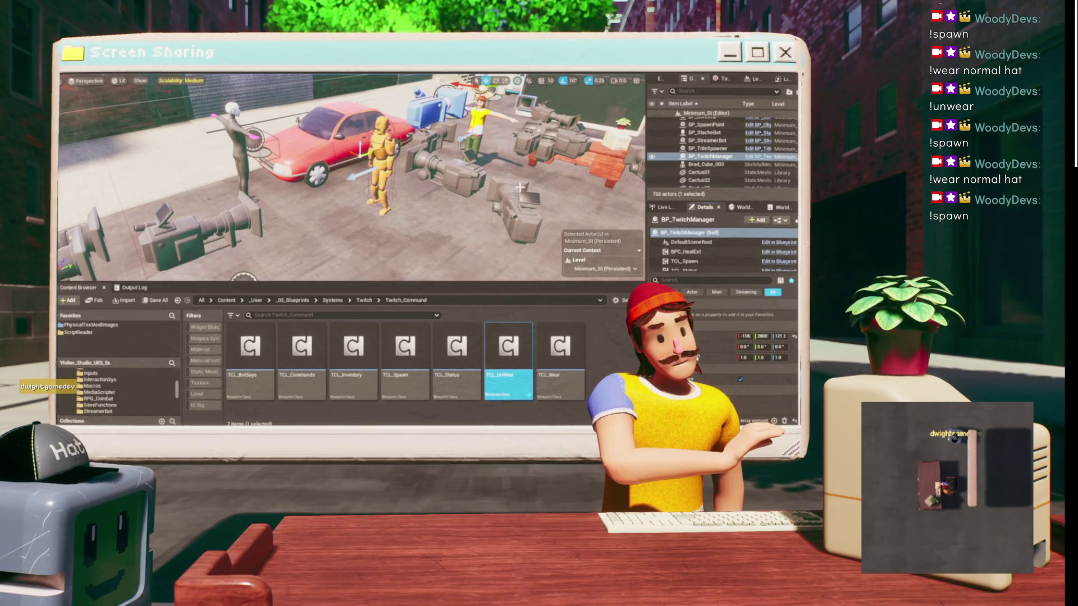
pyautogui.moveTo(528, 186); pyautogui.dragTo(484, 275)
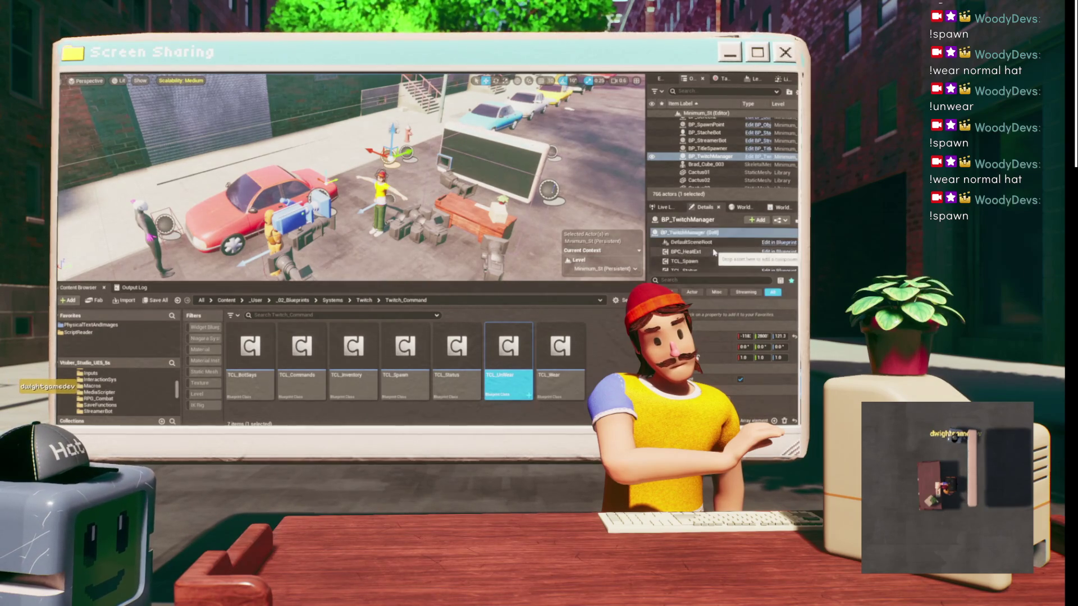
pyautogui.scroll(-3, 714, 253)
pyautogui.scroll(-1, 726, 260)
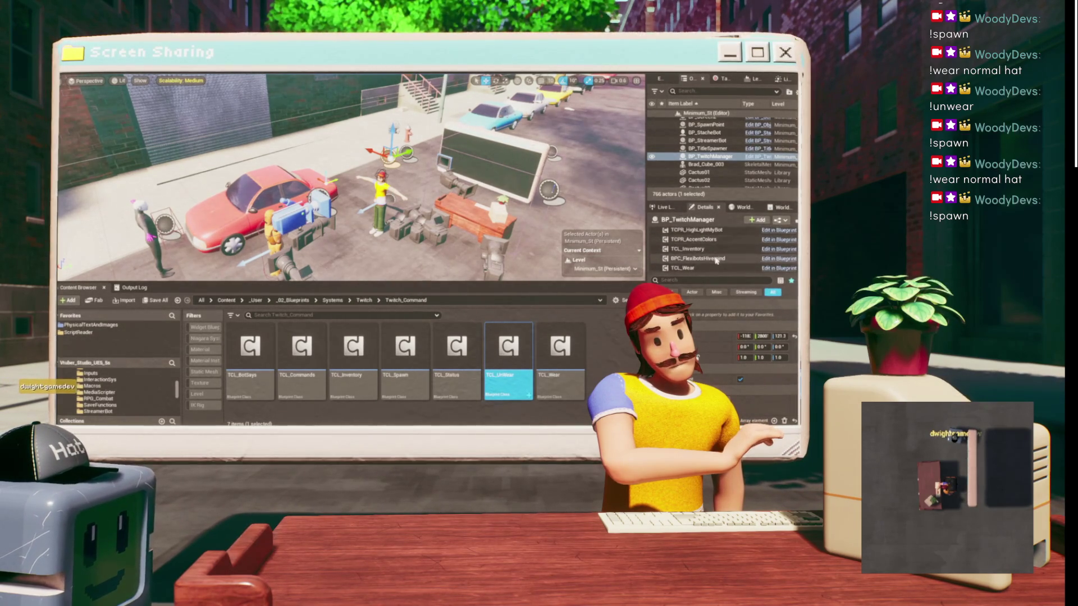
pyautogui.scroll(-2, 713, 261)
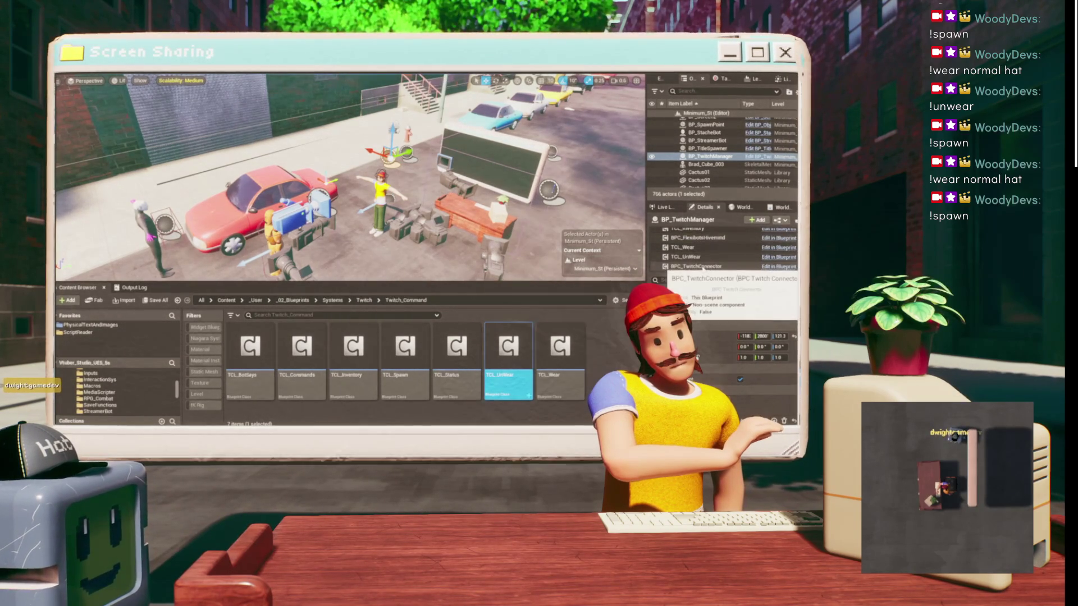
# - Inspect the BPC_TwitchConnector and BPC_FlexibotsHivemind component properties, then start Play In Editor
pyautogui.click(702, 267)
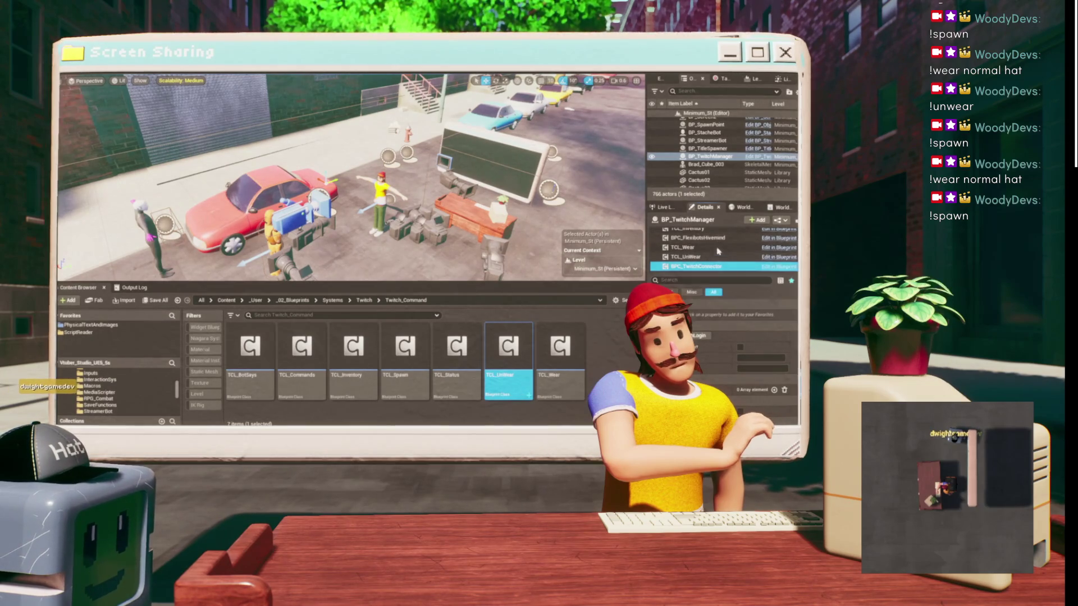
pyautogui.scroll(3, 717, 261)
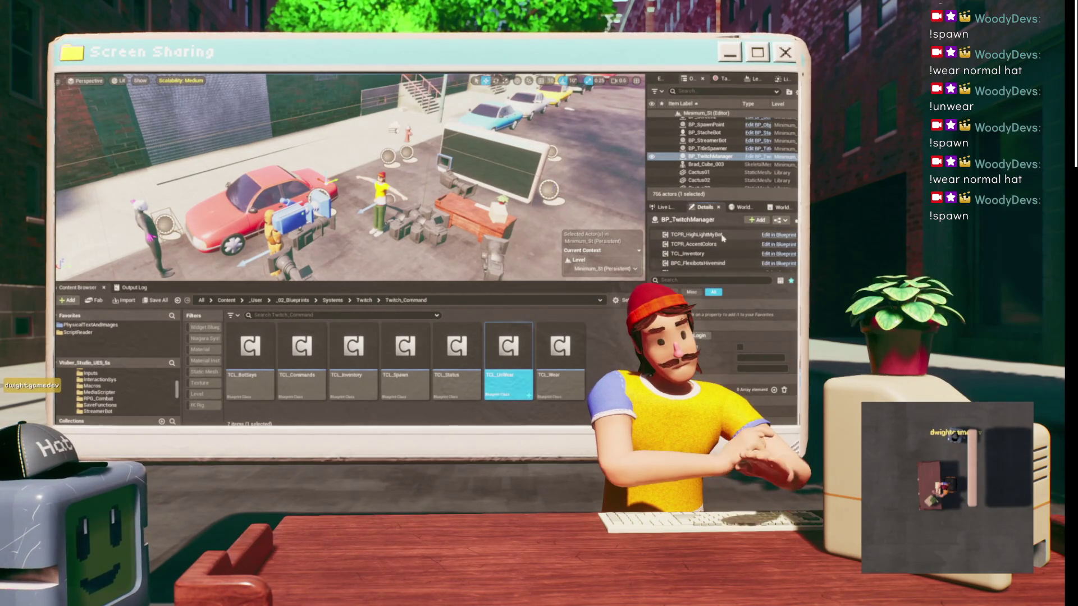
pyautogui.scroll(-1, 721, 242)
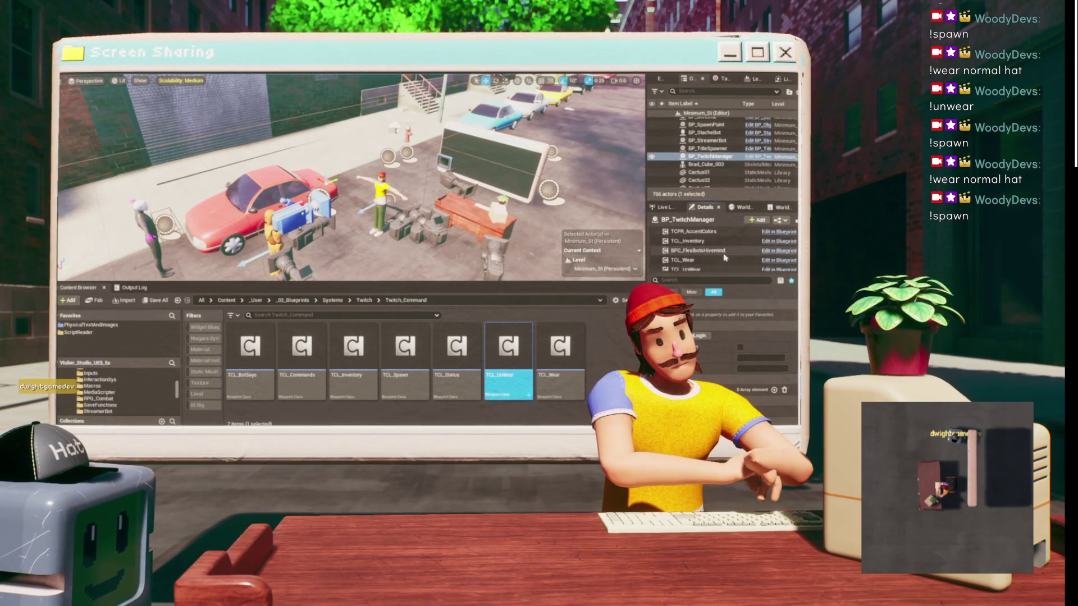
pyautogui.scroll(4, 724, 257)
pyautogui.scroll(2, 720, 246)
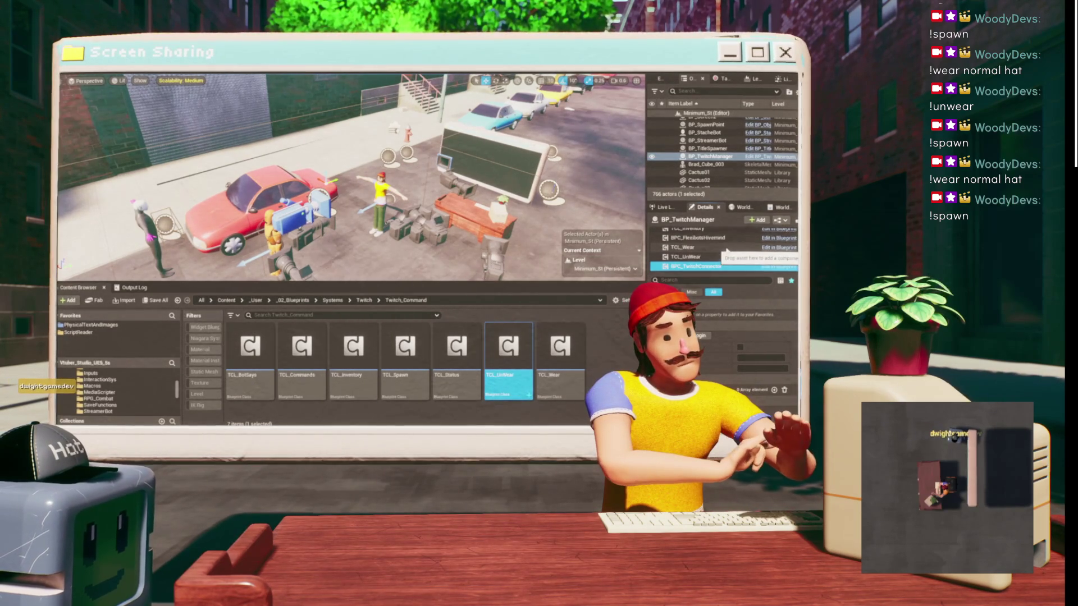
pyautogui.scroll(-3, 721, 250)
pyautogui.click(714, 239)
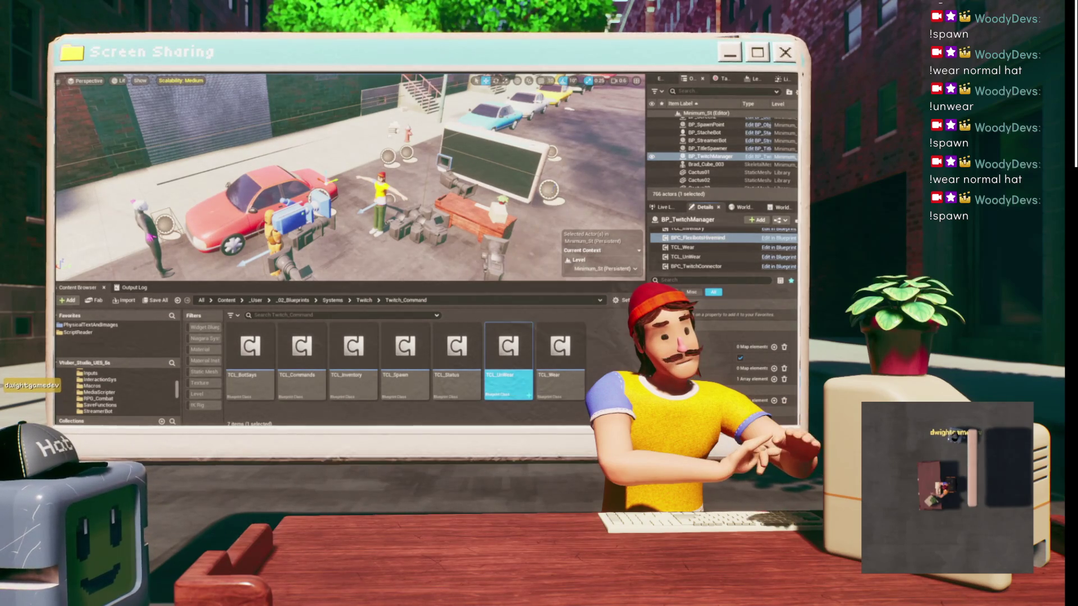
pyautogui.hotkey('alt', 'p')
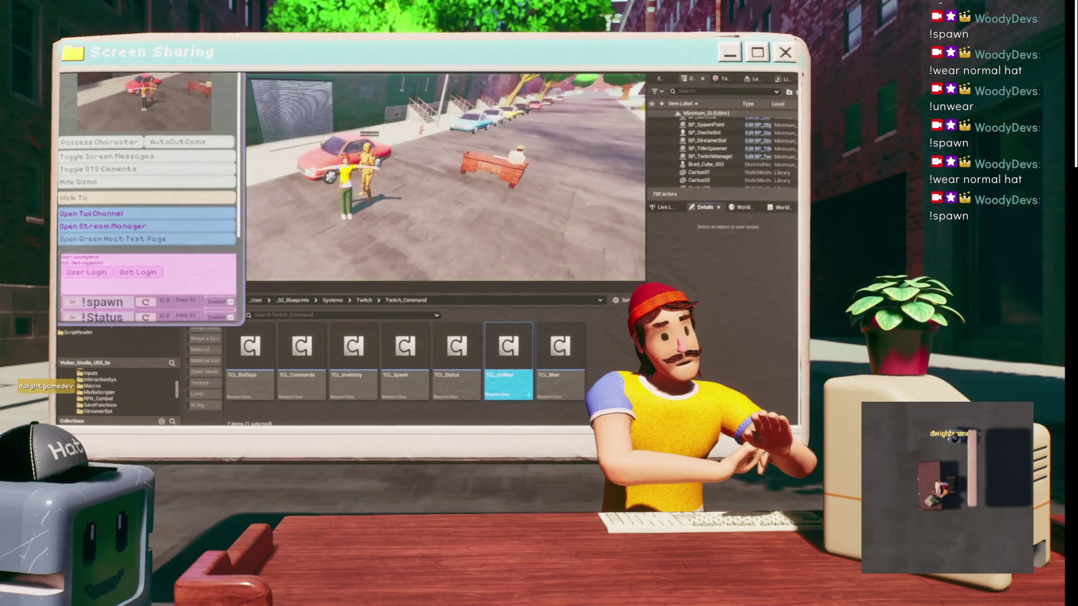
# - Hide the in-game control panel and enlarge the game view to watch the streamer character
pyautogui.click(322, 128)
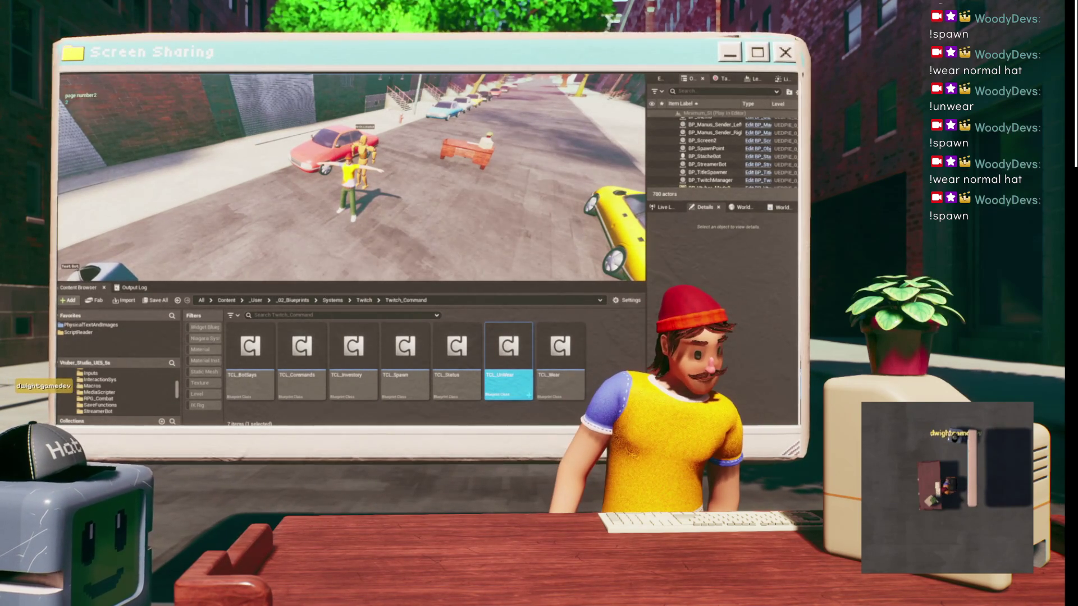
pyautogui.moveTo(530, 425)
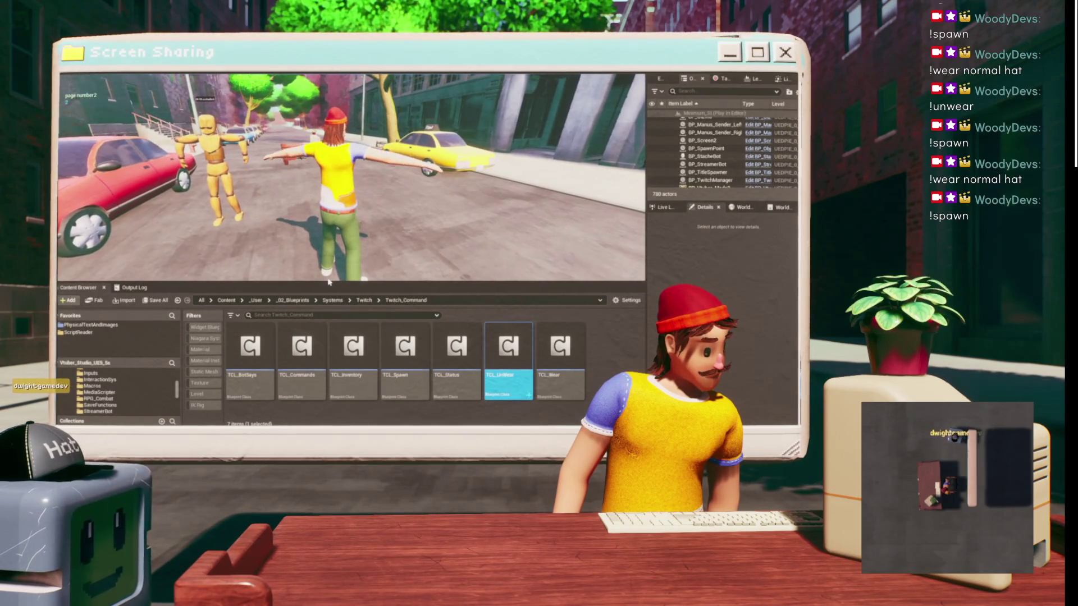
pyautogui.moveTo(325, 284); pyautogui.dragTo(324, 346)
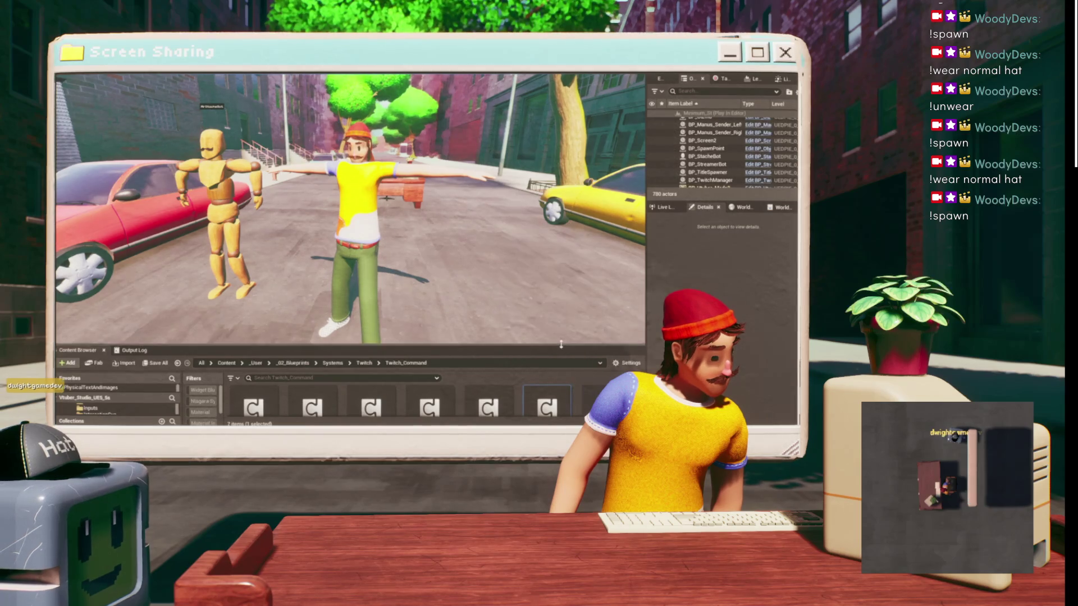
# - Restore the Content Browser height and bring up the BPC_FlexibotsHivemind Blueprint editor
pyautogui.moveTo(560, 344); pyautogui.dragTo(558, 252)
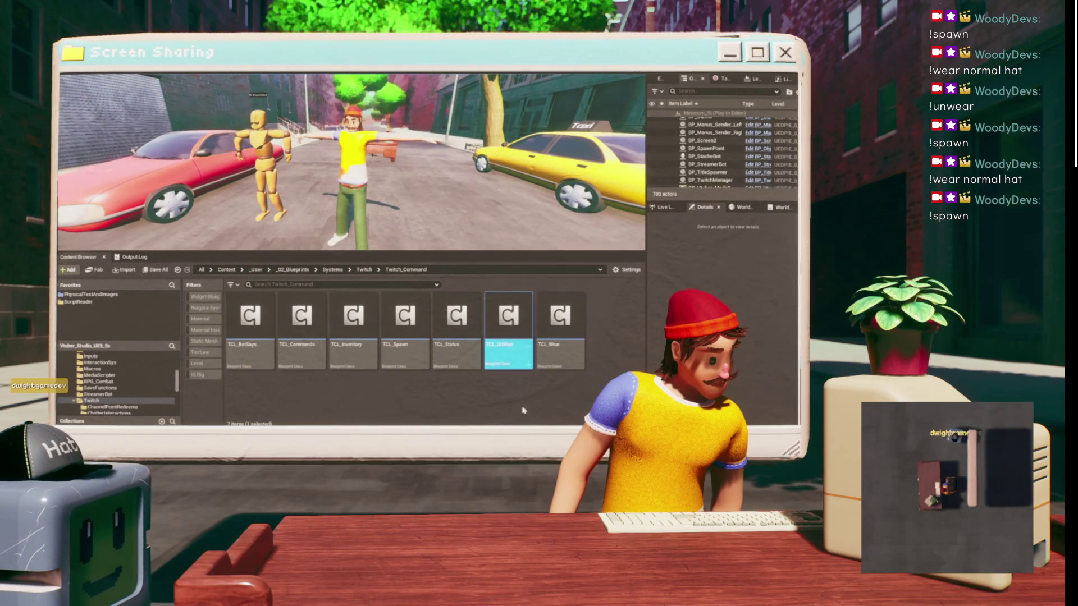
pyautogui.moveTo(531, 426)
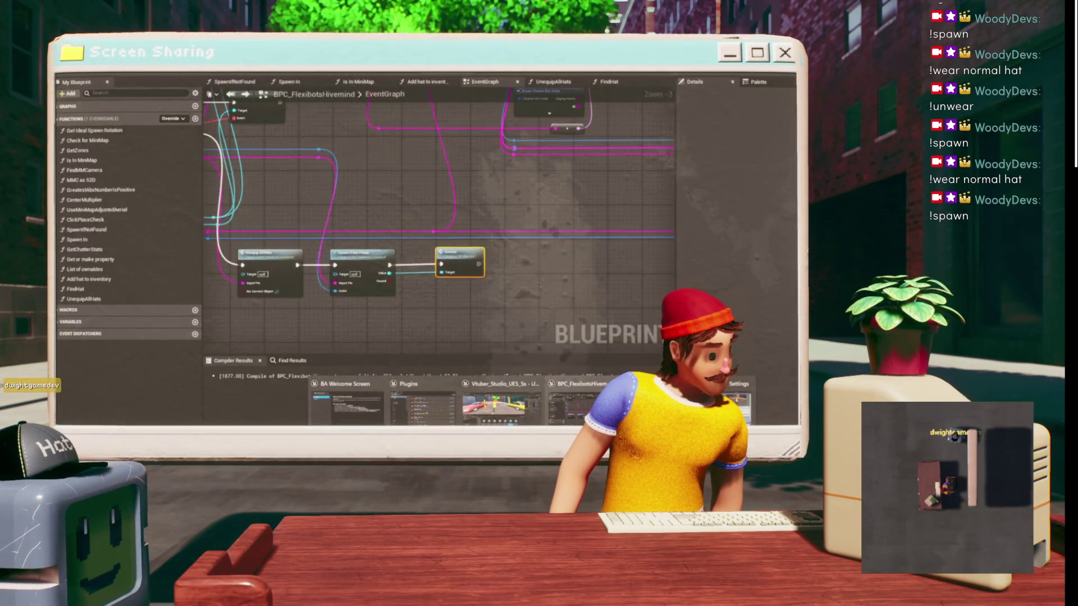
pyautogui.click(575, 403)
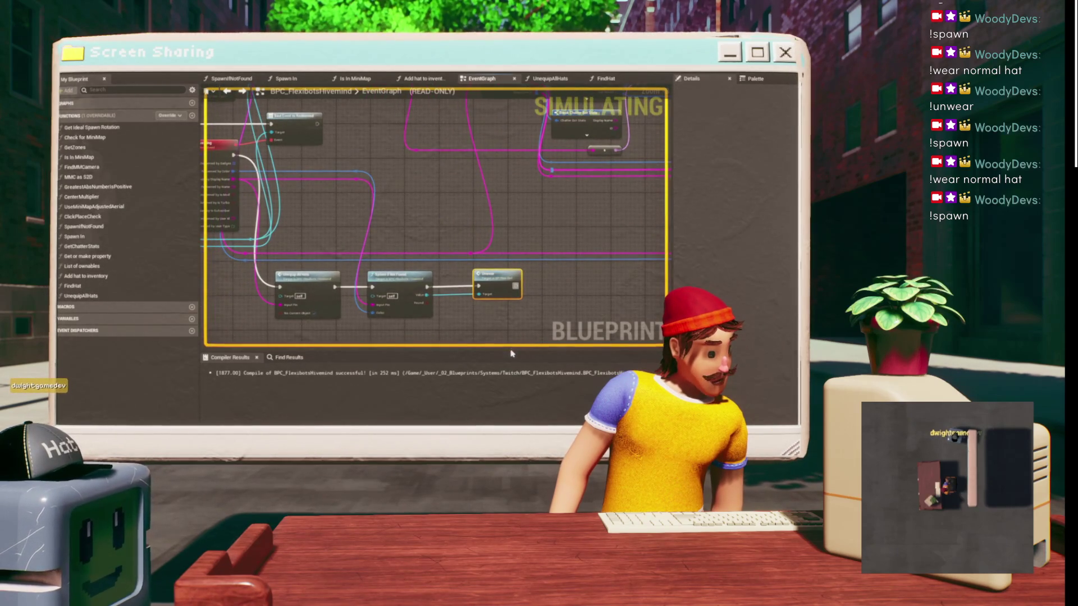
# - Enlarge and pan the running Hivemind EventGraph along the Unwear chain, then return to the level editor
pyautogui.moveTo(511, 353); pyautogui.dragTo(501, 374)
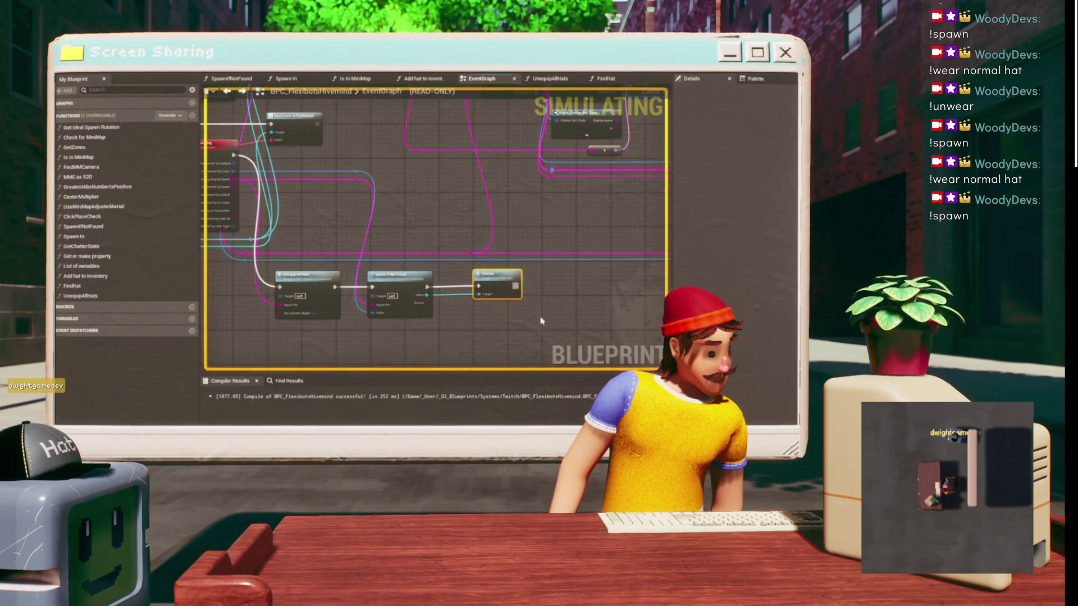
pyautogui.scroll(-2, 463, 248)
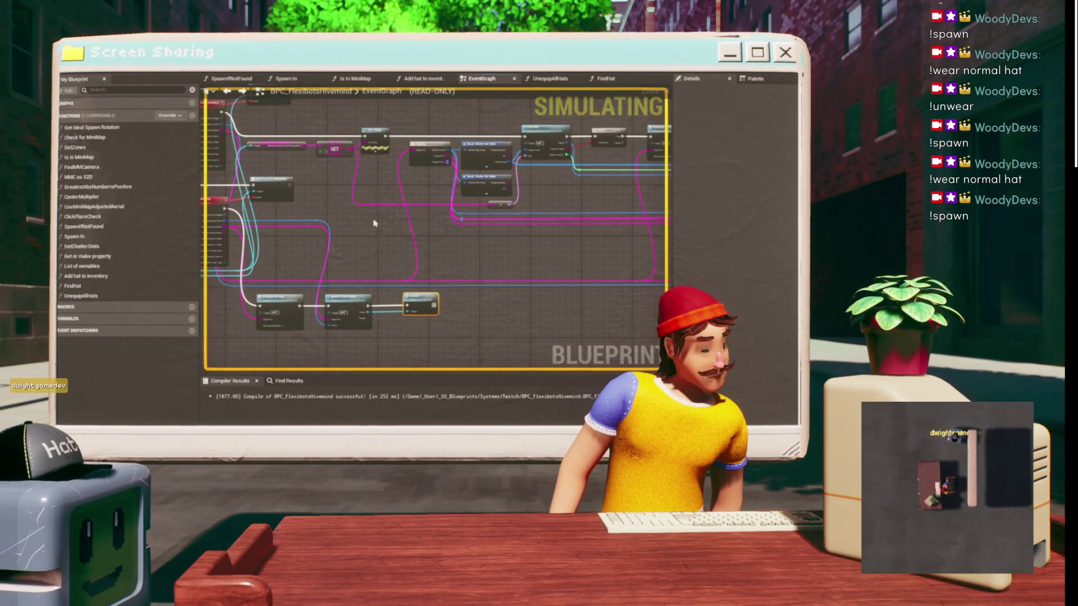
pyautogui.scroll(3, 385, 228)
pyautogui.moveTo(337, 134); pyautogui.dragTo(395, 141)
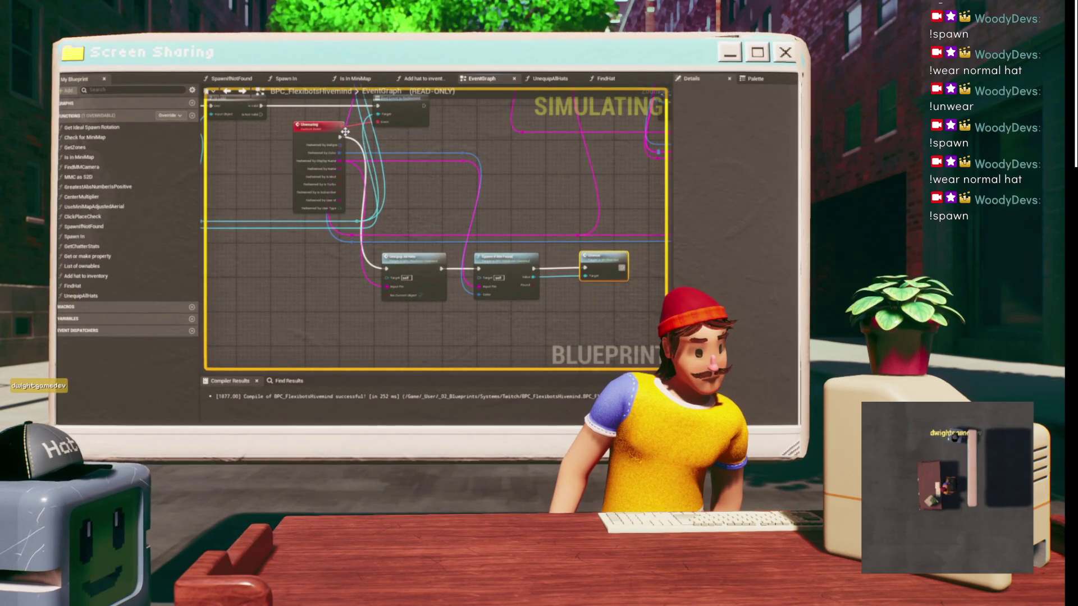
pyautogui.moveTo(514, 166); pyautogui.dragTo(380, 197)
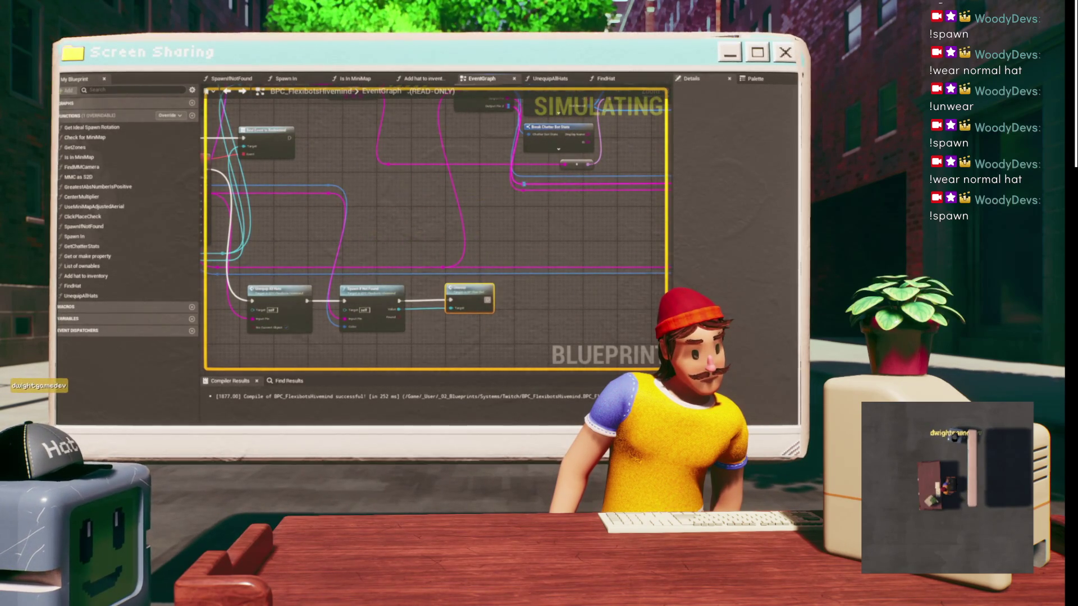
pyautogui.hotkey('alt', 'Tab')
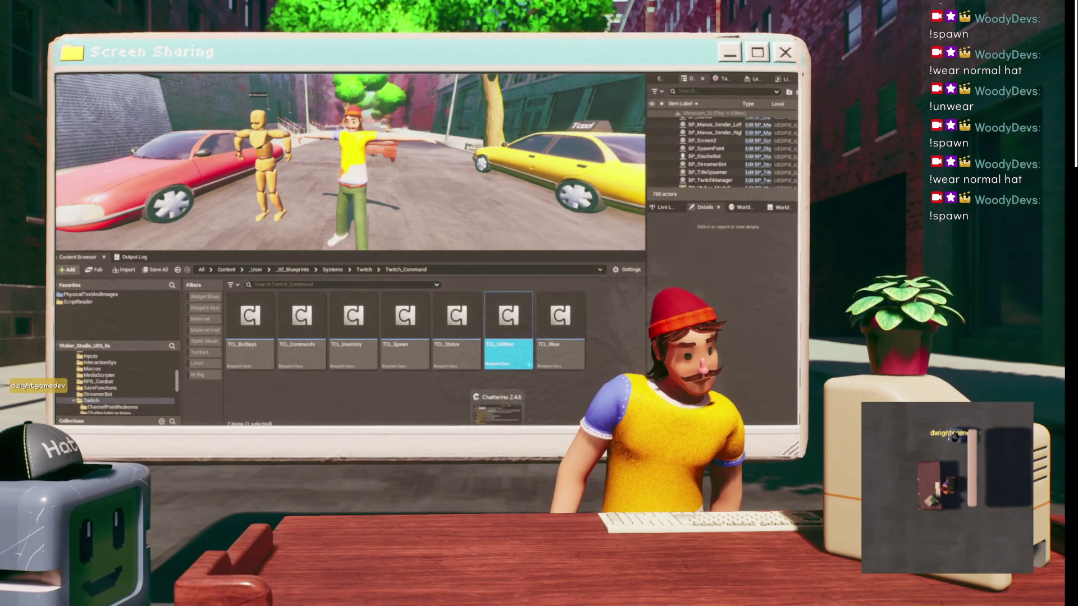
# - Enlarge the game view and look over the BPC_Flexibots event graph before returning to the game
pyautogui.hotkey('alt', 'Tab')
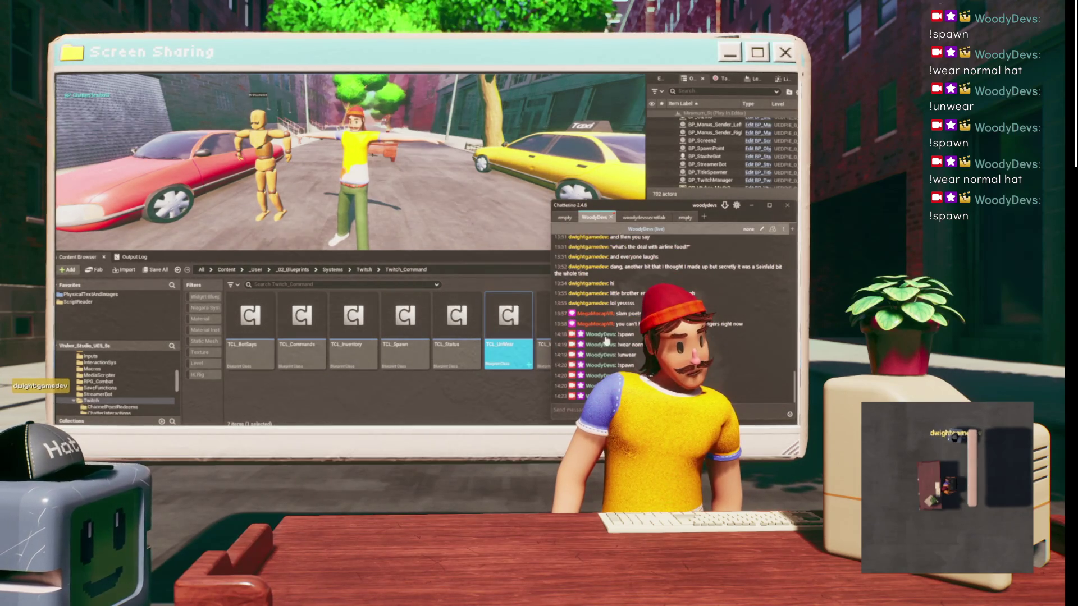
pyautogui.hotkey('alt', 'Tab')
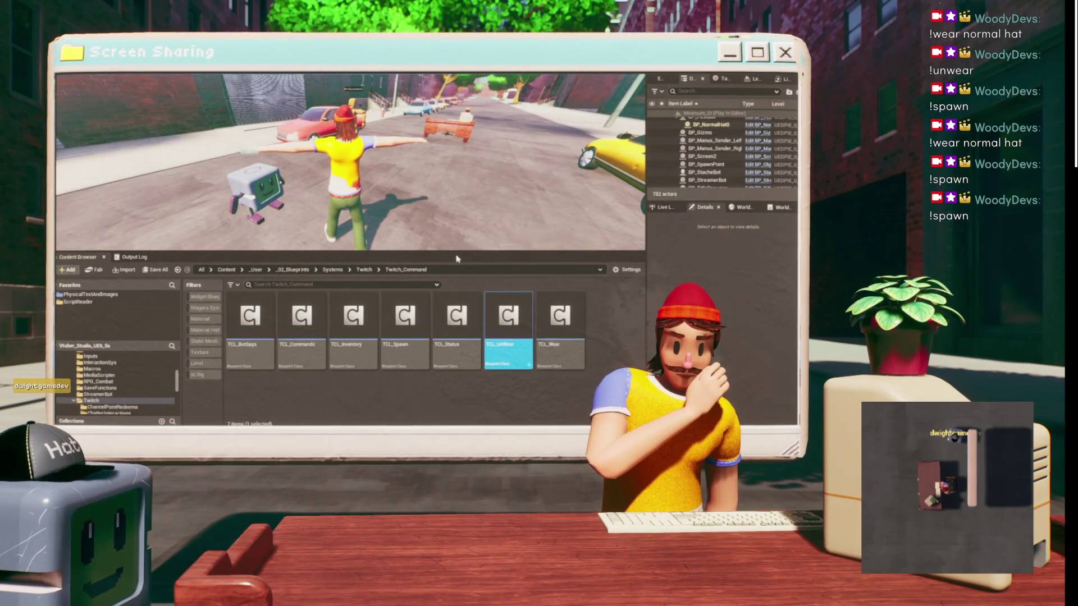
pyautogui.moveTo(459, 251); pyautogui.dragTo(458, 345)
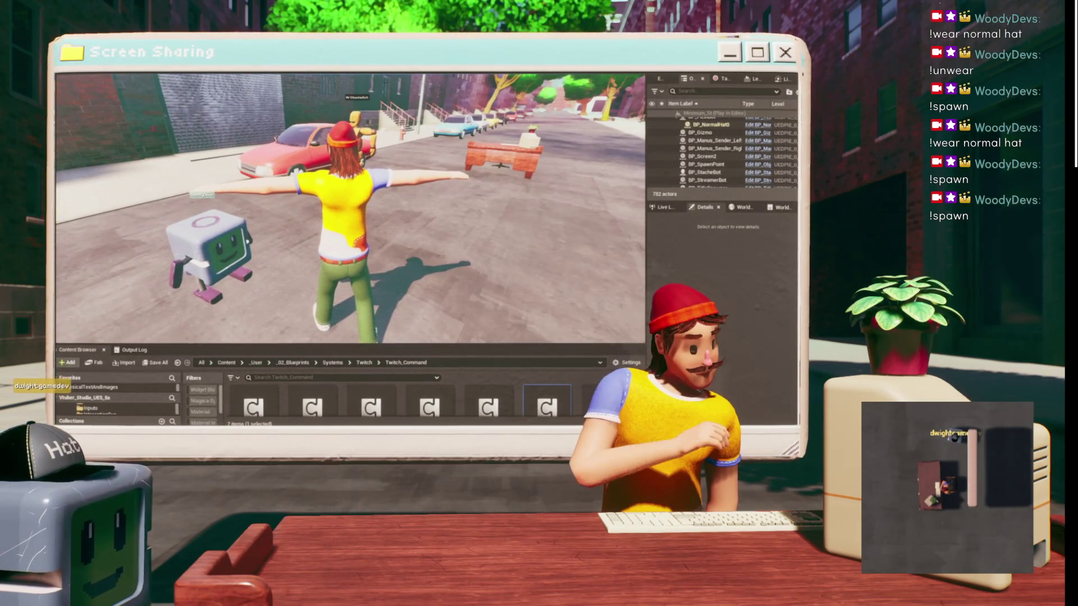
pyautogui.click(573, 404)
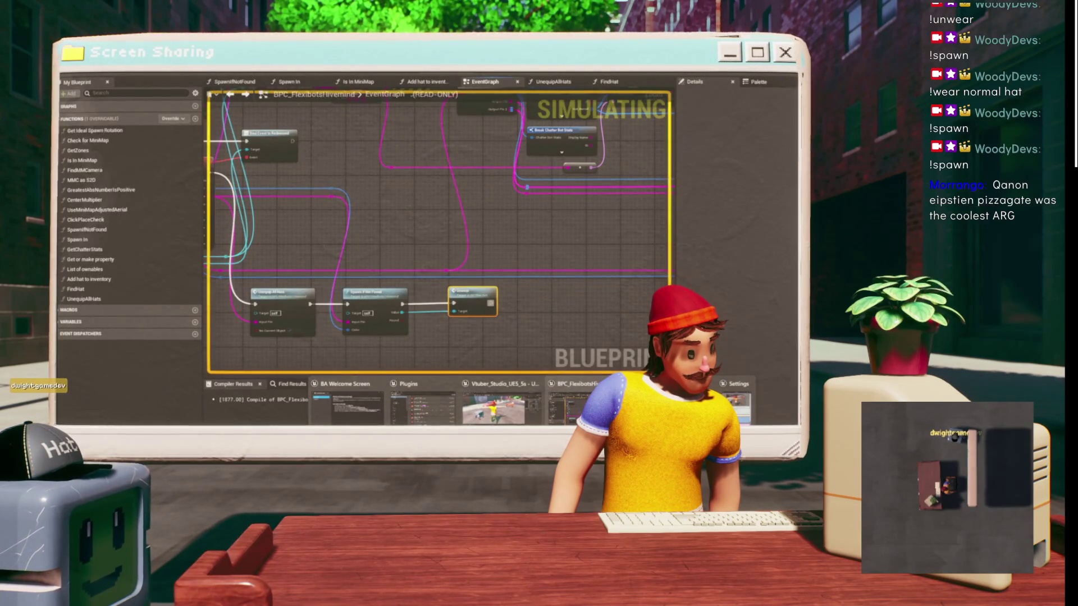
pyautogui.click(494, 409)
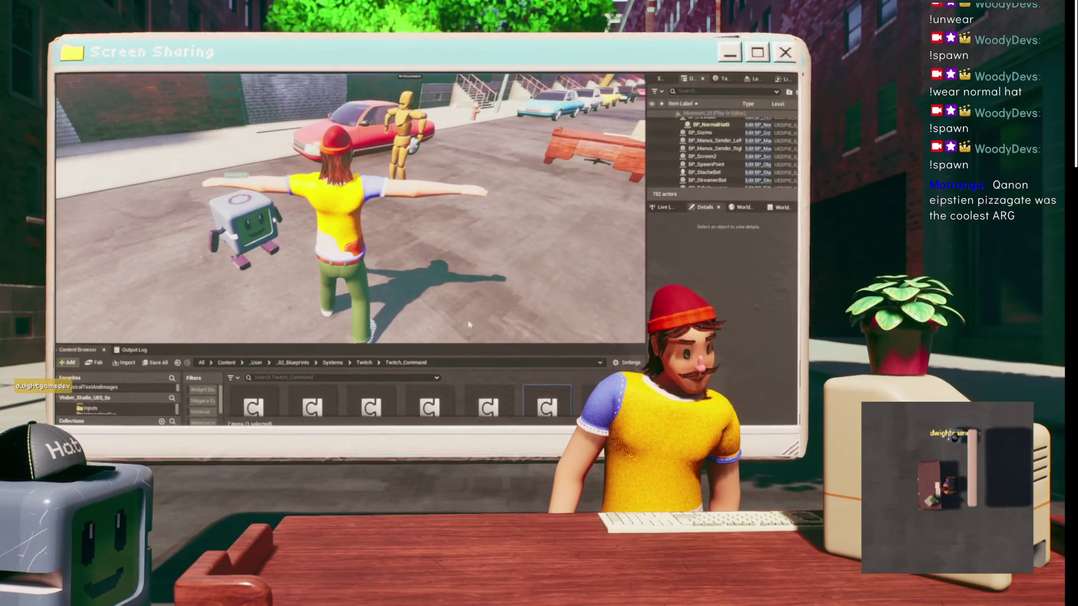
# - Send '!wear normal hat' in Chatterino and watch the result in the running game
pyautogui.hotkey('alt', 'Tab')
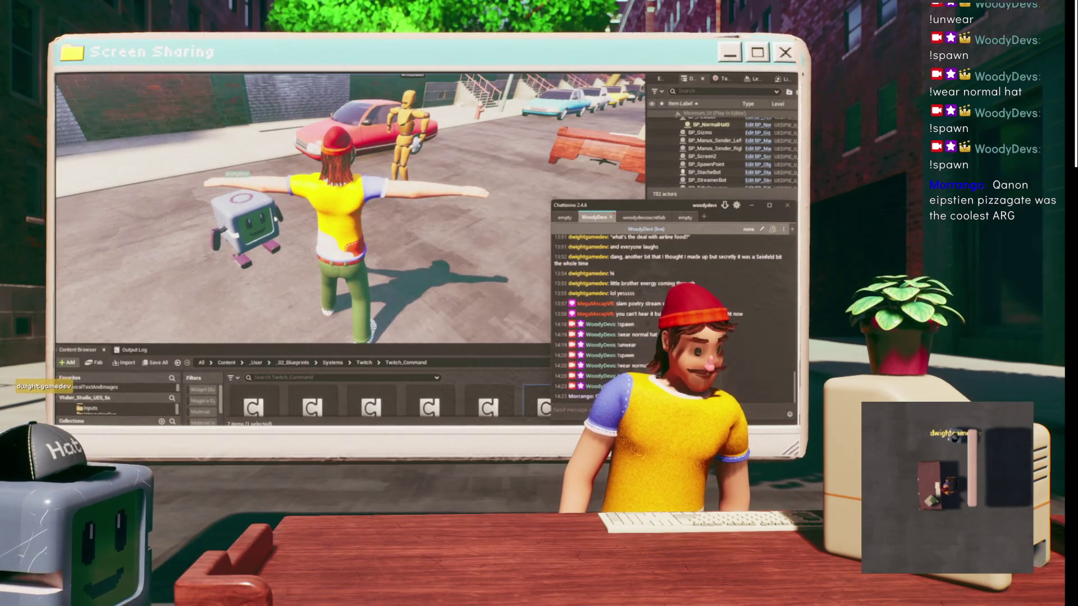
pyautogui.write('!wear normal')
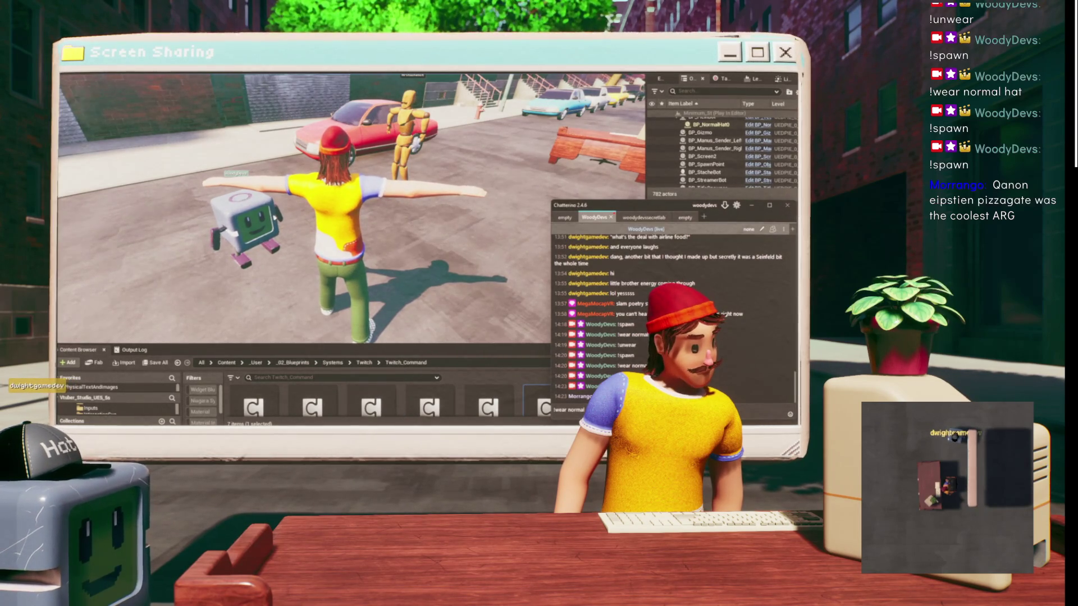
pyautogui.press('Return')
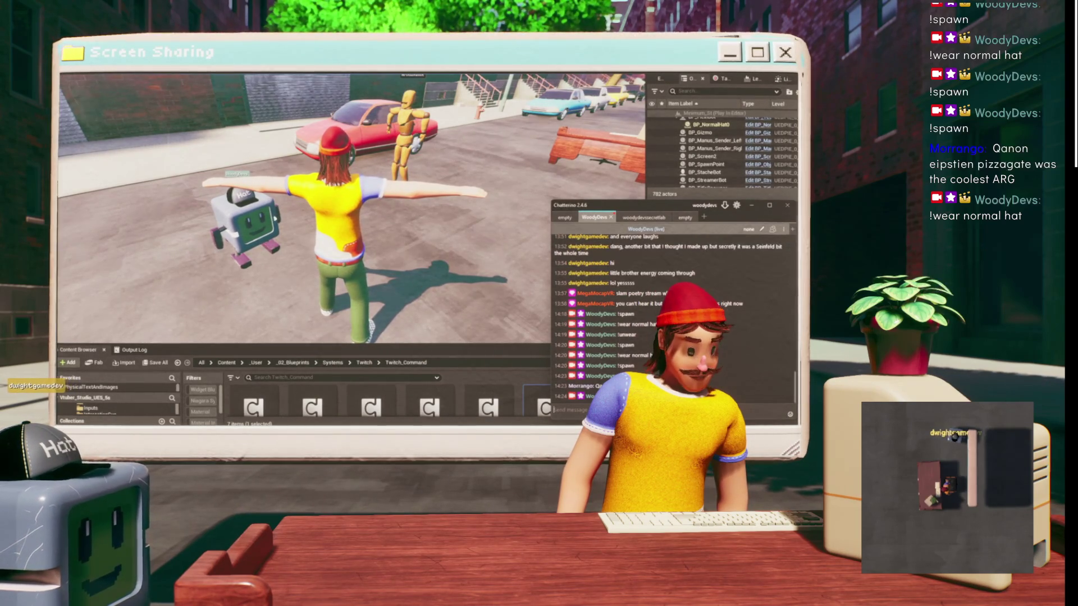
pyautogui.hotkey('alt', 'Tab')
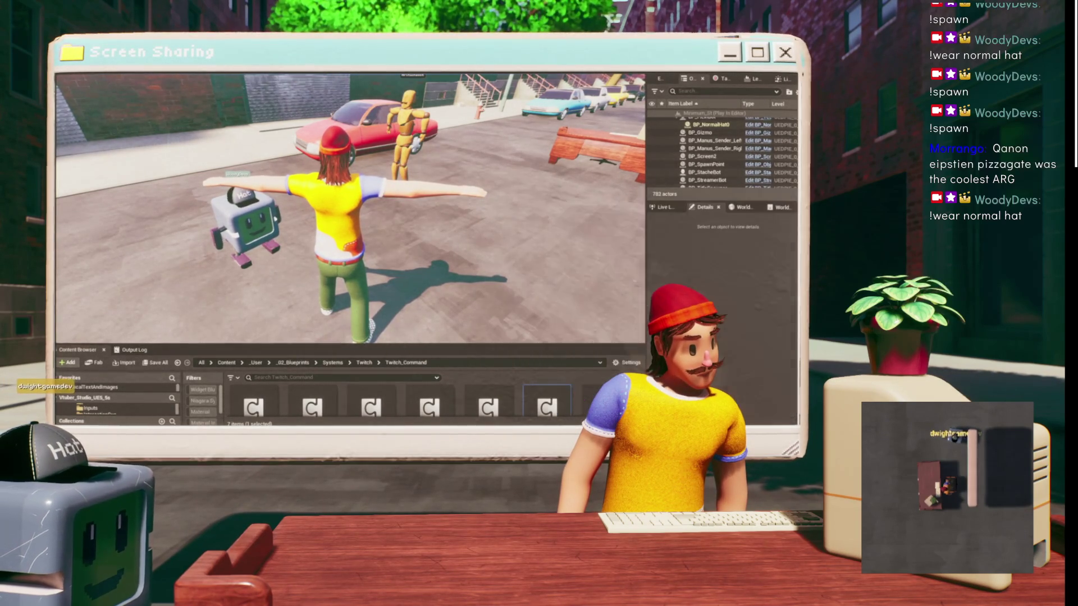
# - Restart the play session and spawn a Hat flexbot beside the character from the debug menu
pyautogui.press('Escape')
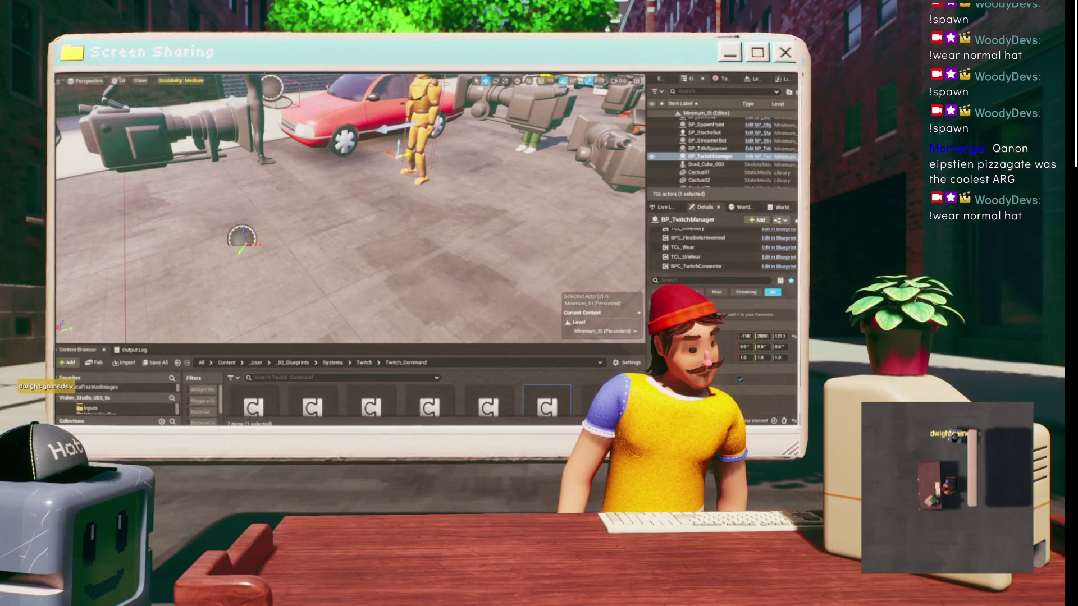
pyautogui.hotkey('alt', 'p')
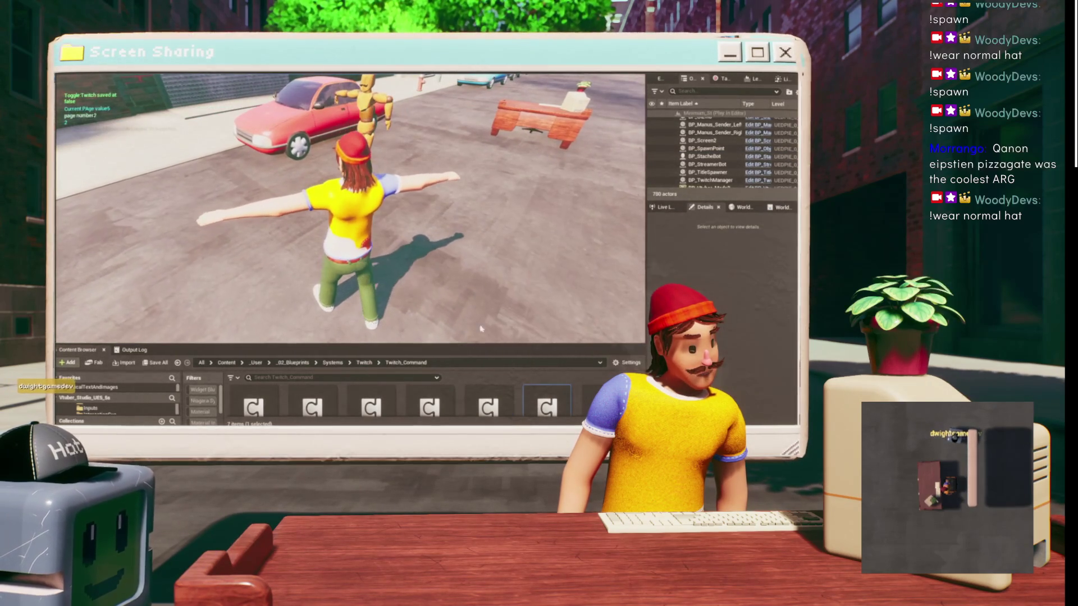
pyautogui.press('Tab')
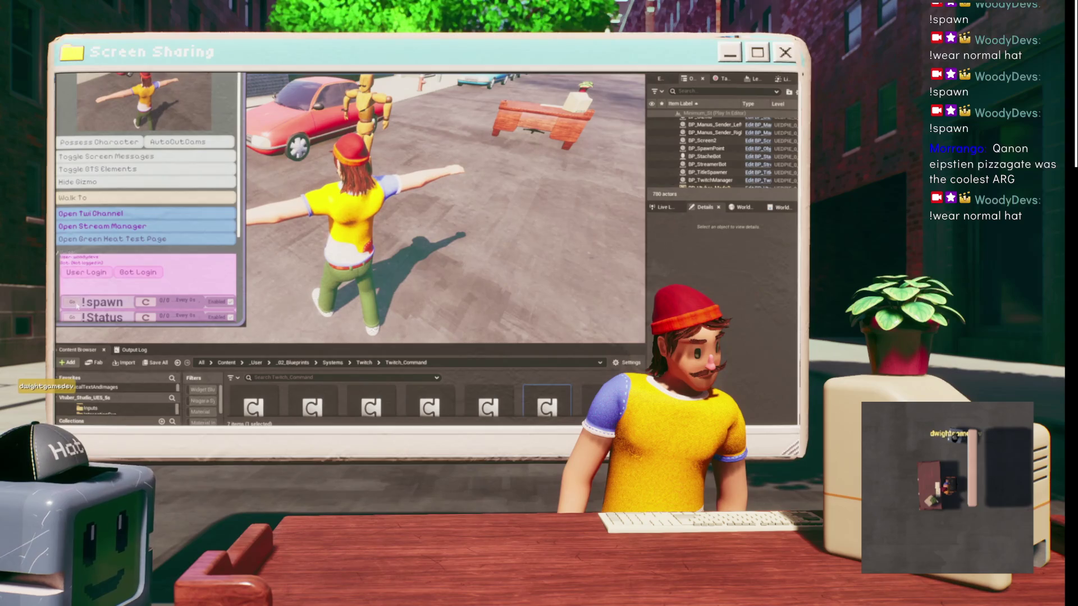
pyautogui.press('Tab')
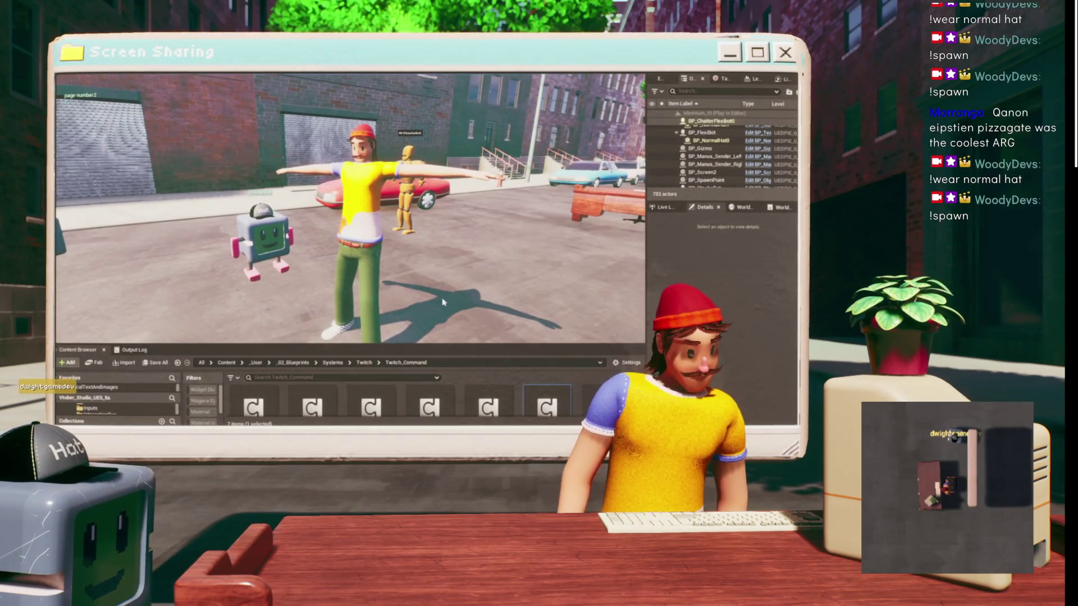
pyautogui.hotkey('alt', 'Tab')
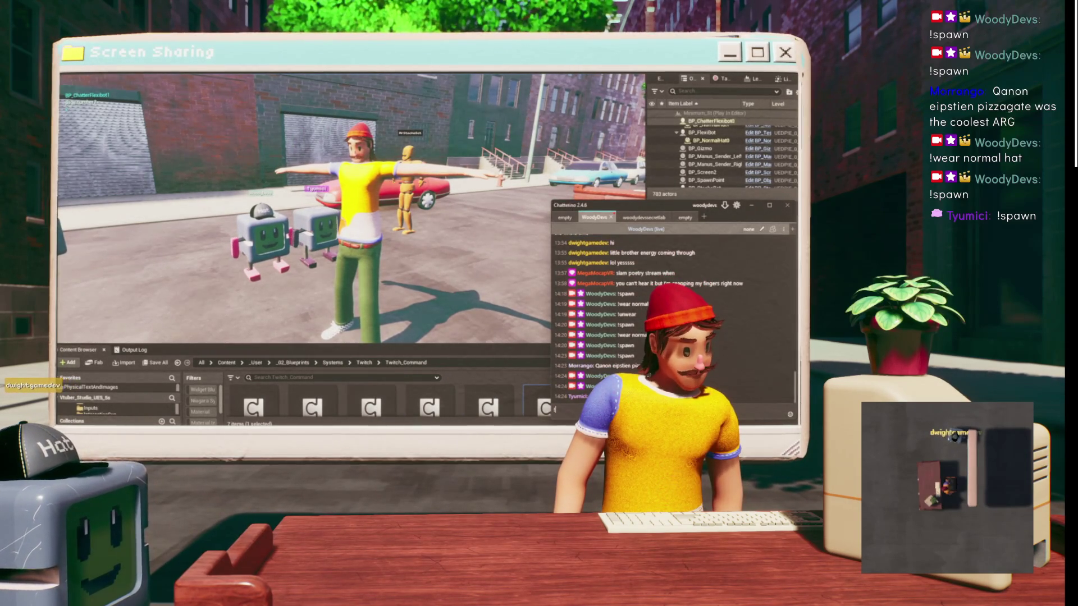
# - Post '!unwear' in Chatterino, check the bots in game, then switch to Firefox
pyautogui.write('!unwe')
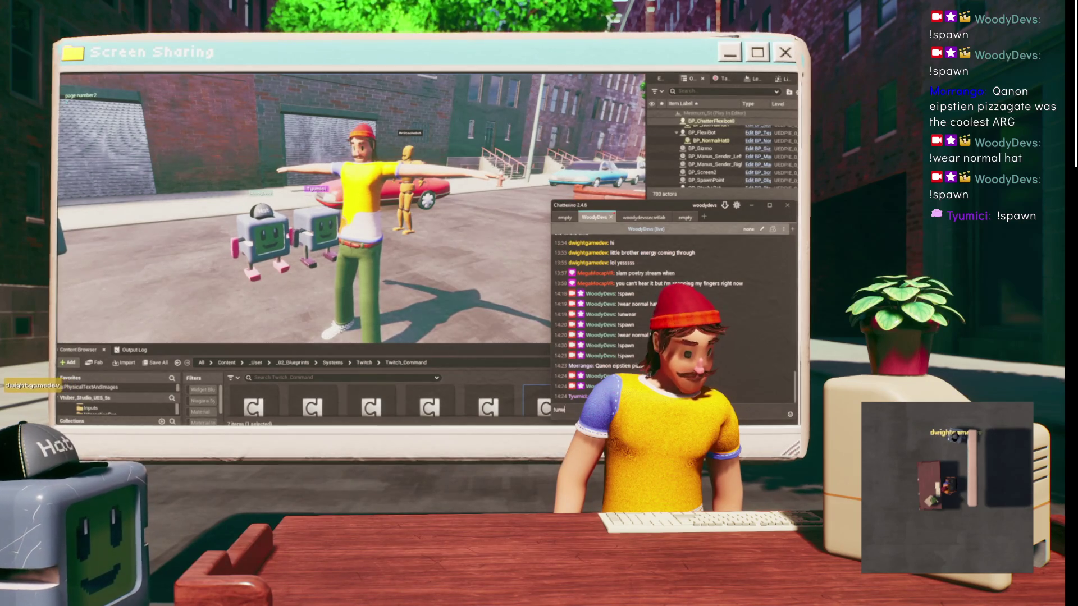
pyautogui.press('Return')
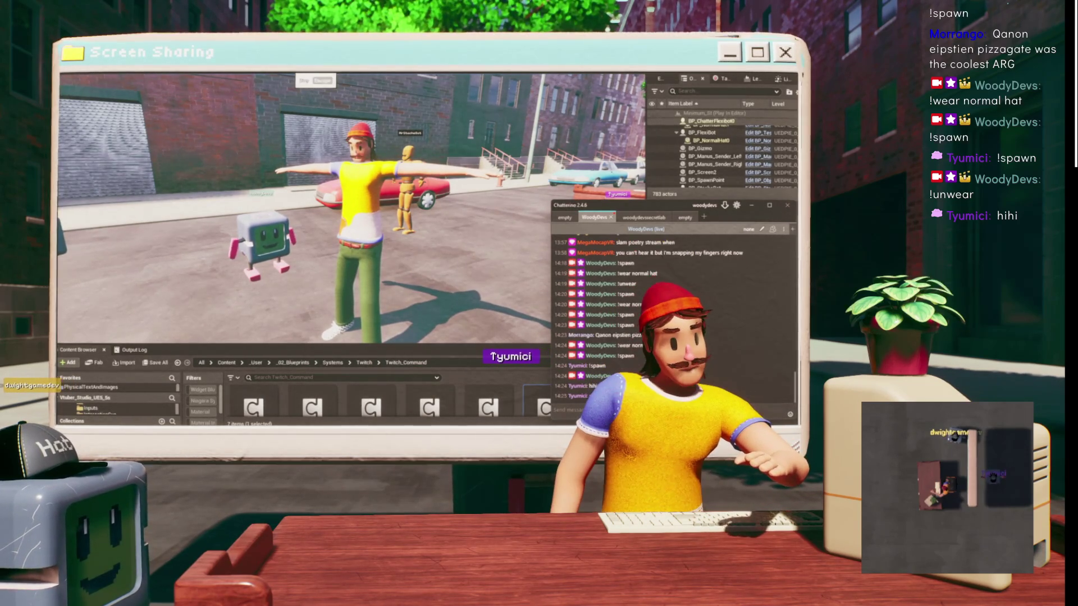
pyautogui.hotkey('alt', 'Tab')
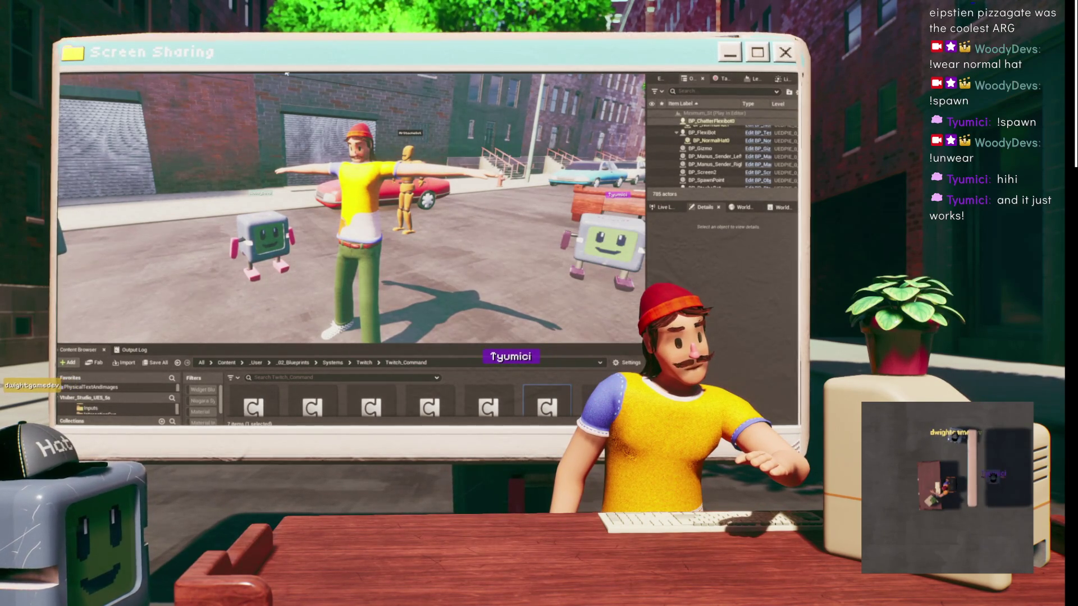
pyautogui.hotkey('alt', 'Tab')
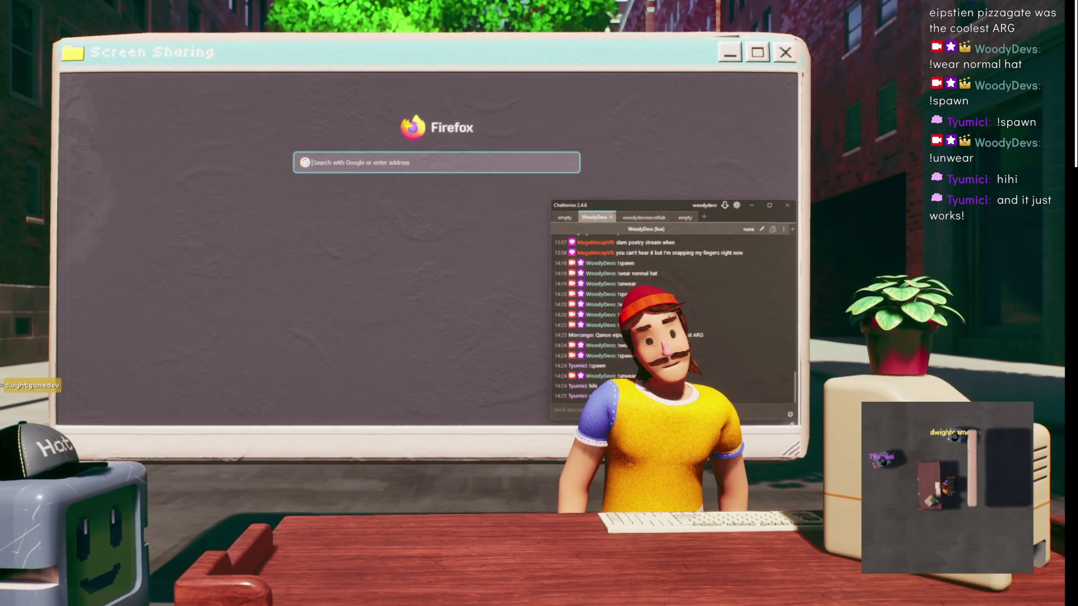
# - Close the Chatterino window over Firefox and switch back to the Unreal editor
pyautogui.click(471, 313)
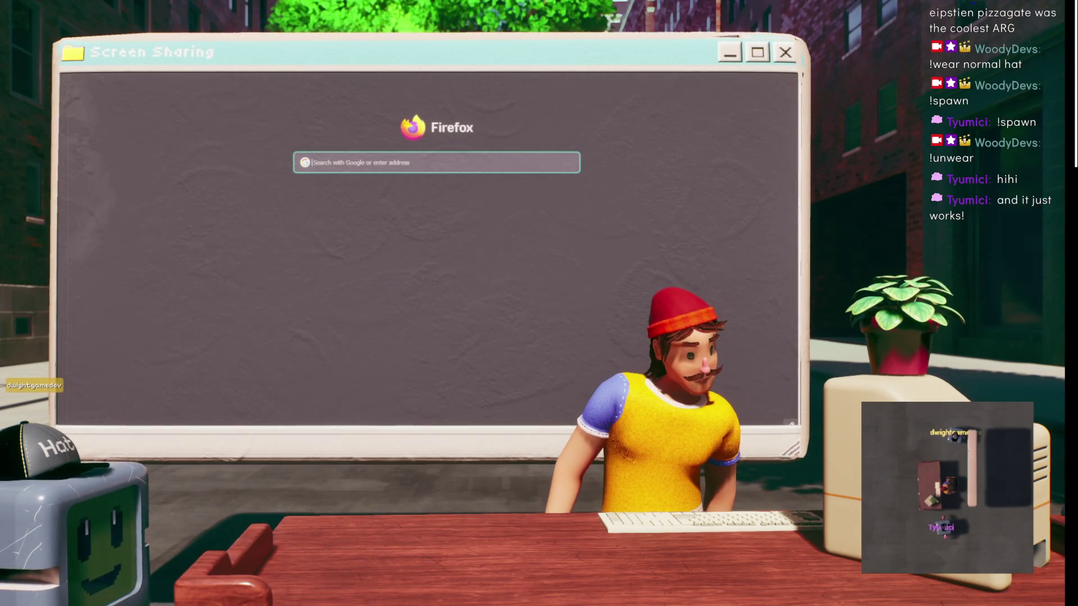
pyautogui.moveTo(505, 424)
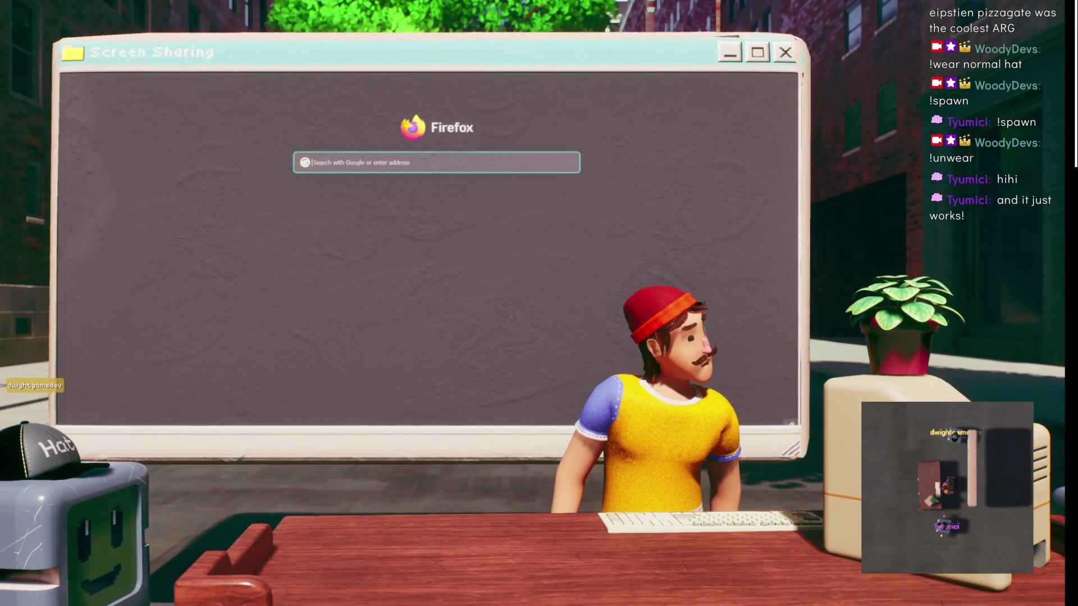
pyautogui.hotkey('alt', 'Tab')
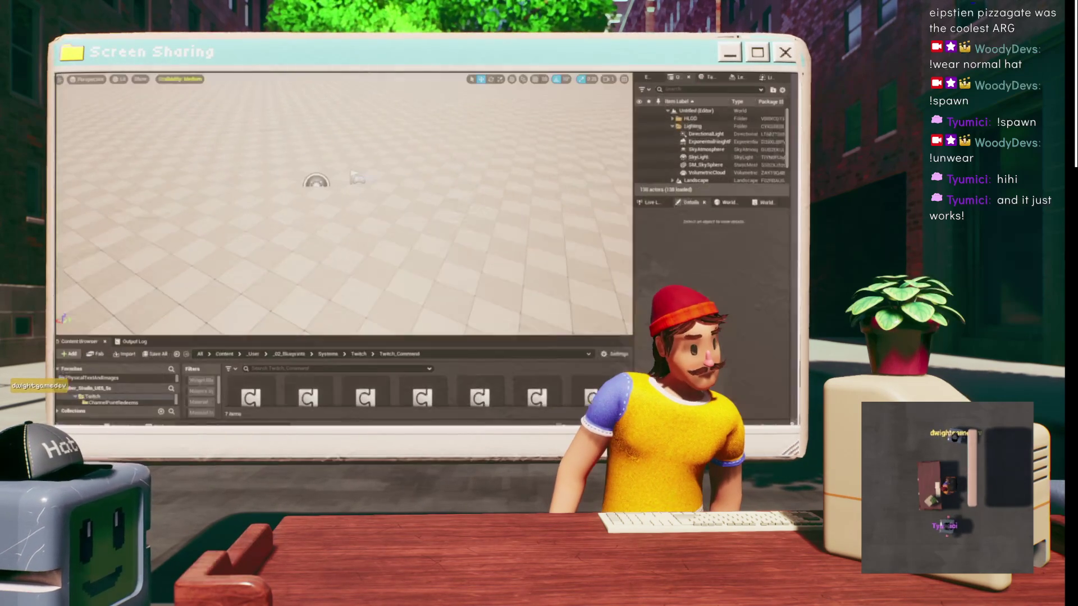
# - Load the Minimum_St level from File > Recent Levels
pyautogui.click(76, 72)
pyautogui.moveTo(112, 86)
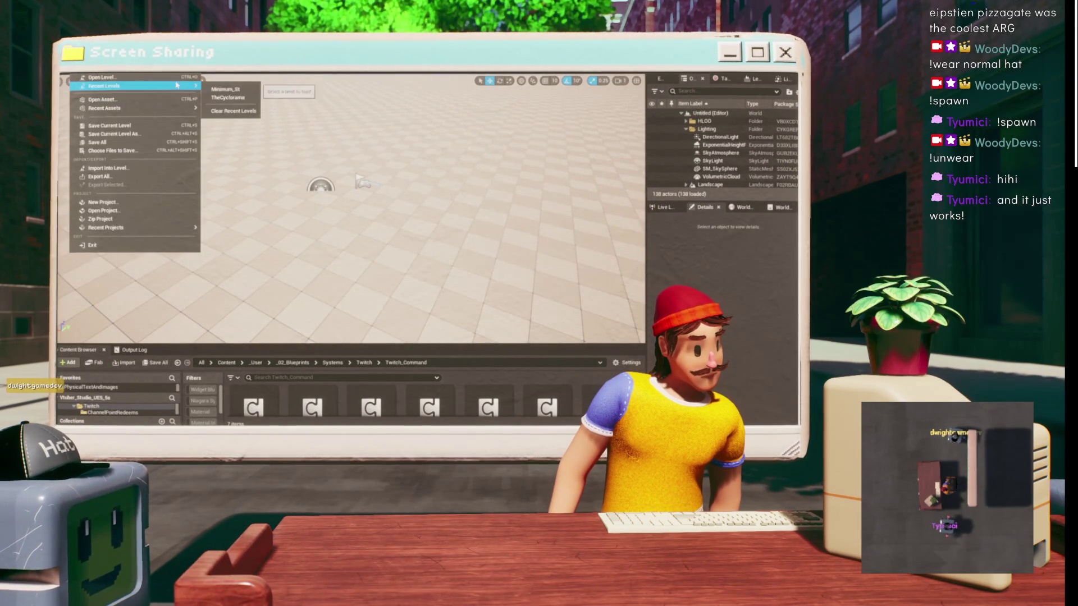
pyautogui.click(373, 168)
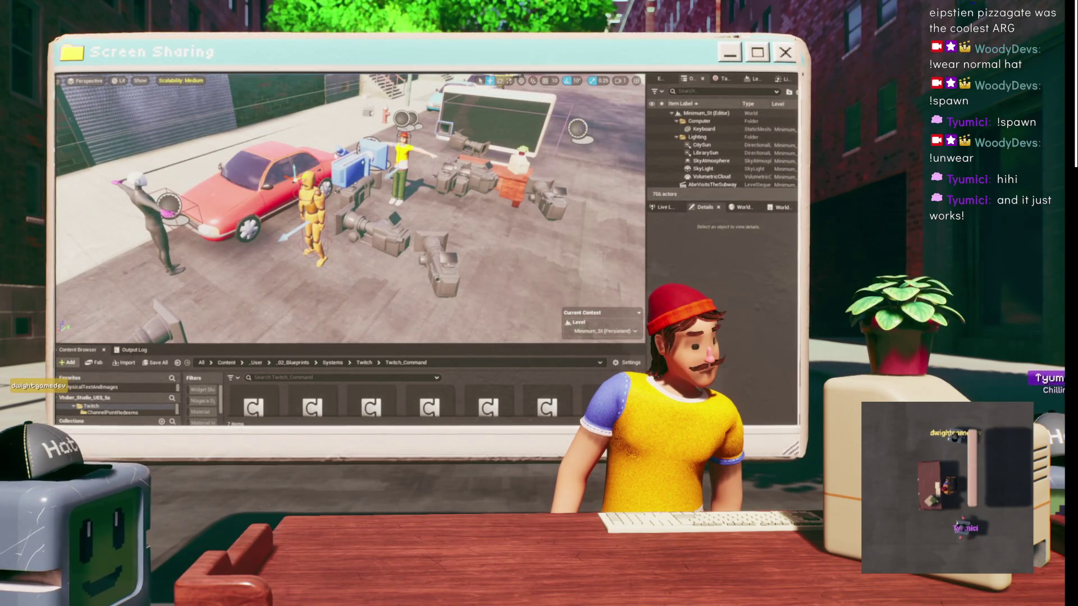
# - Start Play In Editor and fire the debug panel's !spawn and !UnWear commands
pyautogui.hotkey('alt', 'p')
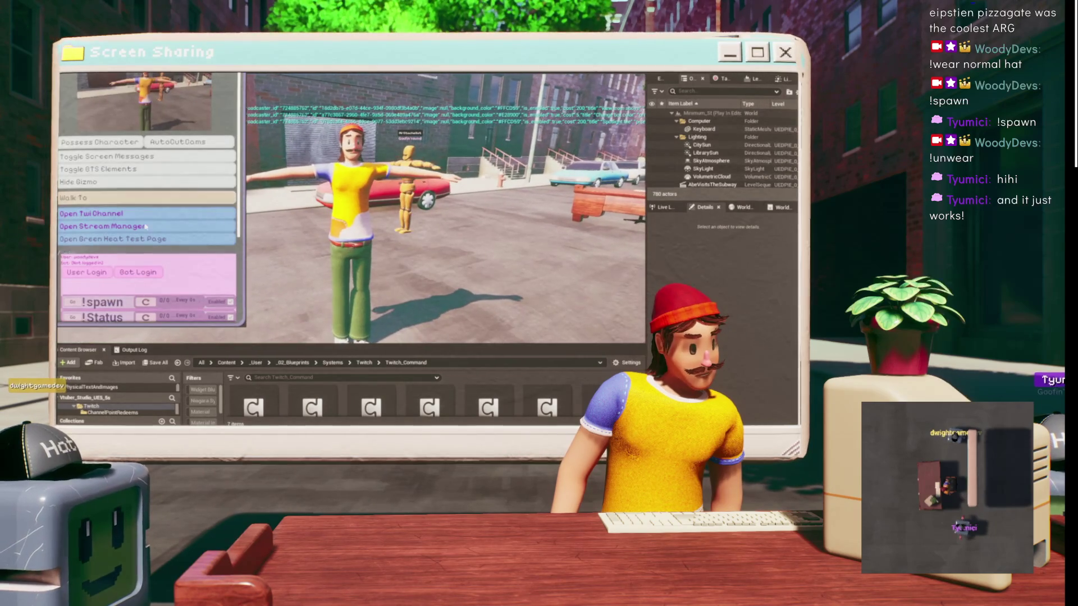
pyautogui.click(75, 307)
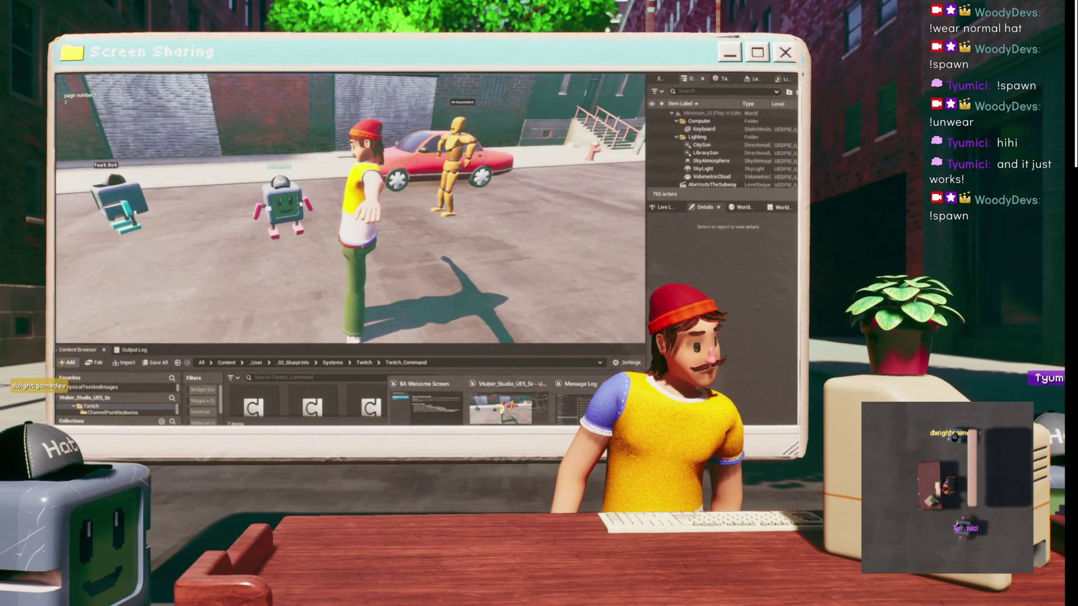
pyautogui.moveTo(427, 407)
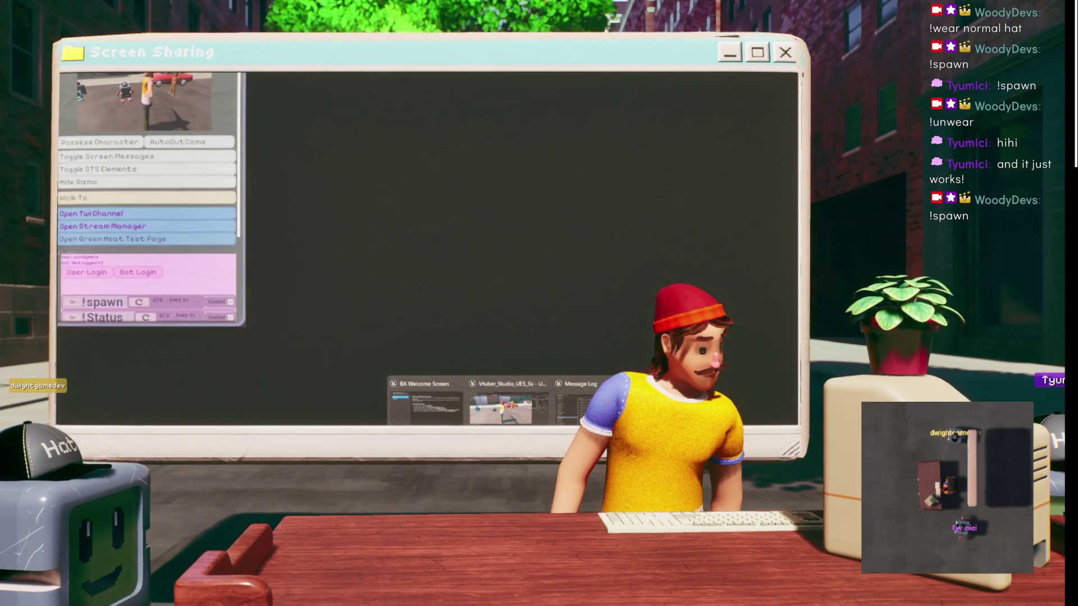
pyautogui.click(500, 407)
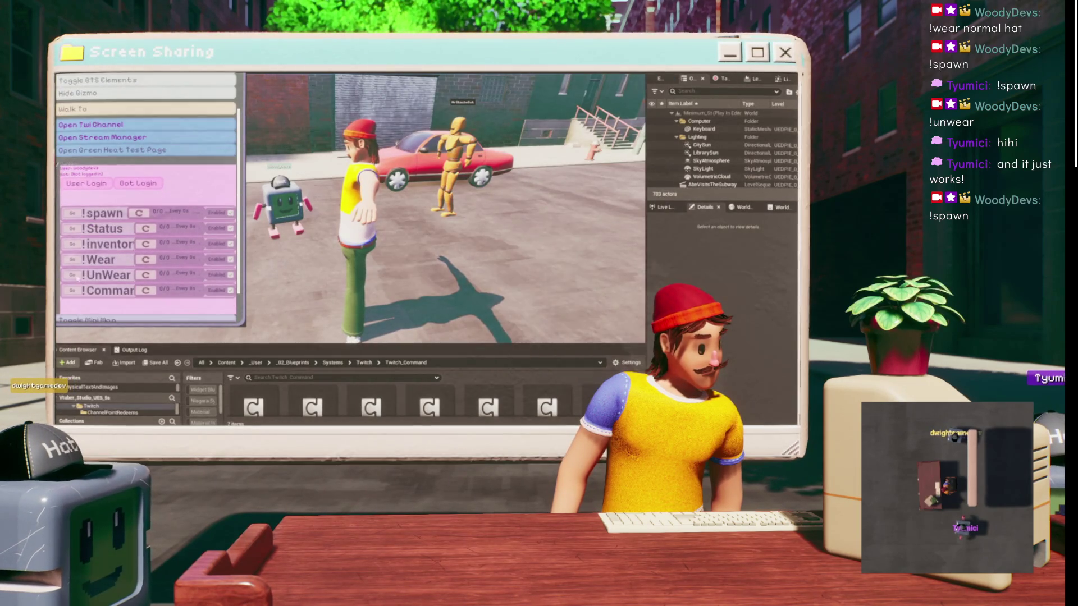
pyautogui.click(72, 275)
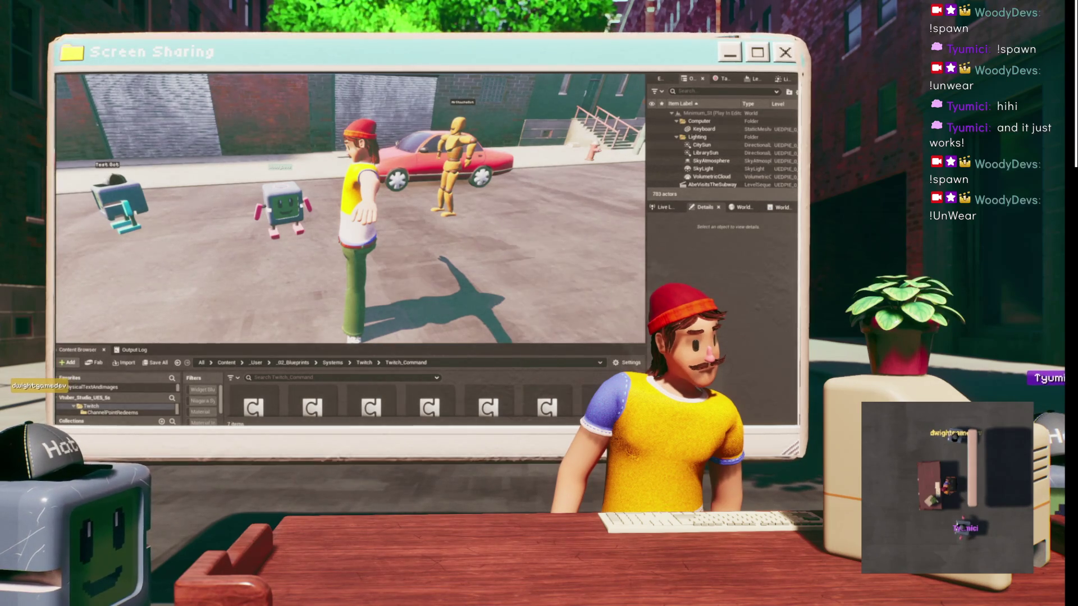
# - Visit Firefox, then return to the editor's recent levels list
pyautogui.hotkey('alt', 'Tab')
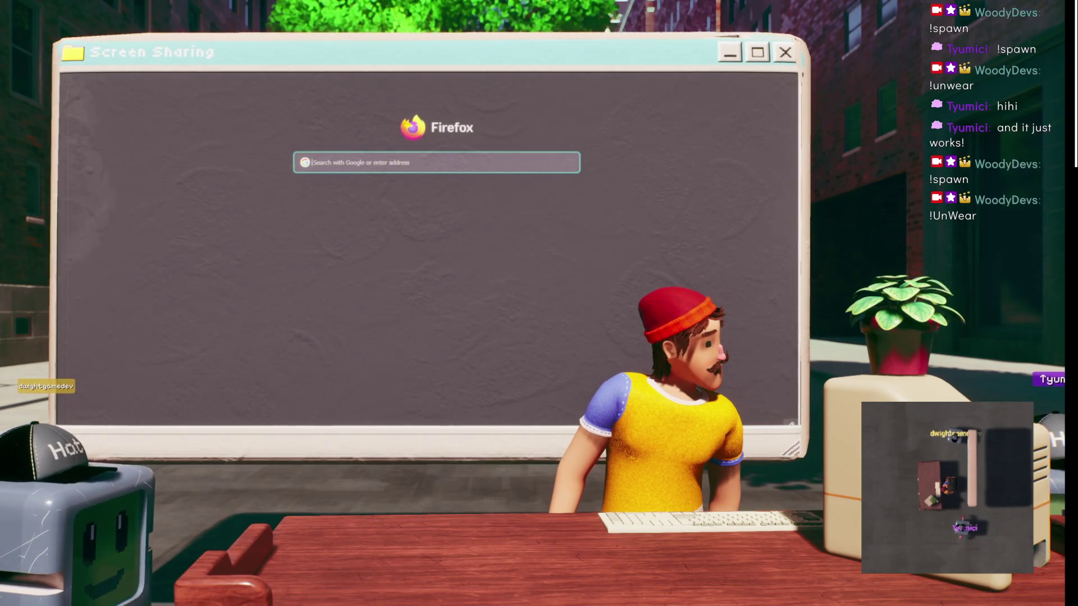
pyautogui.hotkey('alt', 'Tab')
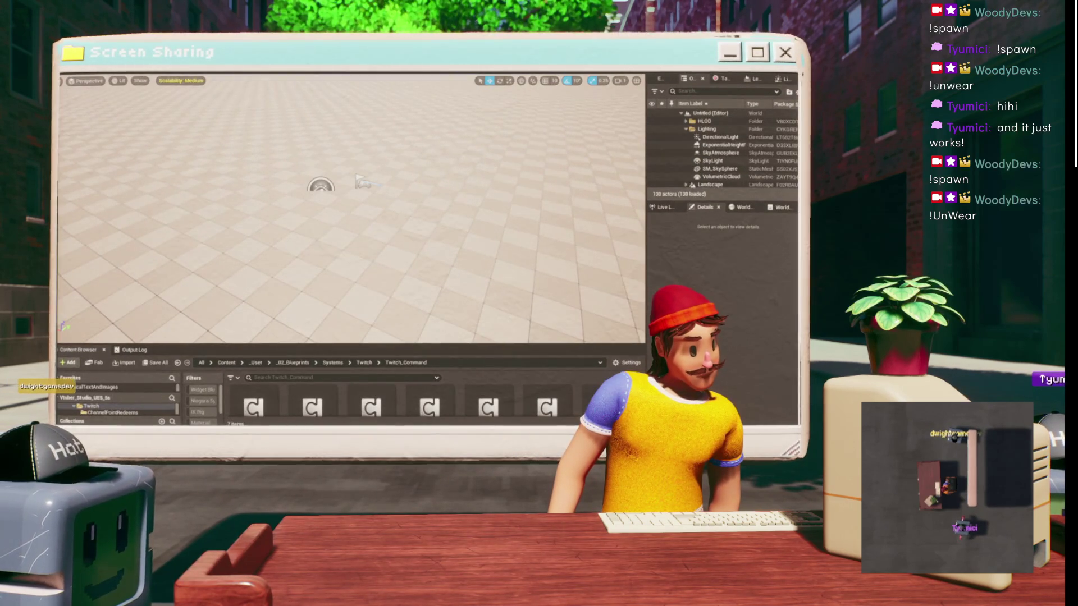
pyautogui.click(76, 72)
# - Pick Minimum_St from the Recent Levels submenu
pyautogui.moveTo(140, 85)
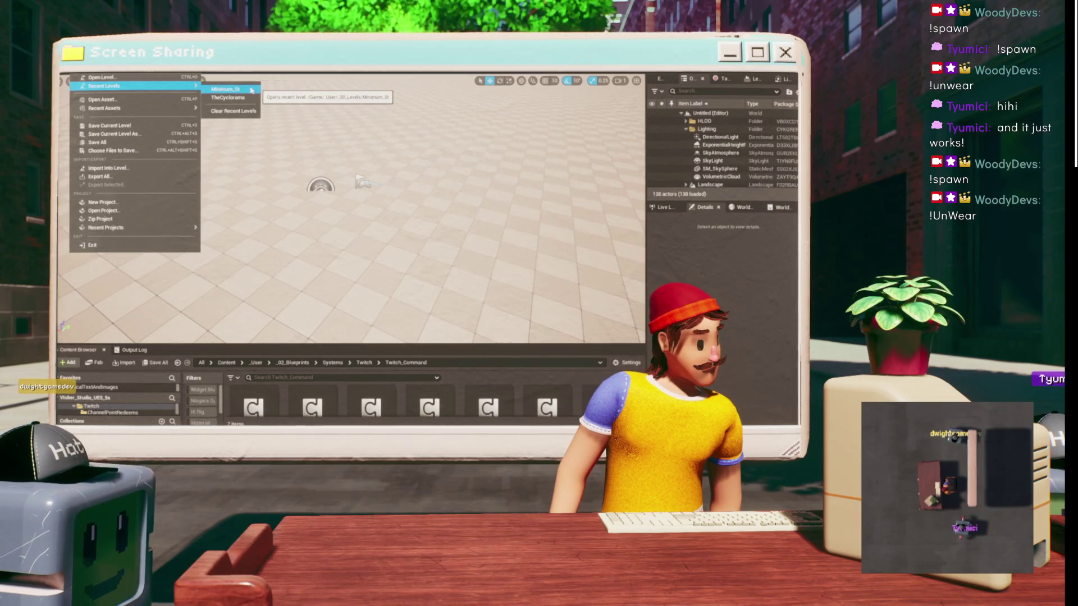
pyautogui.click(251, 90)
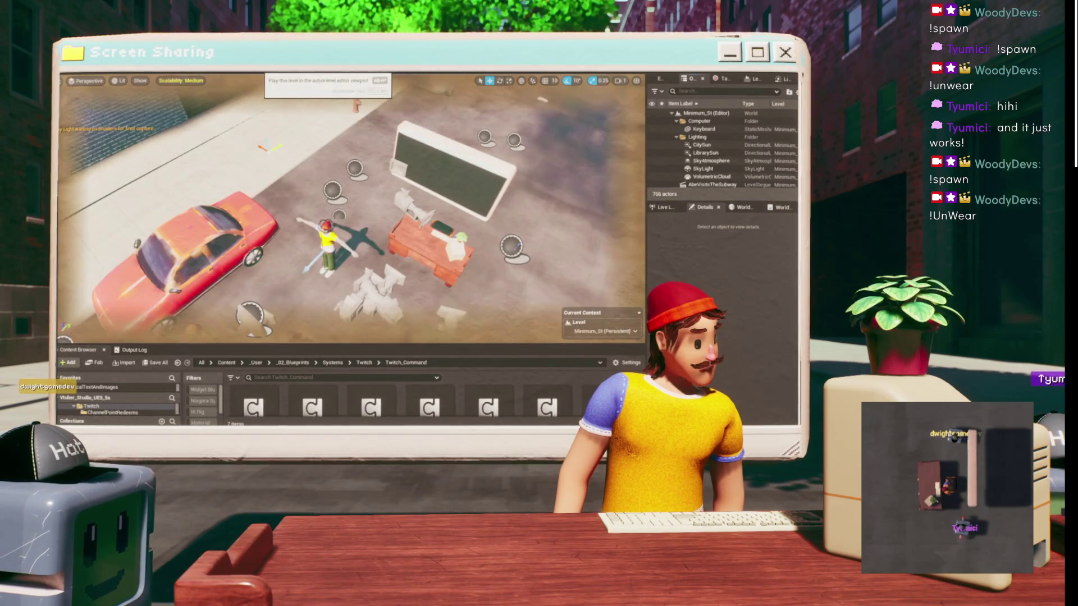
# - Frame the viewport on the character and desk, then start Play In Editor
pyautogui.scroll(10, 300, 166)
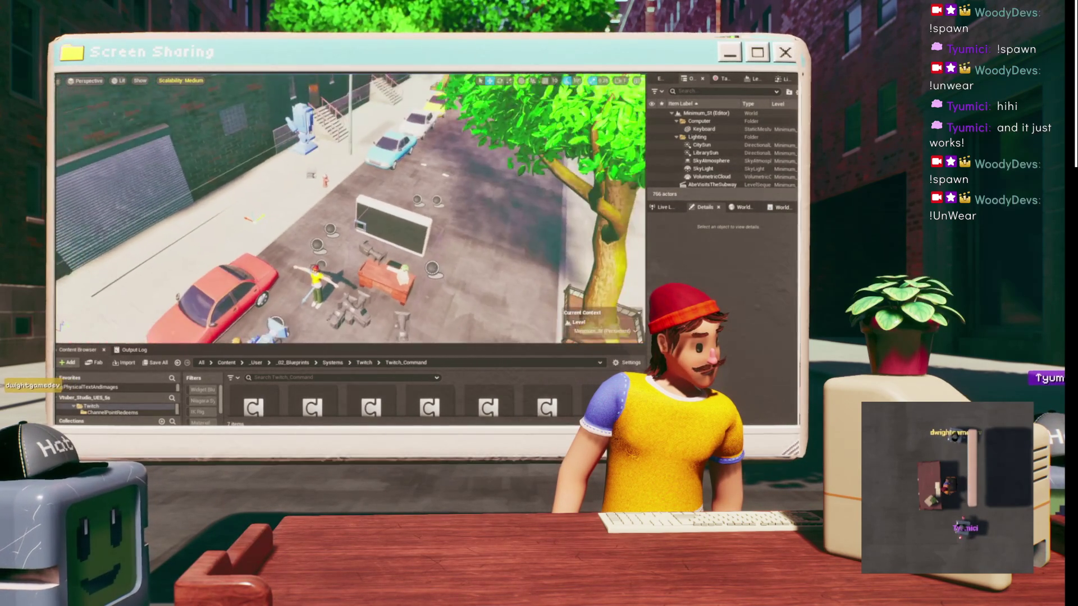
pyautogui.moveTo(350, 208); pyautogui.dragTo(325, 242)
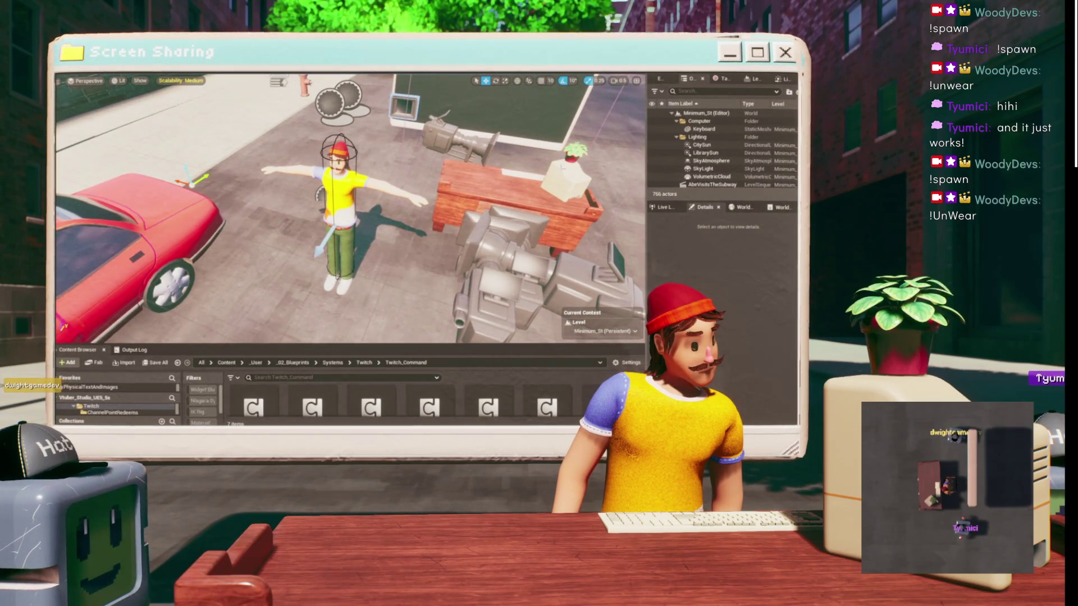
pyautogui.scroll(-5, 319, 175)
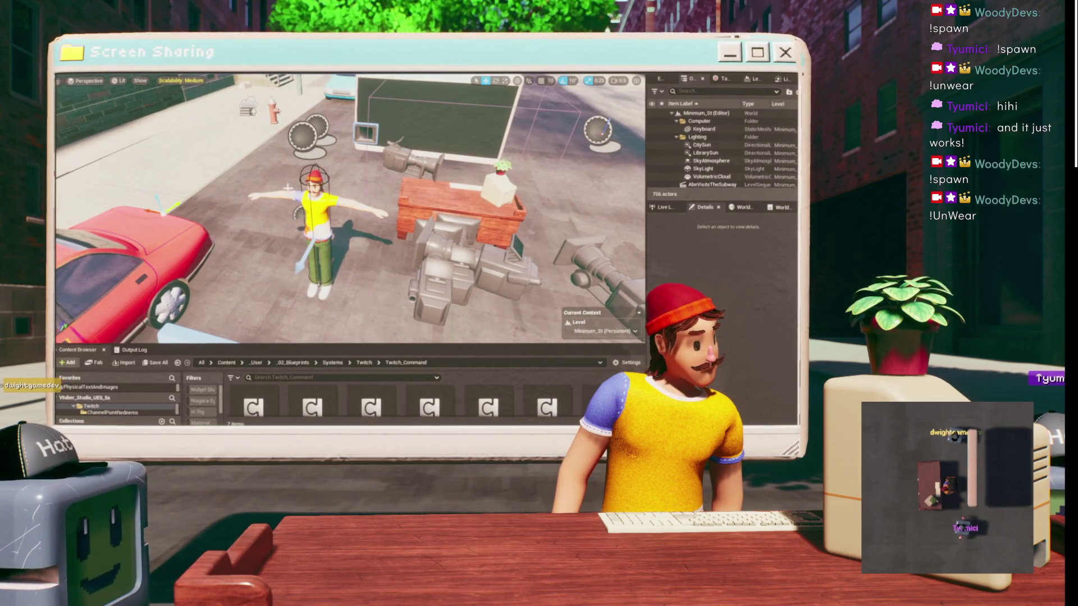
pyautogui.moveTo(563, 420)
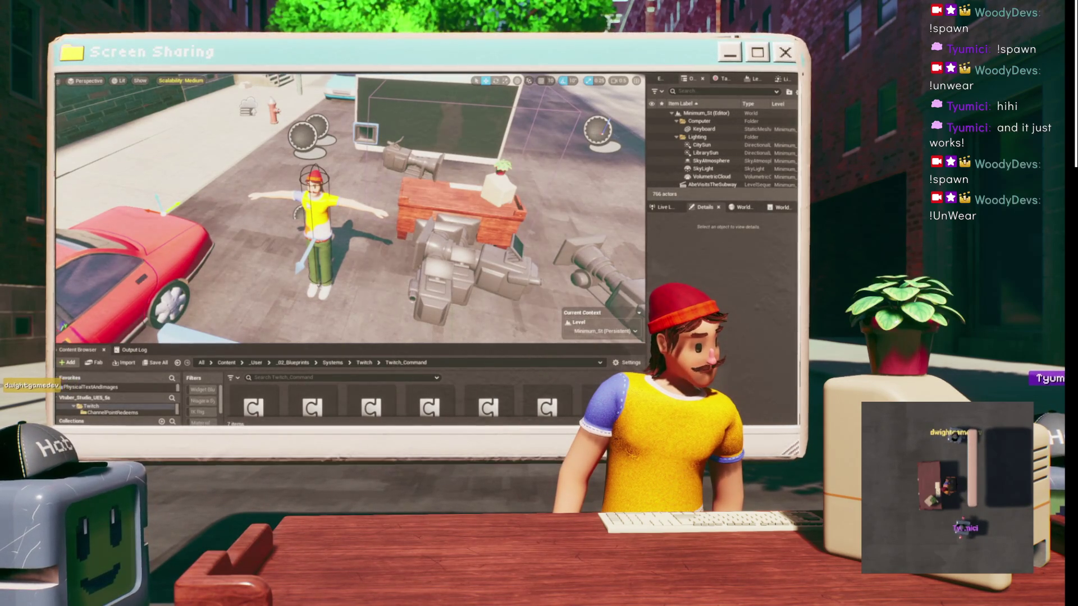
pyautogui.hotkey('alt', 'p')
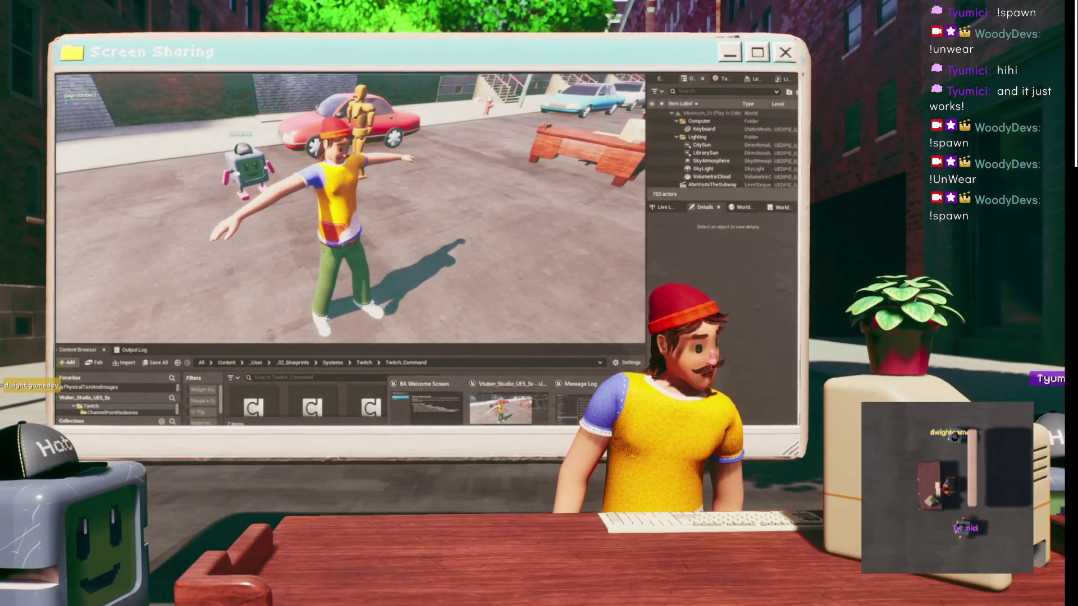
# - Stop the play session and fly the editor camera down the street toward the parked cars
pyautogui.scroll(-2, 83, 309)
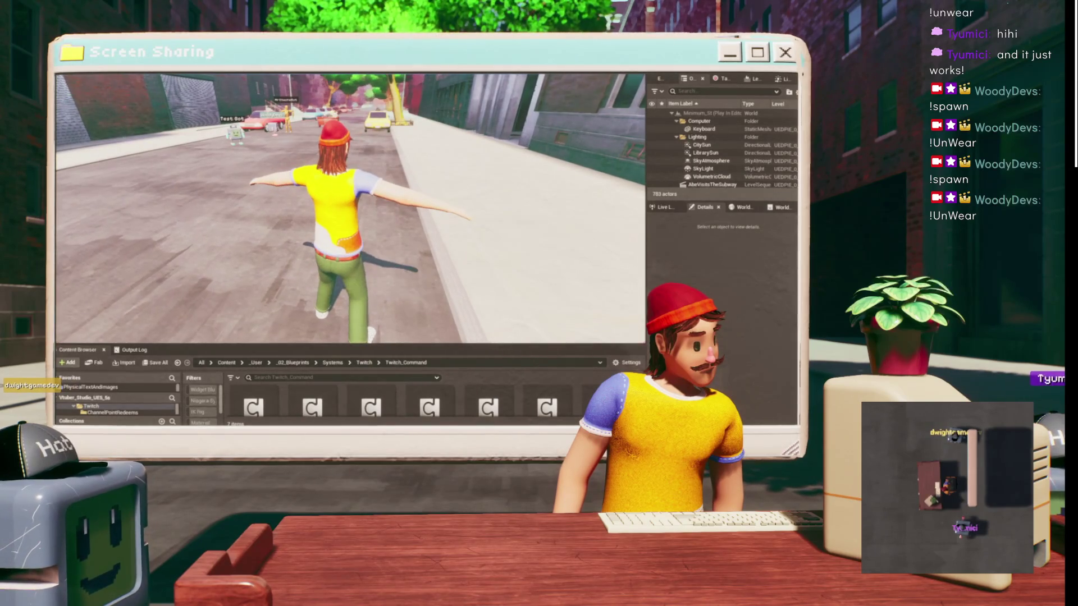
pyautogui.press('Escape')
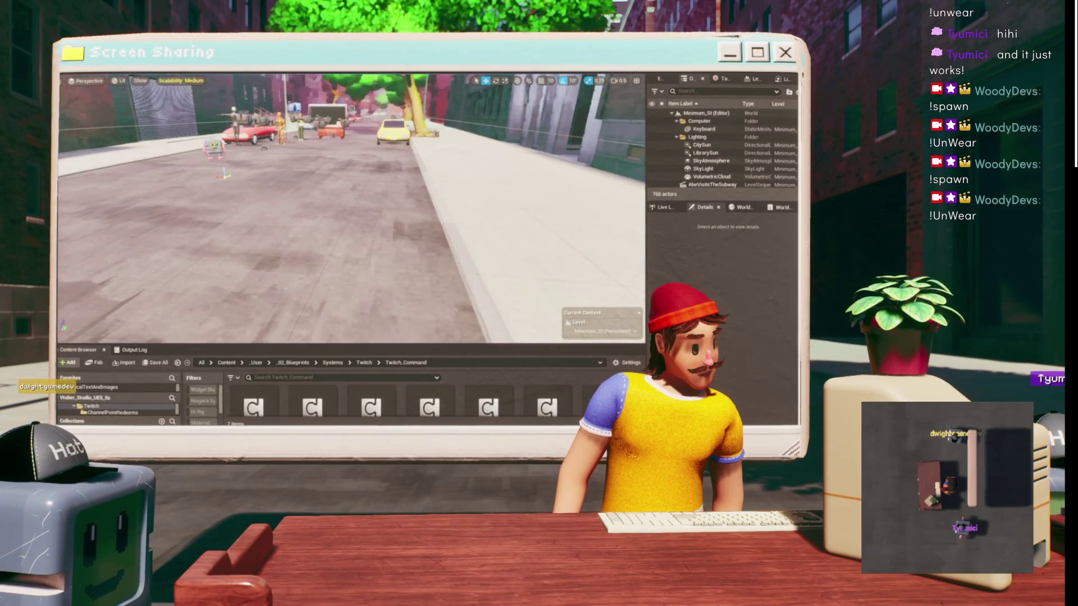
pyautogui.press('w')
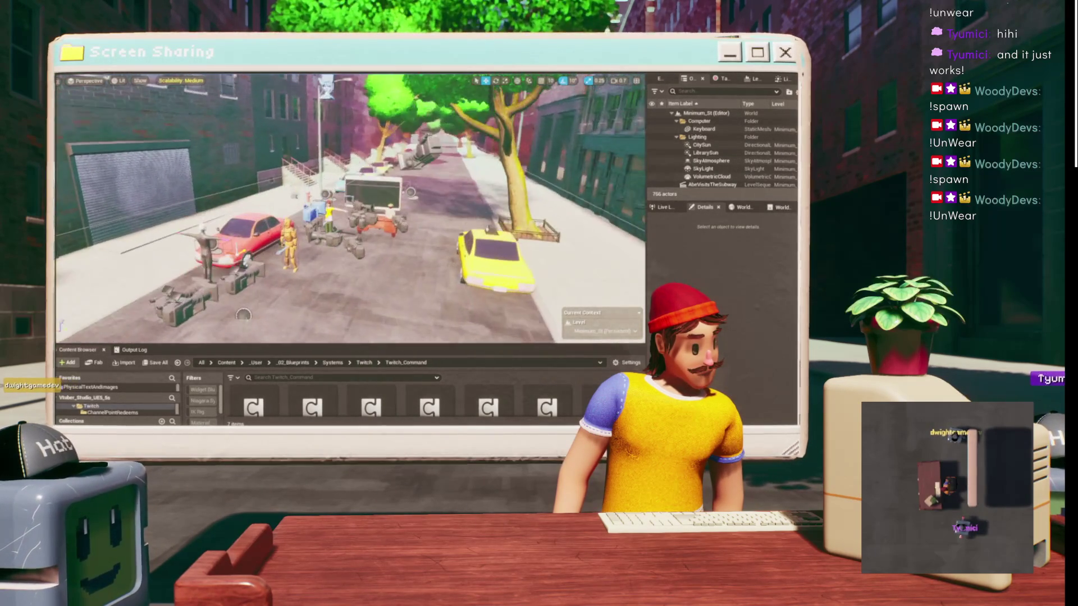
pyautogui.press('w')
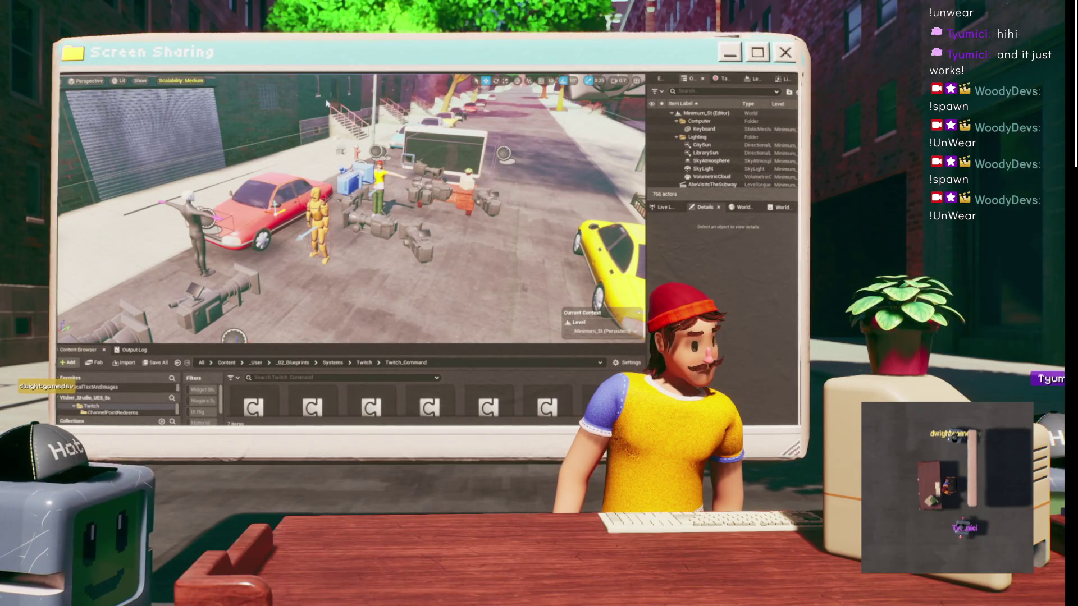
# - Replay the level with the in-game debug command panel shown, then stop the session
pyautogui.hotkey('alt', 'p')
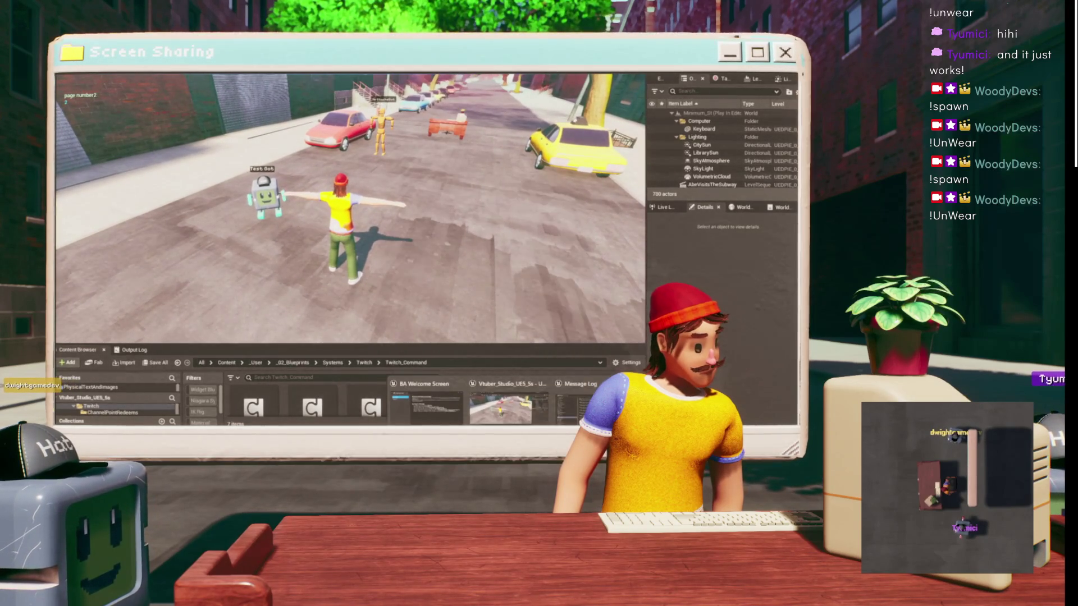
pyautogui.press('Tab')
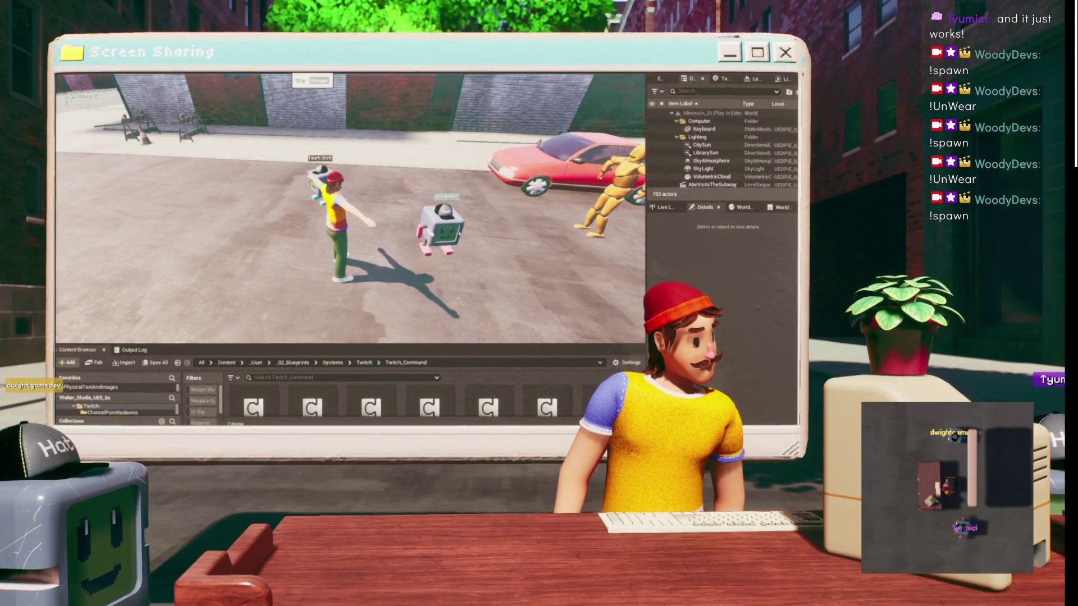
pyautogui.press('Escape')
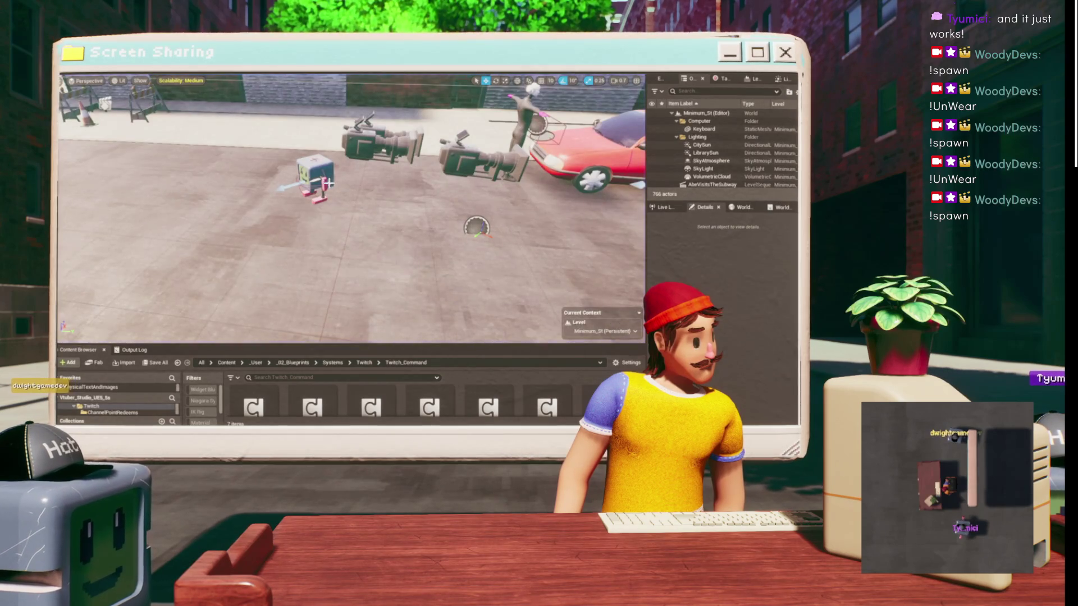
# - Bring the Unreal editor forward and make the content browser taller to show item names
pyautogui.moveTo(529, 425)
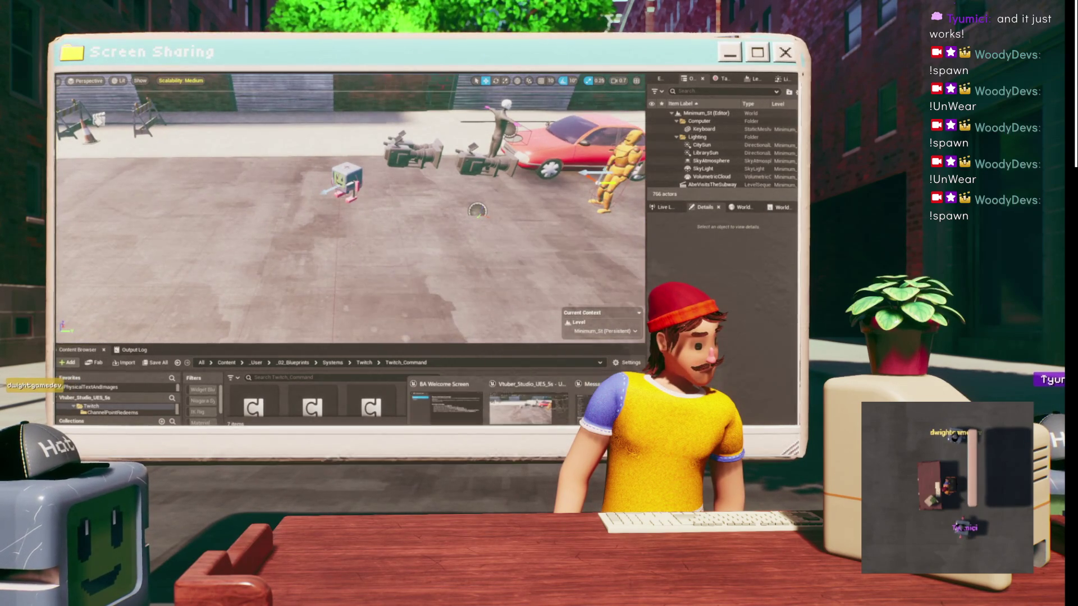
pyautogui.click(557, 414)
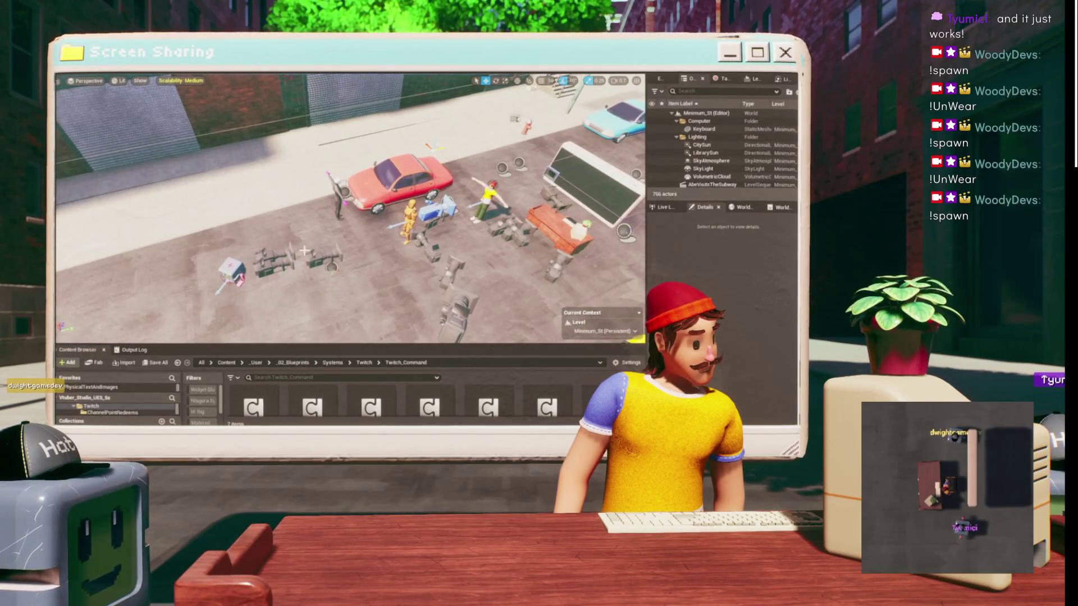
pyautogui.moveTo(435, 345)
pyautogui.mouseDown()
pyautogui.moveTo(434, 284)
pyautogui.moveTo(434, 299)
pyautogui.mouseUp()
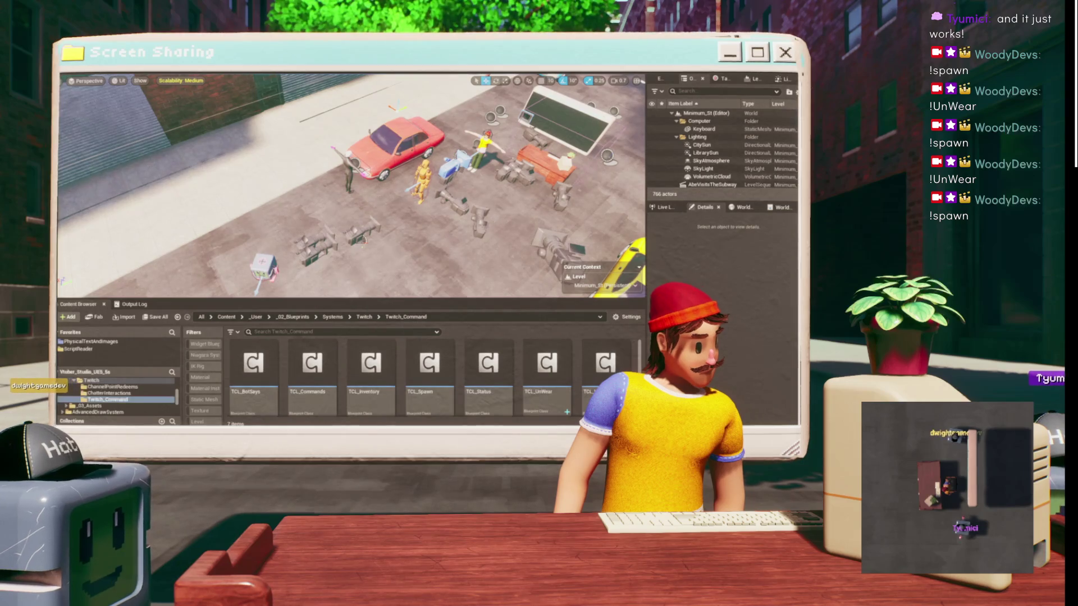
# - Open the hivemind blueprint component from File > Recent Assets
pyautogui.click(79, 72)
pyautogui.moveTo(149, 99)
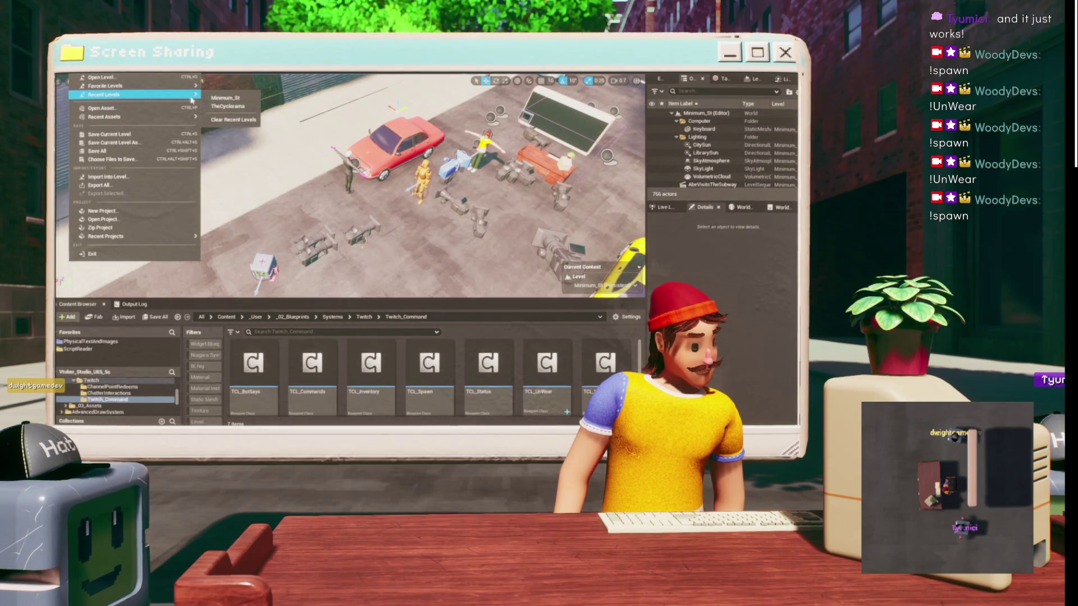
pyautogui.moveTo(161, 118)
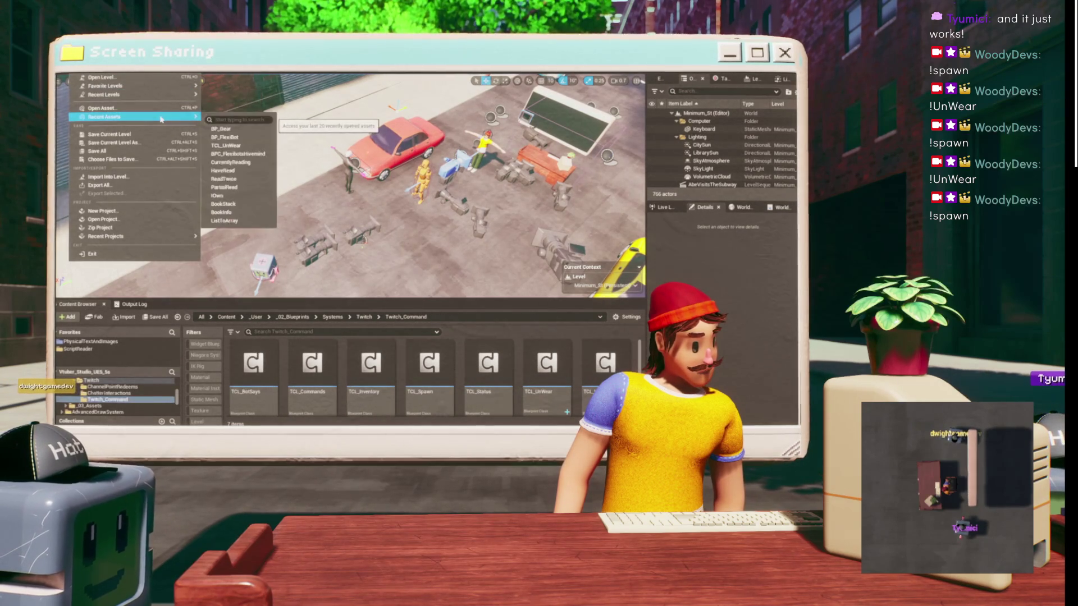
pyautogui.click(263, 155)
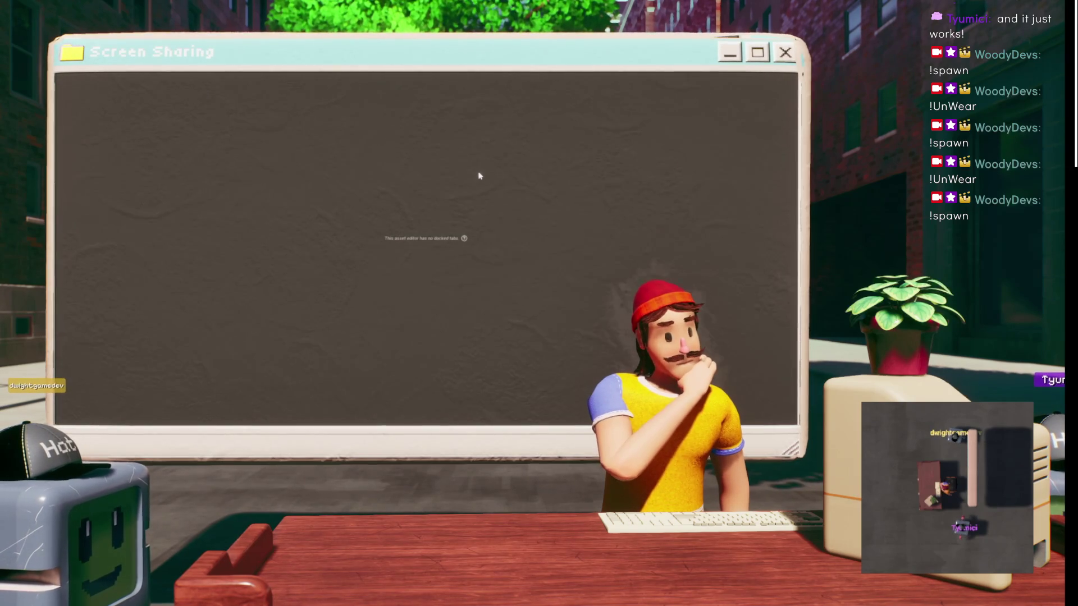
pyautogui.moveTo(480, 192)
pyautogui.mouseDown()
pyautogui.moveTo(486, 238)
pyautogui.moveTo(539, 224)
pyautogui.moveTo(378, 248)
pyautogui.mouseUp()
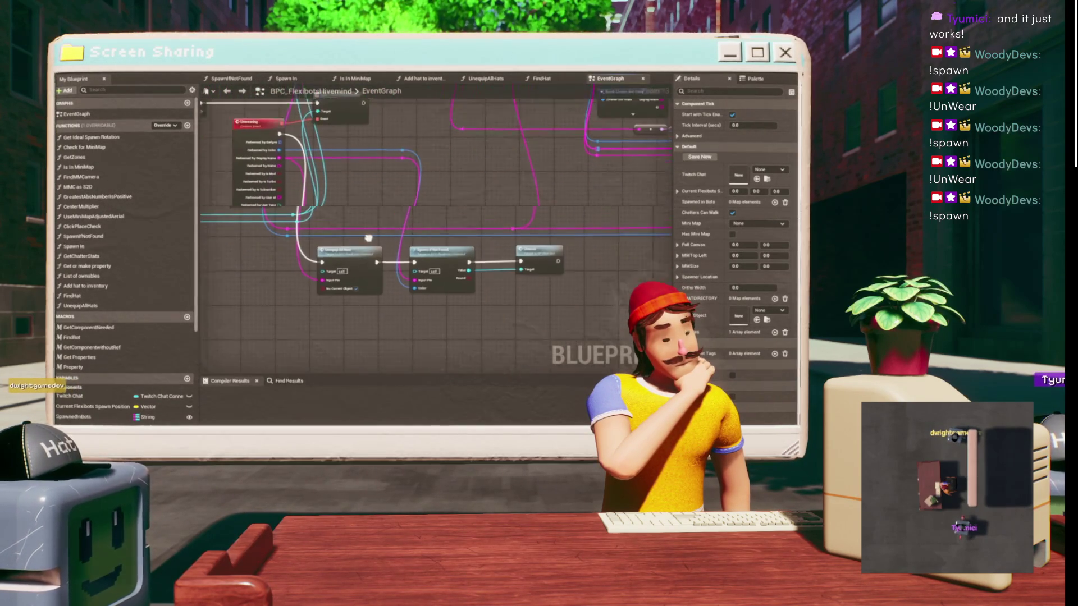
pyautogui.doubleClick(348, 261)
pyautogui.scroll(2, 449, 180)
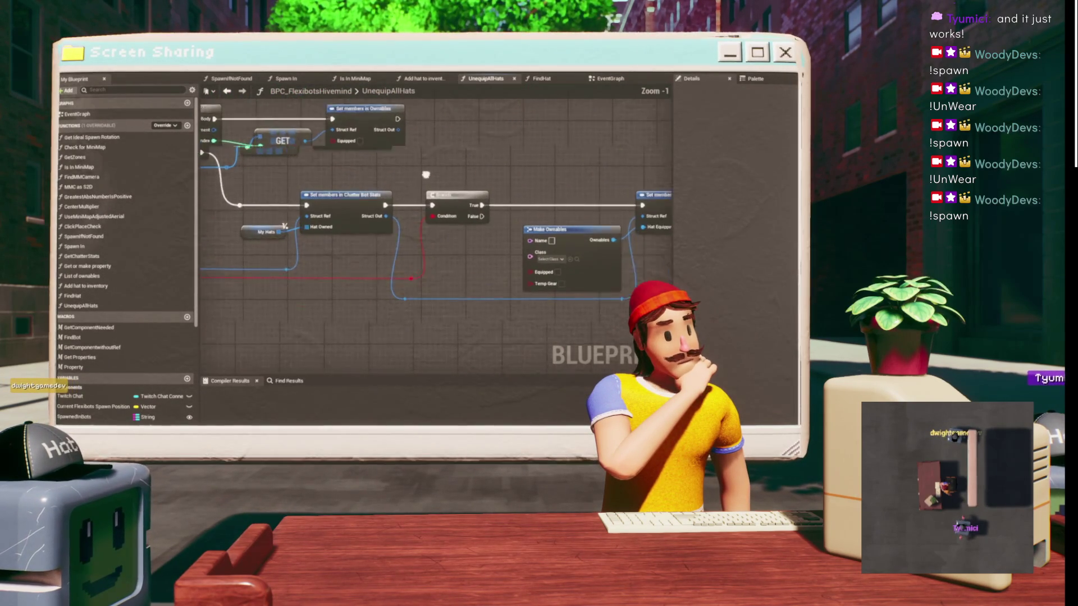
pyautogui.moveTo(417, 159)
pyautogui.mouseDown()
pyautogui.moveTo(412, 187)
pyautogui.moveTo(397, 196)
pyautogui.mouseUp()
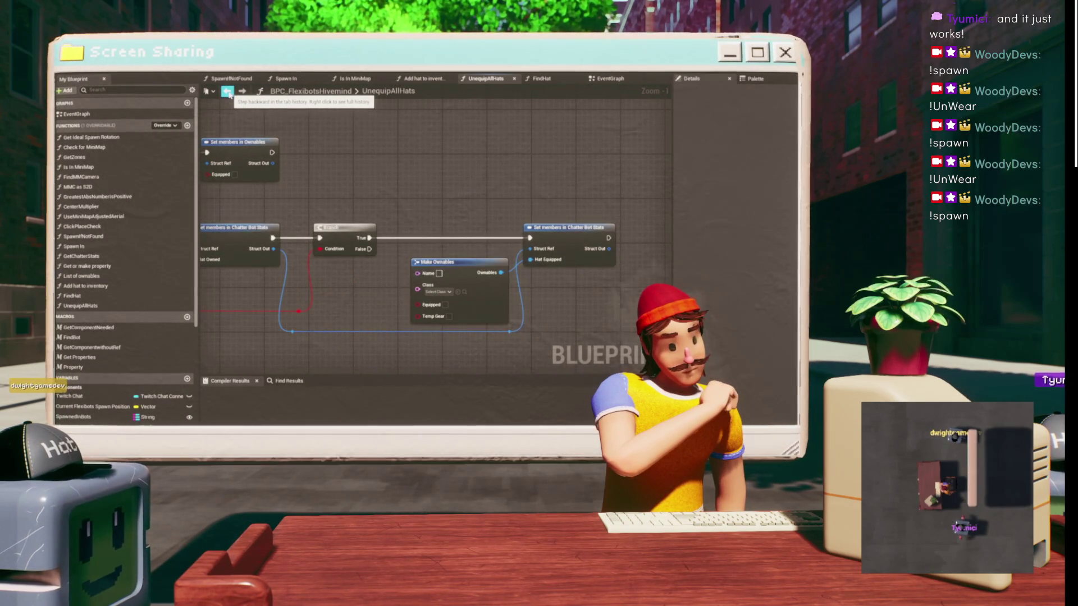
pyautogui.click(227, 91)
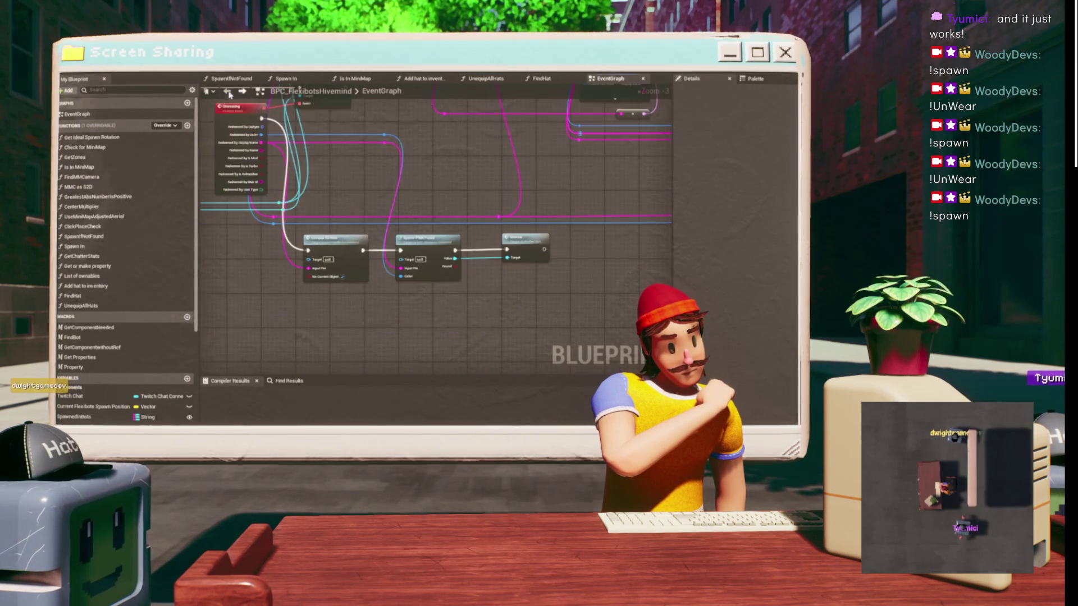
pyautogui.scroll(-1, 348, 219)
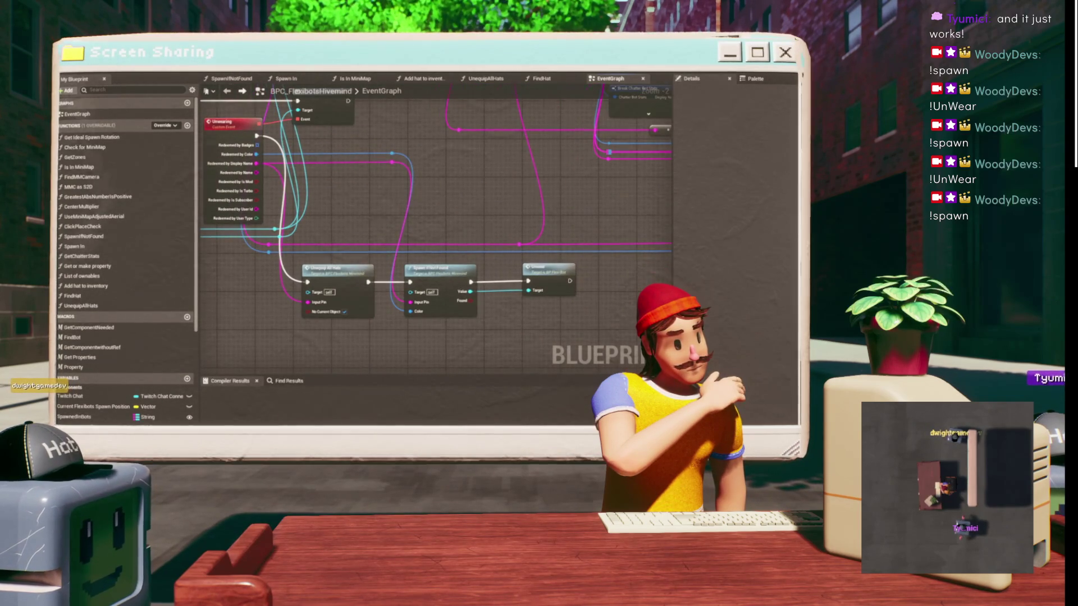
pyautogui.moveTo(344, 242)
pyautogui.mouseDown()
pyautogui.moveTo(348, 273)
pyautogui.moveTo(393, 257)
pyautogui.moveTo(324, 204)
pyautogui.mouseUp()
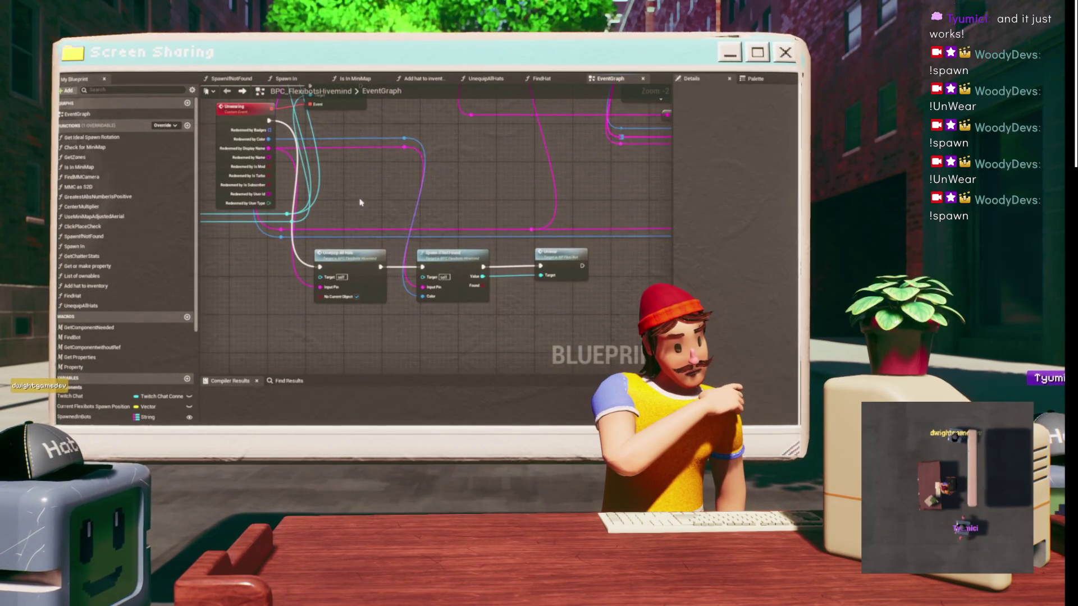
pyautogui.doubleClick(322, 257)
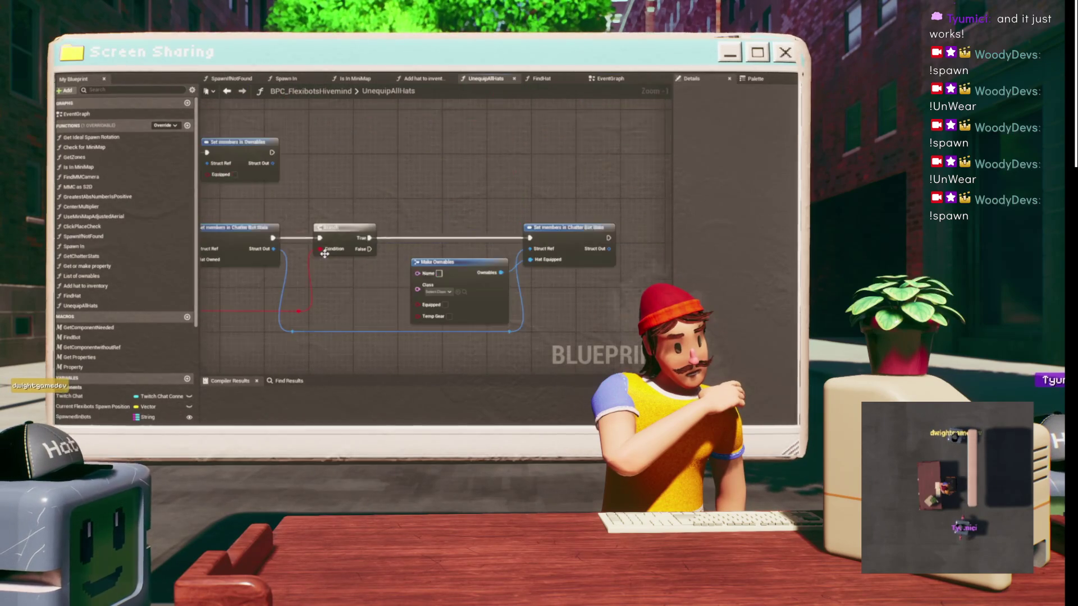
pyautogui.moveTo(433, 199); pyautogui.dragTo(536, 204)
pyautogui.scroll(-1, 356, 185)
pyautogui.moveTo(355, 186)
pyautogui.mouseDown()
pyautogui.moveTo(616, 171)
pyautogui.moveTo(738, 190)
pyautogui.mouseUp()
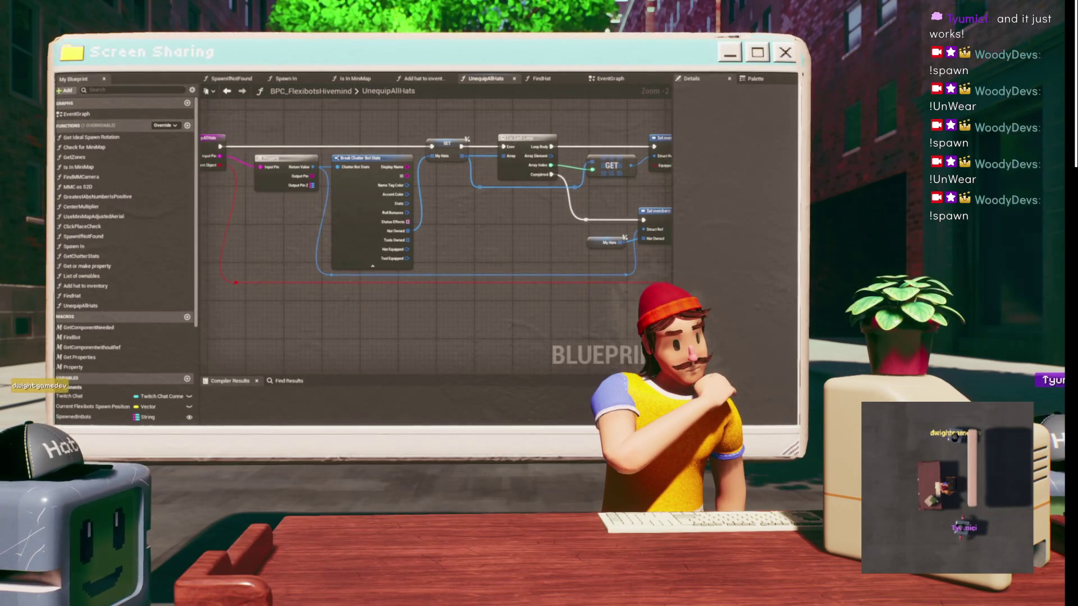
pyautogui.moveTo(550, 186); pyautogui.dragTo(349, 205)
pyautogui.moveTo(636, 247); pyautogui.dragTo(569, 250)
pyautogui.moveTo(617, 169)
pyautogui.mouseDown()
pyautogui.moveTo(514, 173)
pyautogui.moveTo(511, 210)
pyautogui.mouseUp()
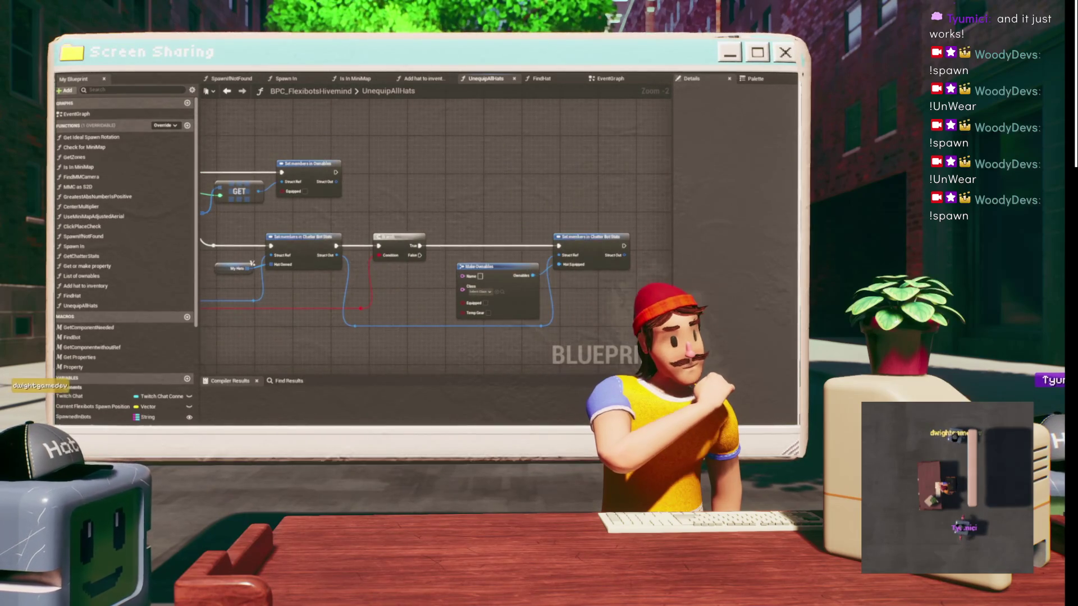
pyautogui.hotkey('alt', 'Tab')
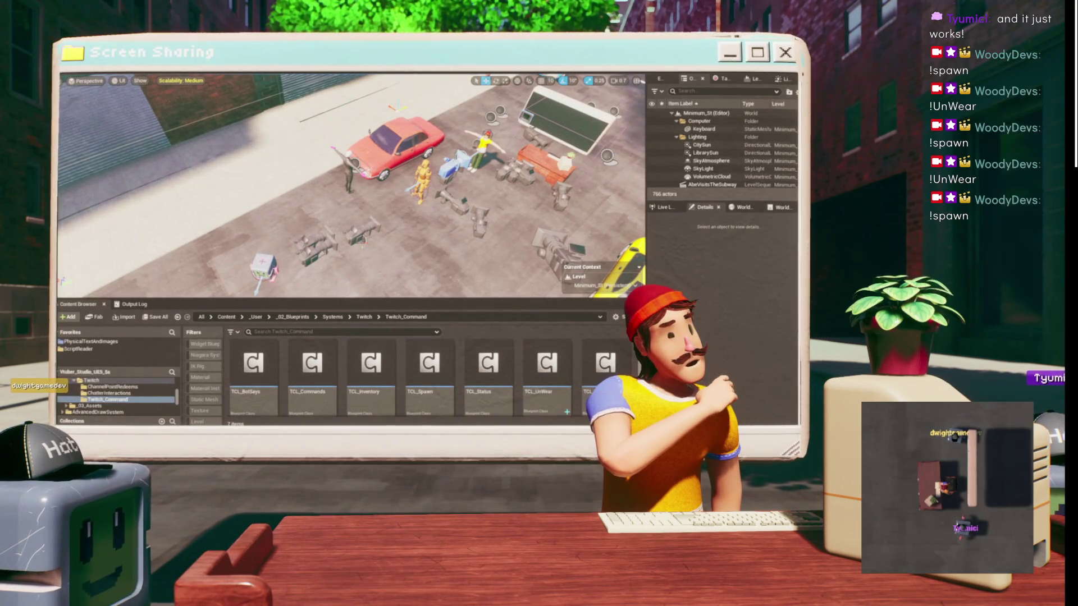
# - Open ChatterBots.sav and expand the first chatter's entry and equipped hat fields
pyautogui.hotkey('alt', 'Tab')
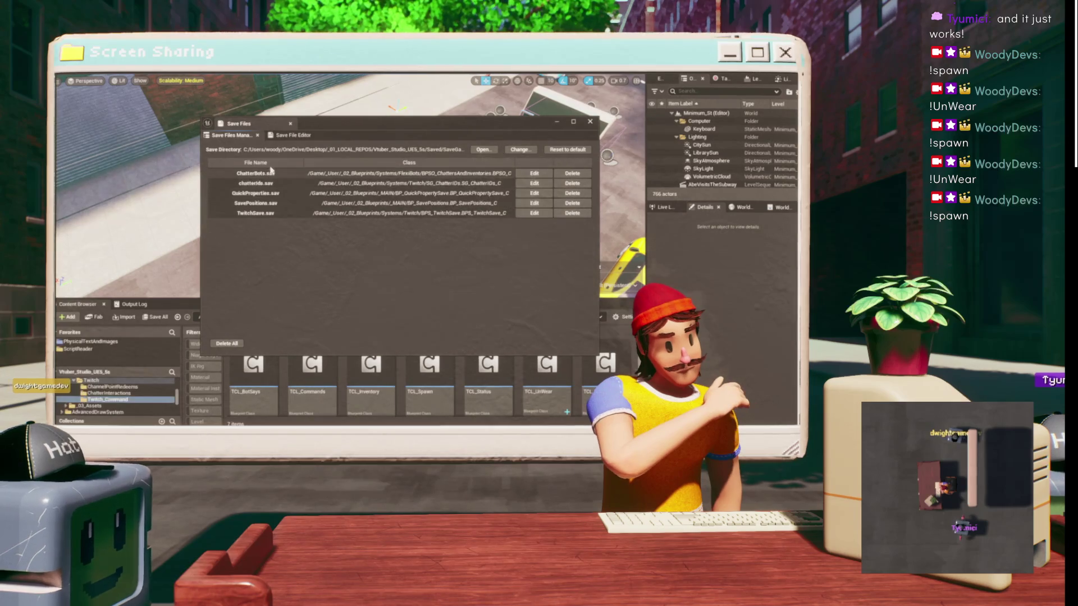
pyautogui.doubleClick(417, 172)
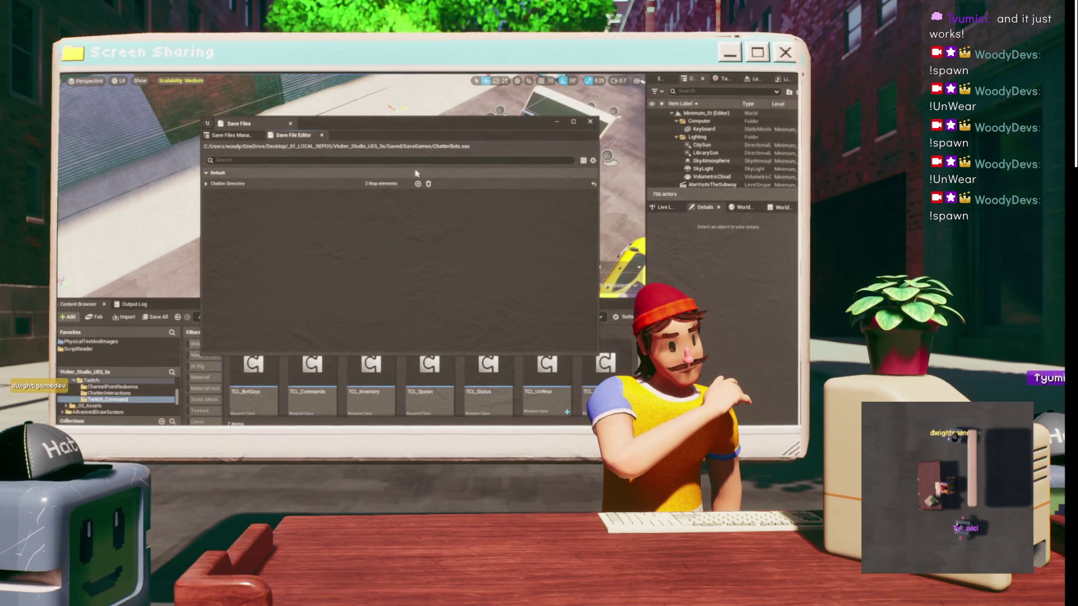
pyautogui.click(206, 184)
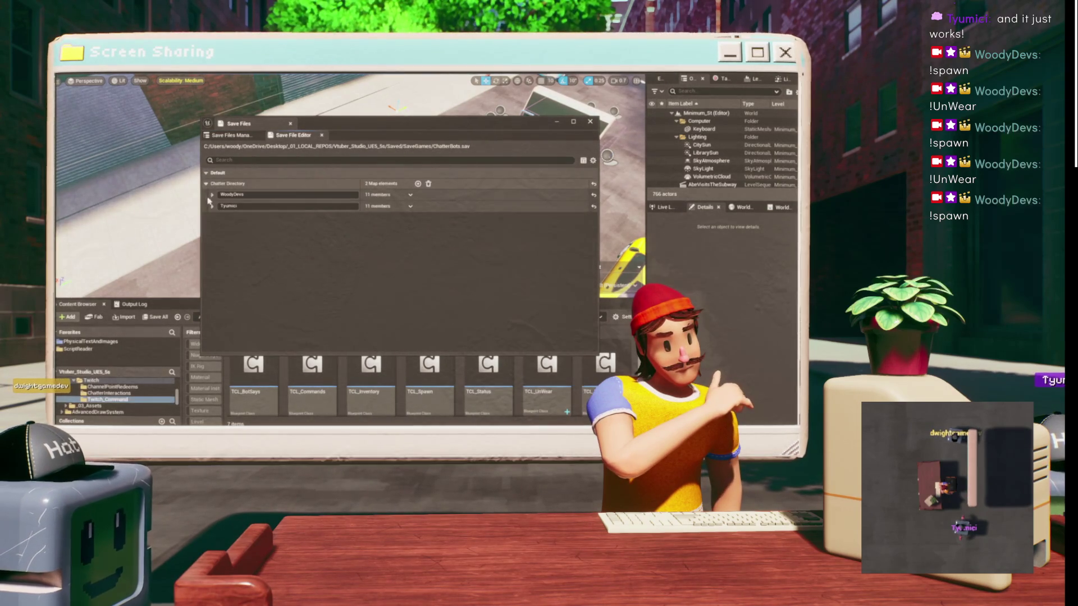
pyautogui.click(212, 195)
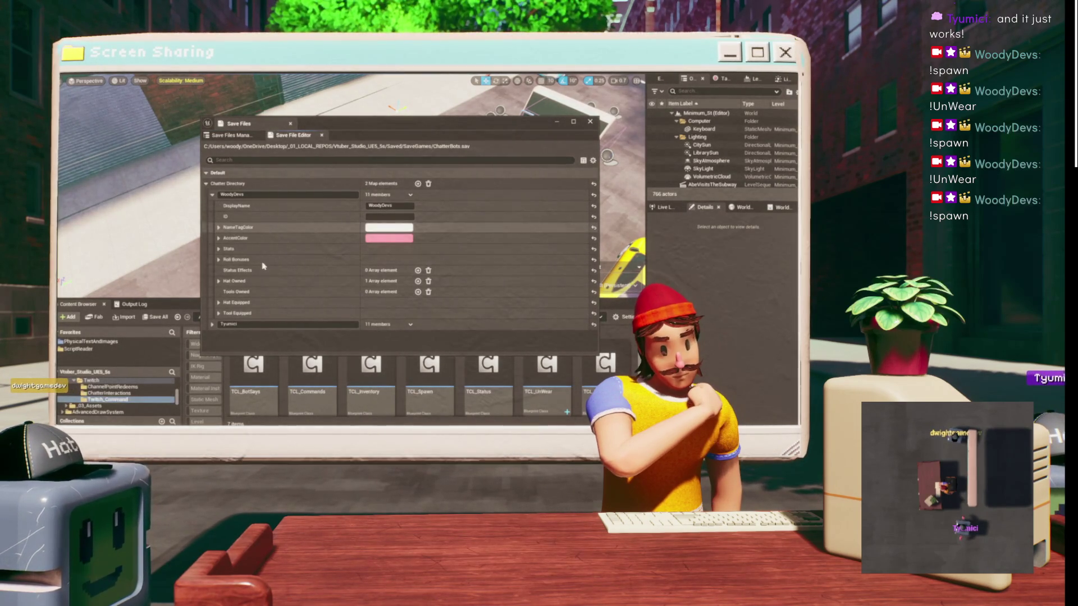
pyautogui.click(261, 302)
# - Inspect Hat Owned Index [0], collapse the list, and close the save file editor
pyautogui.scroll(-1, 262, 281)
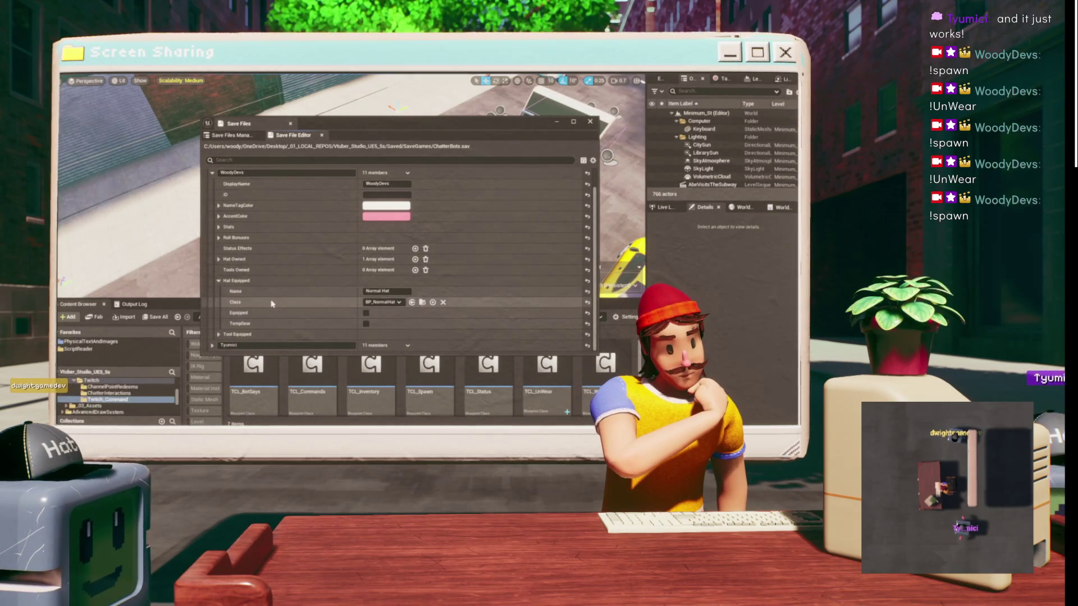
pyautogui.click(218, 259)
pyautogui.click(226, 269)
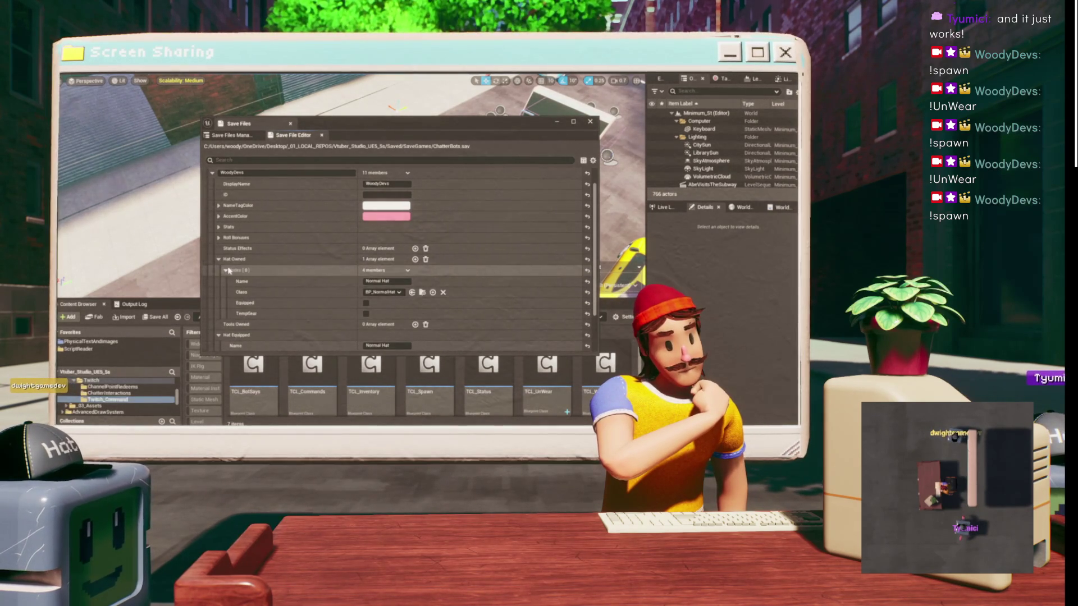
pyautogui.click(218, 258)
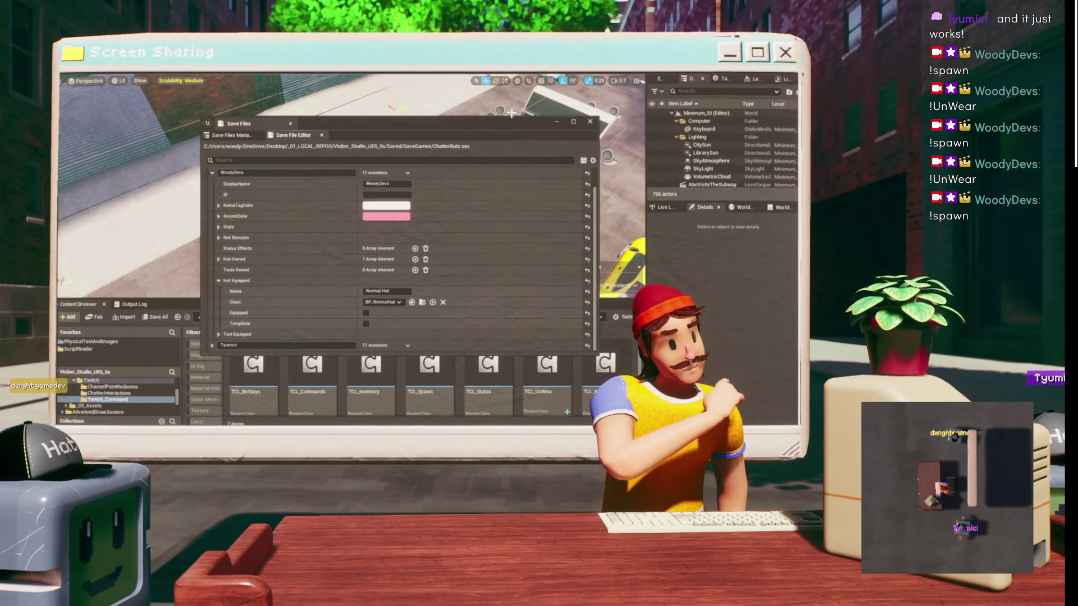
pyautogui.click(590, 123)
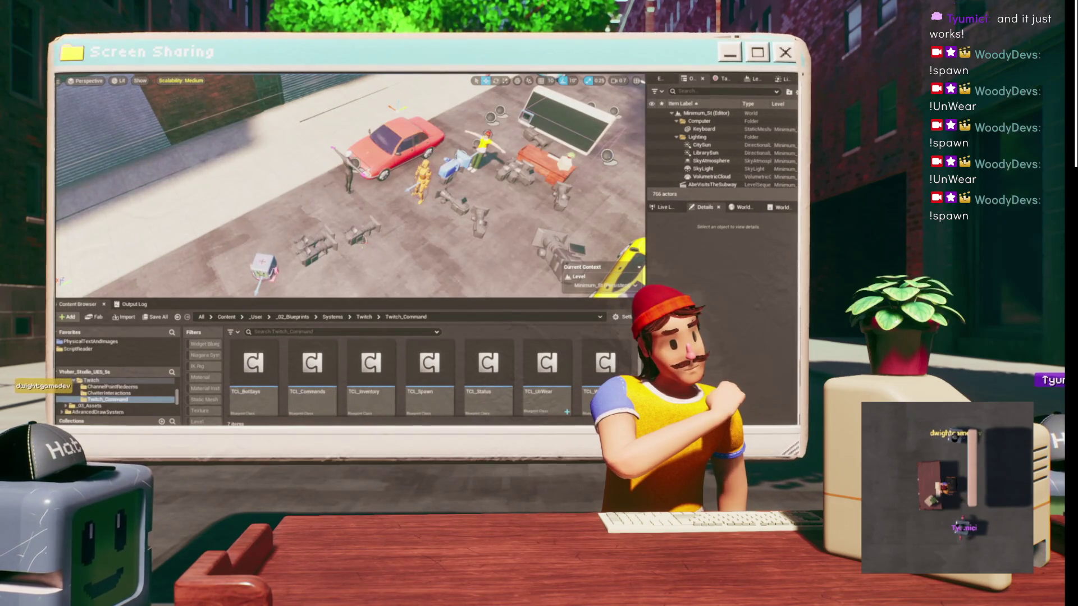
# - Switch back to the BPC_FlexibotsHivemind Blueprint editor showing the UnequipAllHats graph
pyautogui.moveTo(477, 422)
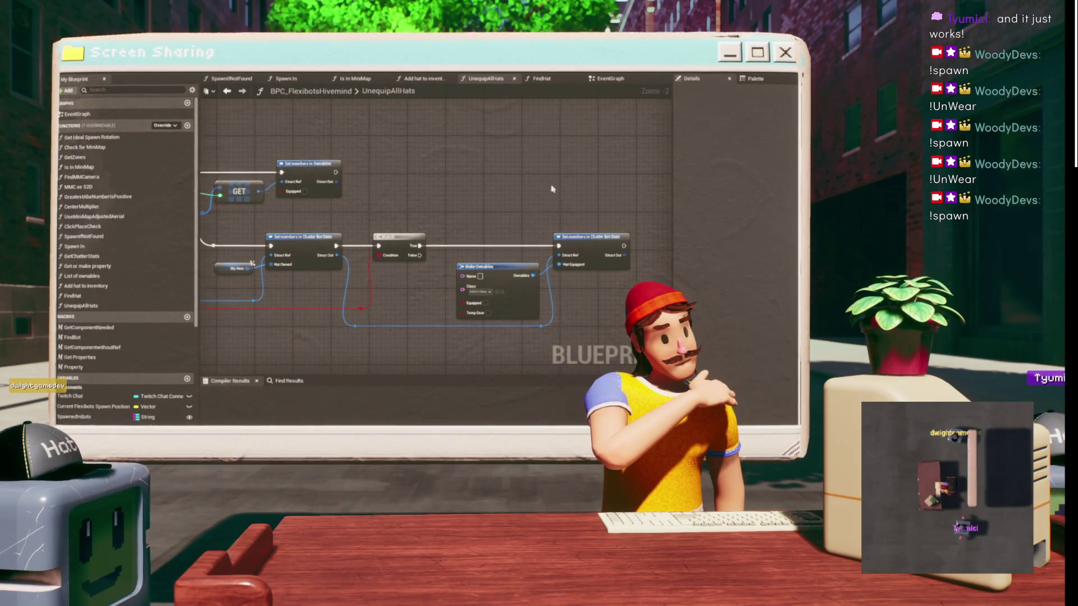
pyautogui.moveTo(540, 183)
pyautogui.mouseDown()
pyautogui.moveTo(536, 154)
pyautogui.moveTo(454, 158)
pyautogui.mouseUp()
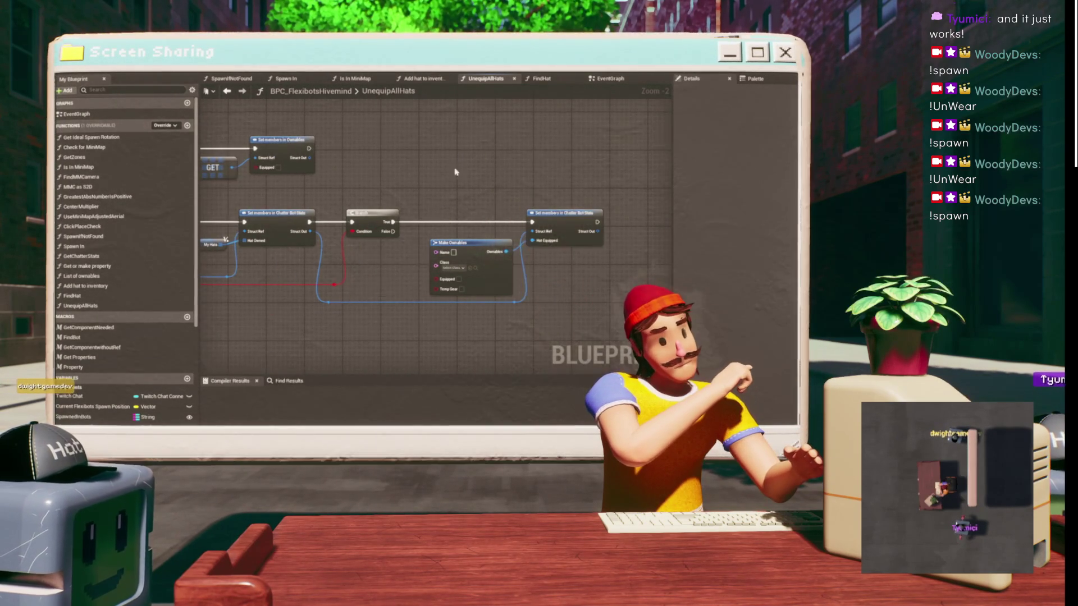
# - Inspect the class choices on the Make Ownables node without changing them
pyautogui.scroll(2, 458, 166)
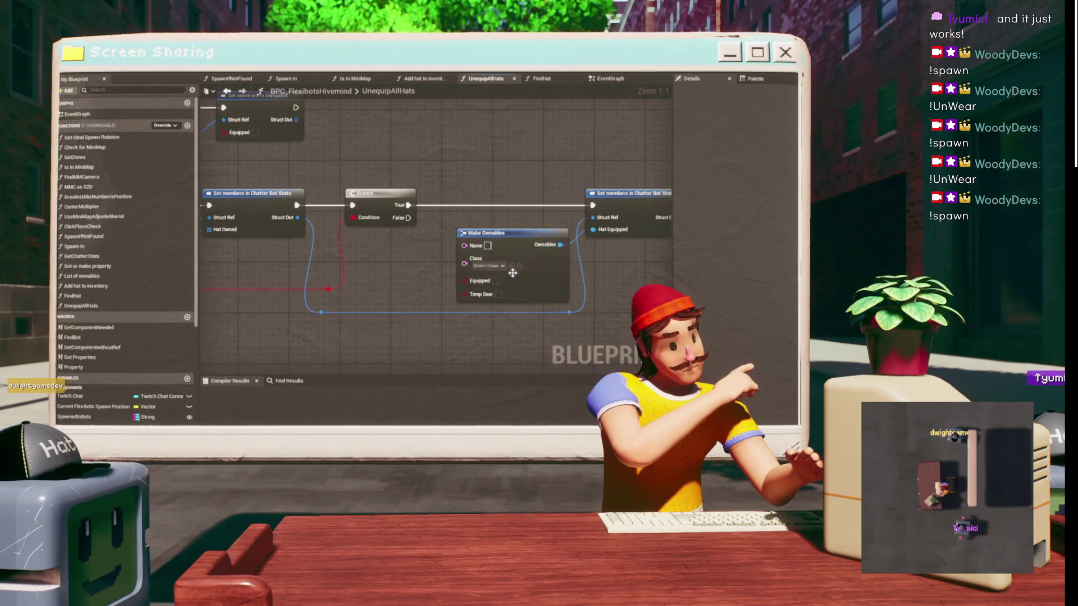
pyautogui.click(487, 265)
pyautogui.press('Escape')
pyautogui.moveTo(515, 174); pyautogui.dragTo(447, 161)
pyautogui.click(419, 253)
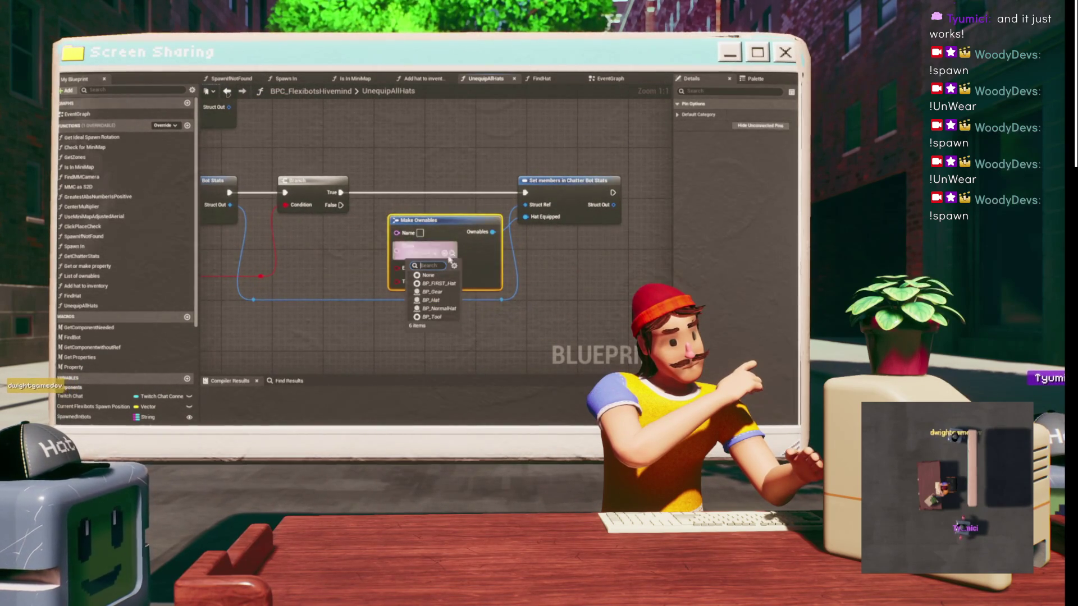
pyautogui.click(454, 171)
pyautogui.click(454, 172)
# - Review the graph from the For Each Loop and entry node to the SET My Hats node
pyautogui.scroll(-2, 392, 178)
pyautogui.moveTo(401, 161); pyautogui.dragTo(534, 170)
pyautogui.moveTo(469, 191); pyautogui.dragTo(954, 198)
pyautogui.moveTo(779, 197)
pyautogui.mouseDown()
pyautogui.moveTo(454, 213)
pyautogui.moveTo(487, 220)
pyautogui.mouseUp()
pyautogui.moveTo(494, 183); pyautogui.dragTo(519, 194)
pyautogui.moveTo(332, 120); pyautogui.dragTo(548, 140)
pyautogui.click(407, 155)
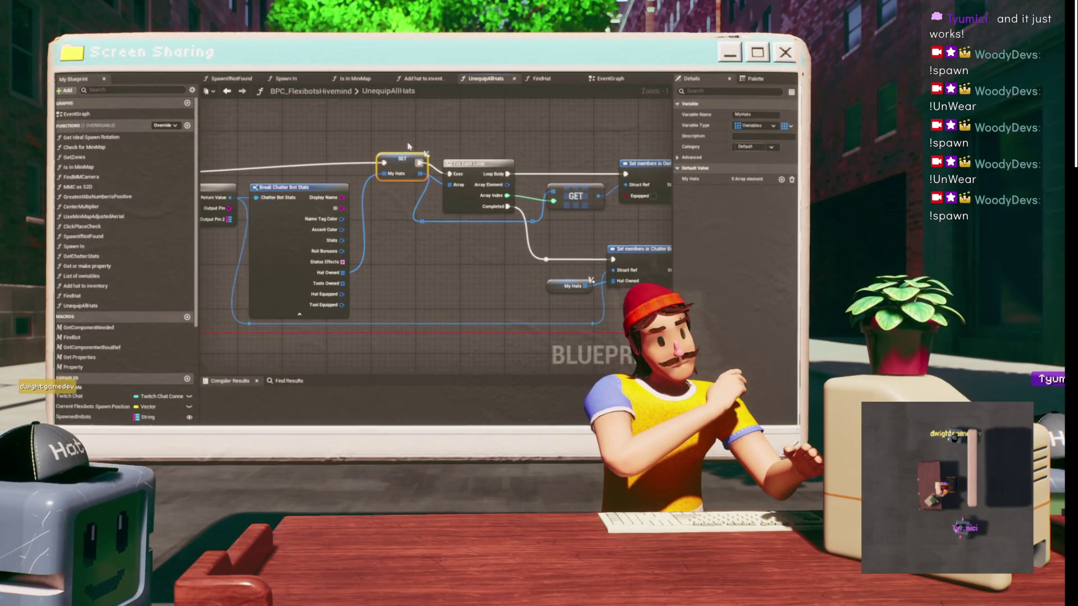
pyautogui.click(377, 163)
pyautogui.moveTo(403, 167); pyautogui.dragTo(380, 162)
pyautogui.scroll(-3, 90, 385)
pyautogui.scroll(-5, 91, 385)
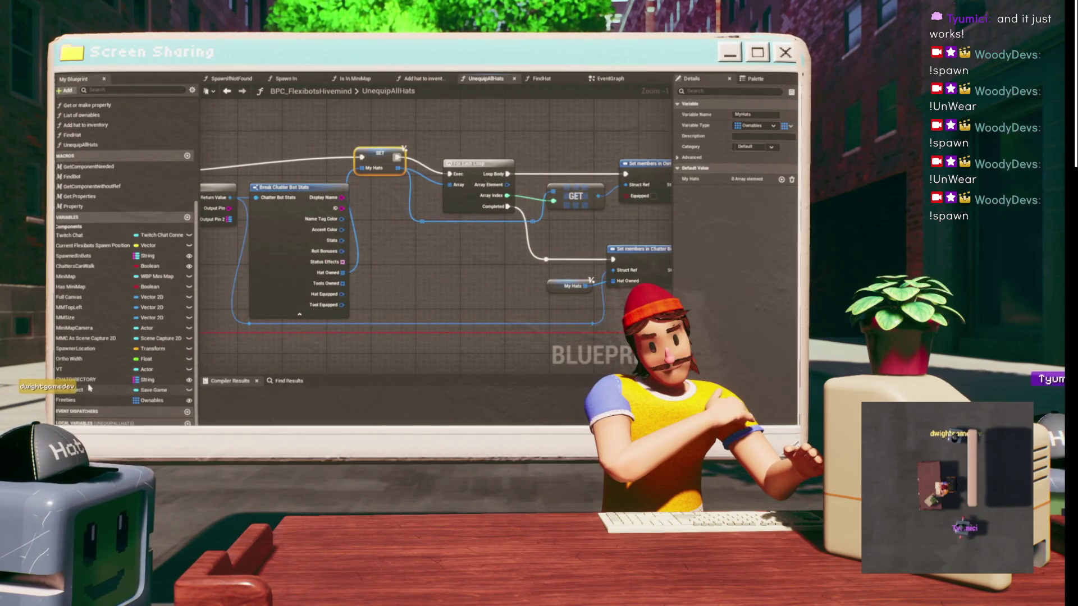
pyautogui.scroll(-1, 95, 357)
# - Add a MyHats getter and wire its array into the For Each Loop
pyautogui.moveTo(67, 422)
pyautogui.mouseDown()
pyautogui.moveTo(426, 320)
pyautogui.moveTo(436, 190)
pyautogui.moveTo(452, 191)
pyautogui.moveTo(394, 194)
pyautogui.moveTo(522, 194)
pyautogui.mouseUp()
pyautogui.click(508, 188)
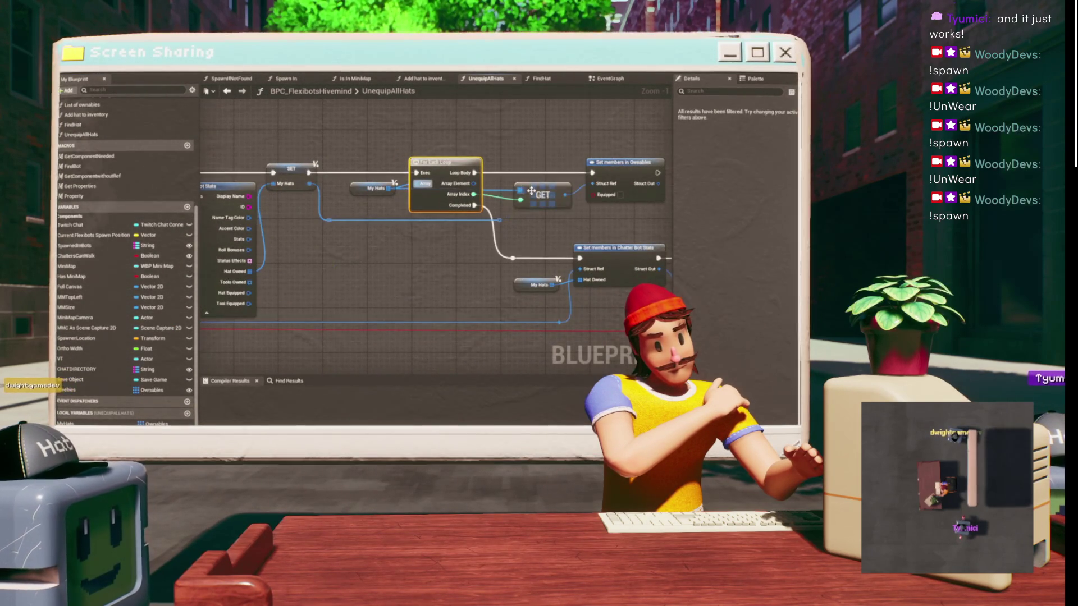
pyautogui.moveTo(441, 258)
pyautogui.mouseDown()
pyautogui.moveTo(382, 215)
pyautogui.moveTo(377, 240)
pyautogui.mouseUp()
pyautogui.moveTo(464, 213); pyautogui.dragTo(423, 201)
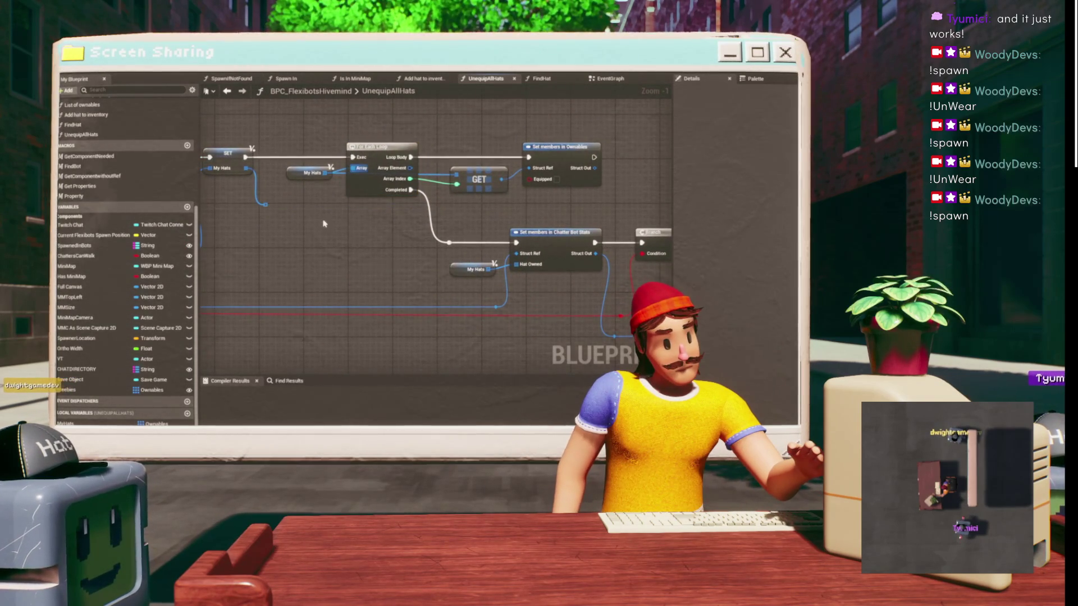
pyautogui.moveTo(326, 222); pyautogui.dragTo(244, 200)
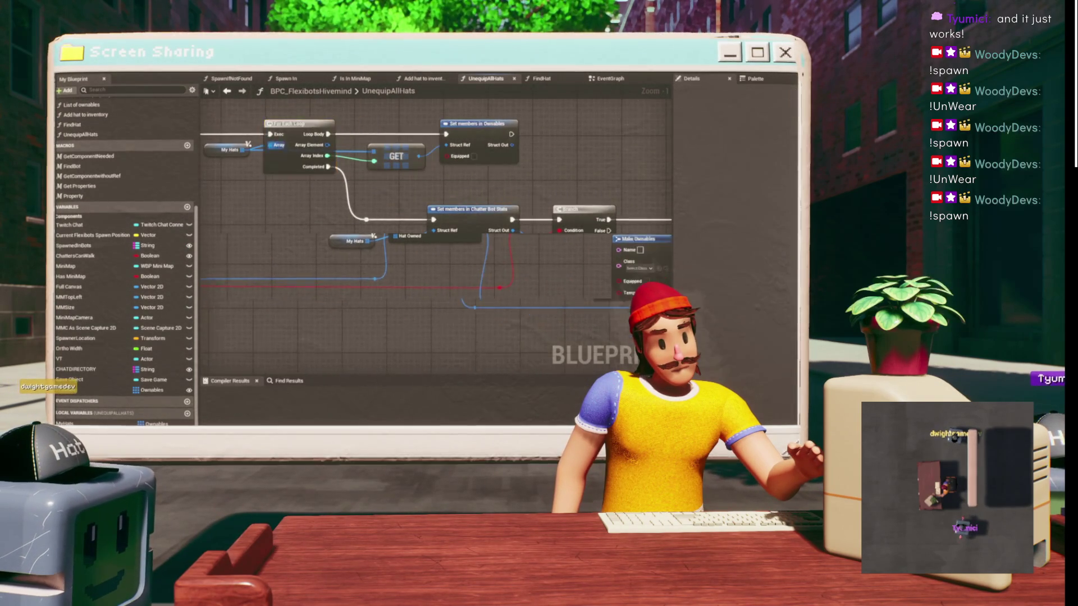
pyautogui.moveTo(640, 214); pyautogui.dragTo(486, 200)
pyautogui.moveTo(410, 187); pyautogui.dragTo(529, 211)
# - Compile the blueprint and put a breakpoint on the Hat Equipped set node
pyautogui.press('F7')
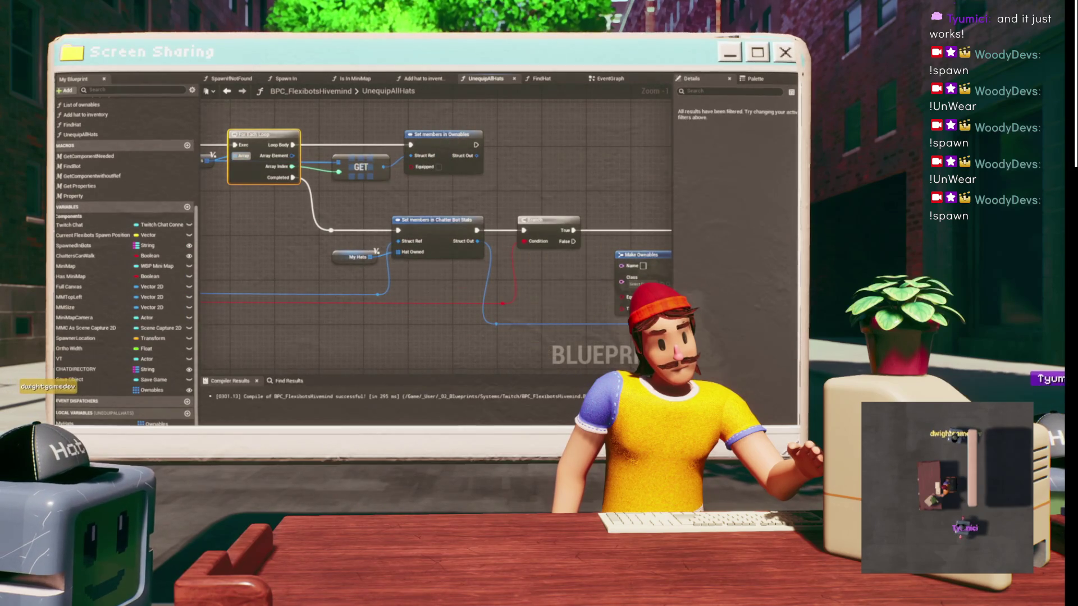
pyautogui.moveTo(537, 148)
pyautogui.mouseDown()
pyautogui.moveTo(634, 234)
pyautogui.moveTo(488, 233)
pyautogui.moveTo(413, 197)
pyautogui.mouseUp()
pyautogui.scroll(-1, 533, 189)
pyautogui.moveTo(533, 188); pyautogui.dragTo(546, 192)
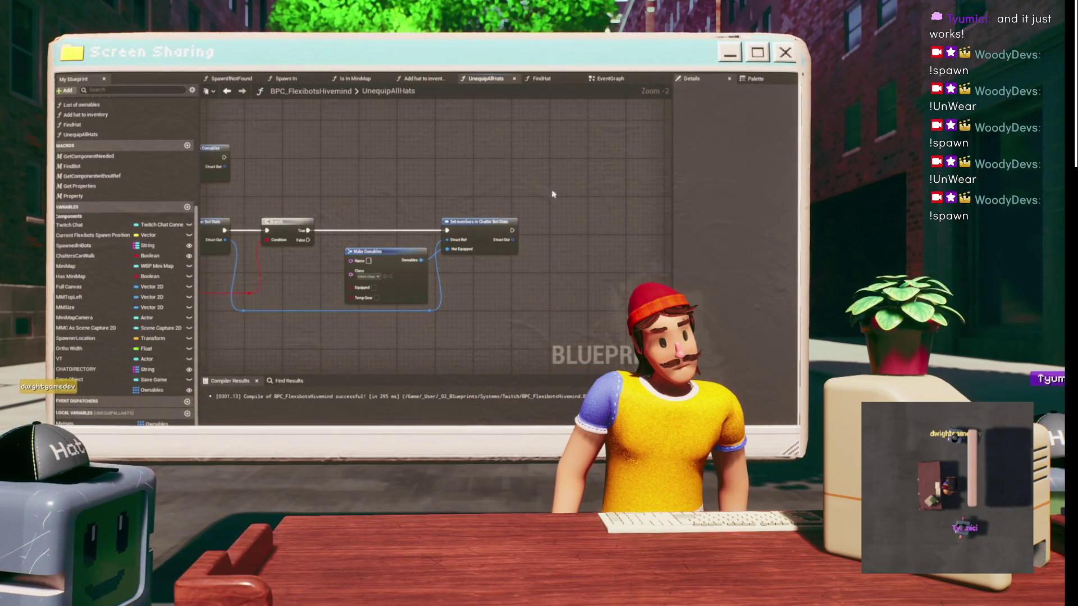
pyautogui.moveTo(463, 232); pyautogui.dragTo(463, 231)
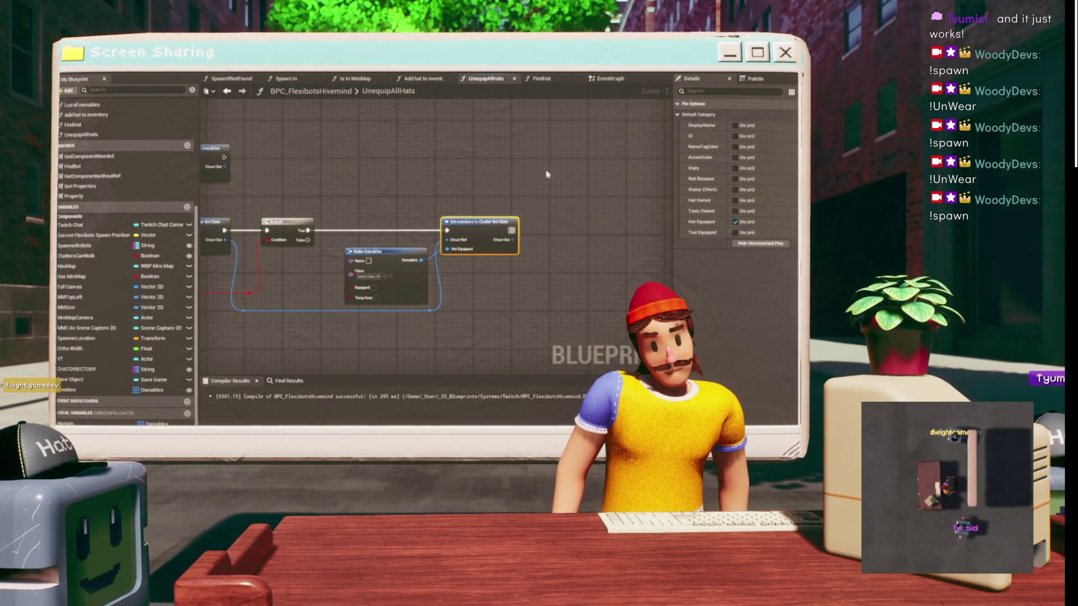
pyautogui.click(441, 218)
pyautogui.hotkey('alt', 'Tab')
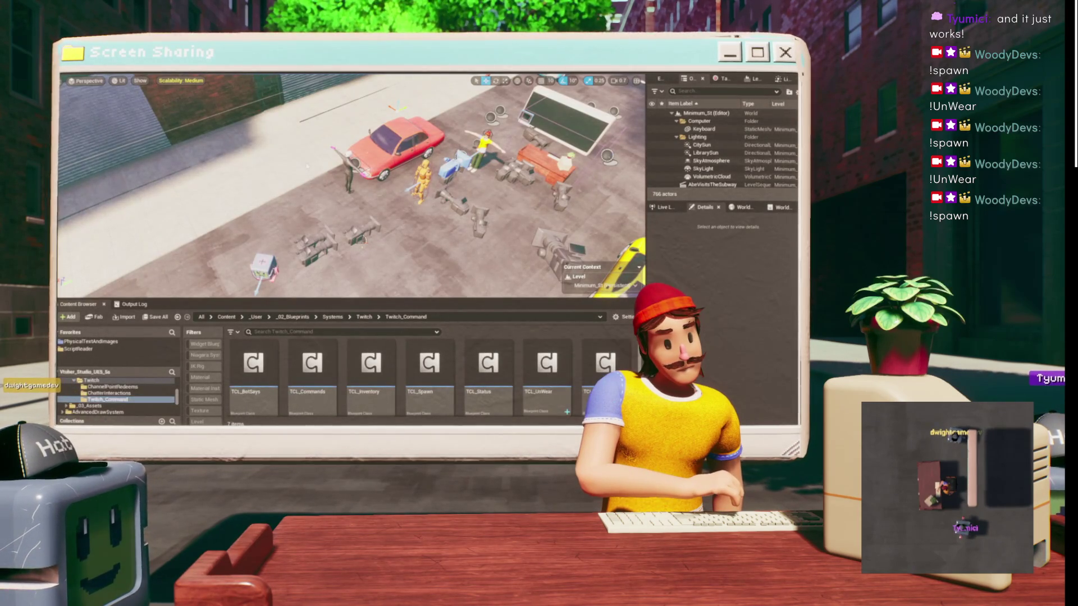
# - Play in editor, spawn a chatter robot, trigger !UnWear, and resume past the breakpoint
pyautogui.hotkey('alt', 'p')
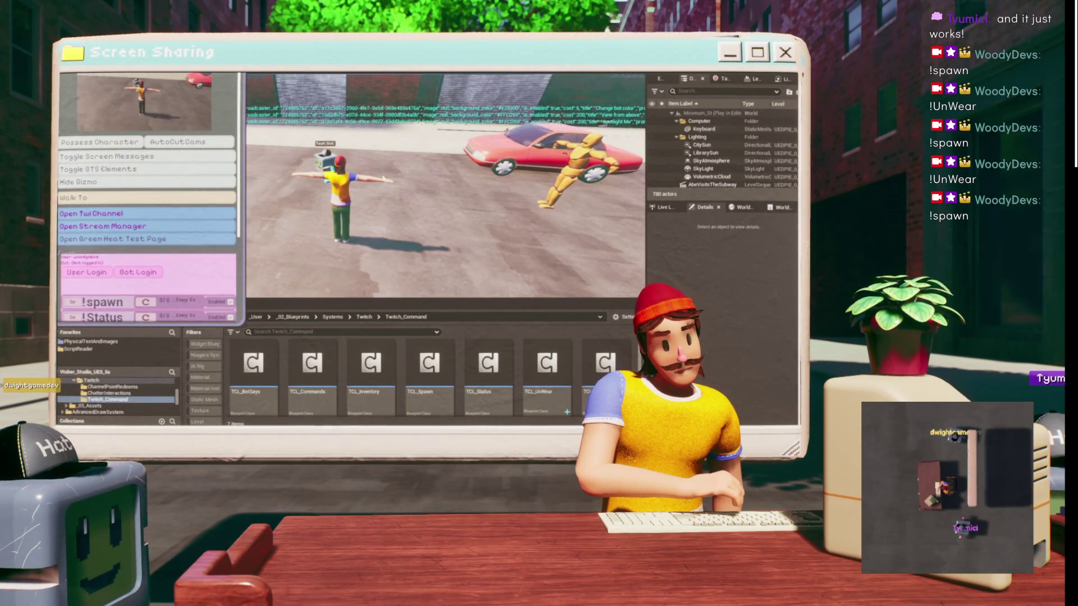
pyautogui.click(71, 302)
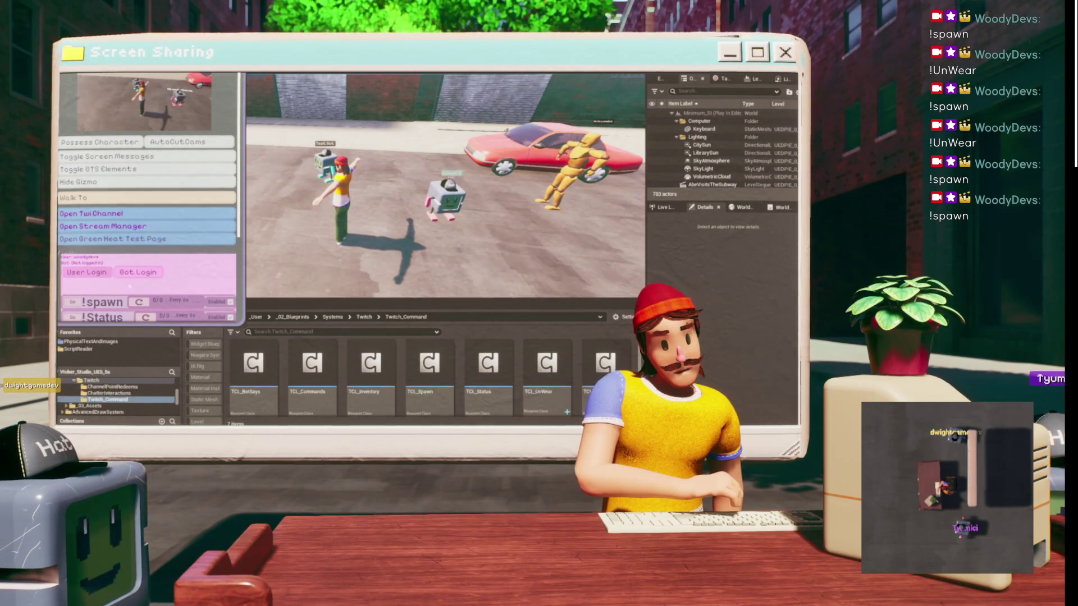
pyautogui.scroll(-2, 146, 264)
pyautogui.click(72, 288)
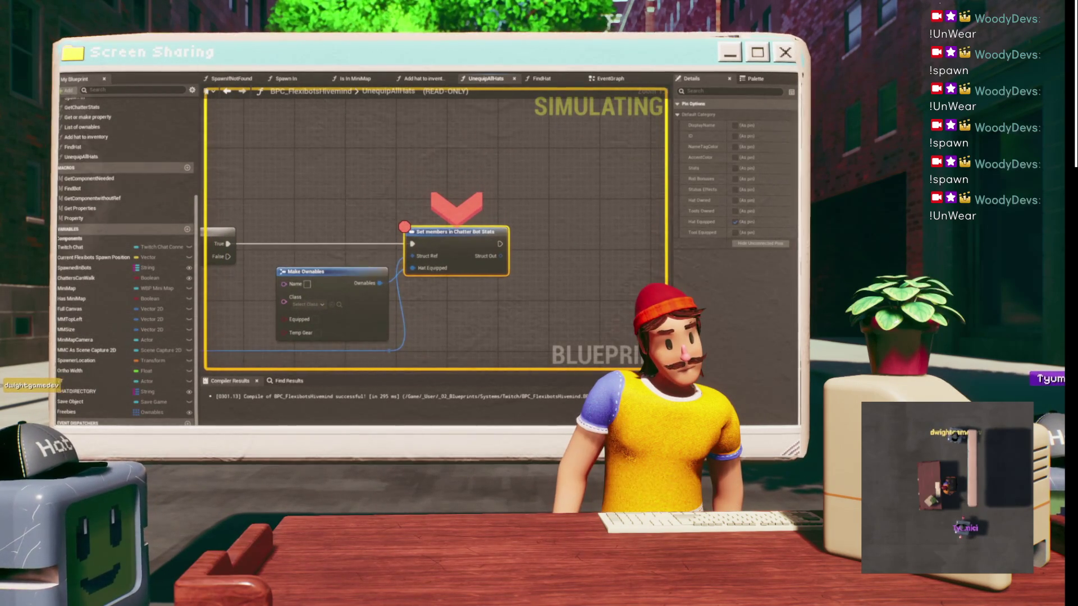
pyautogui.click(421, 74)
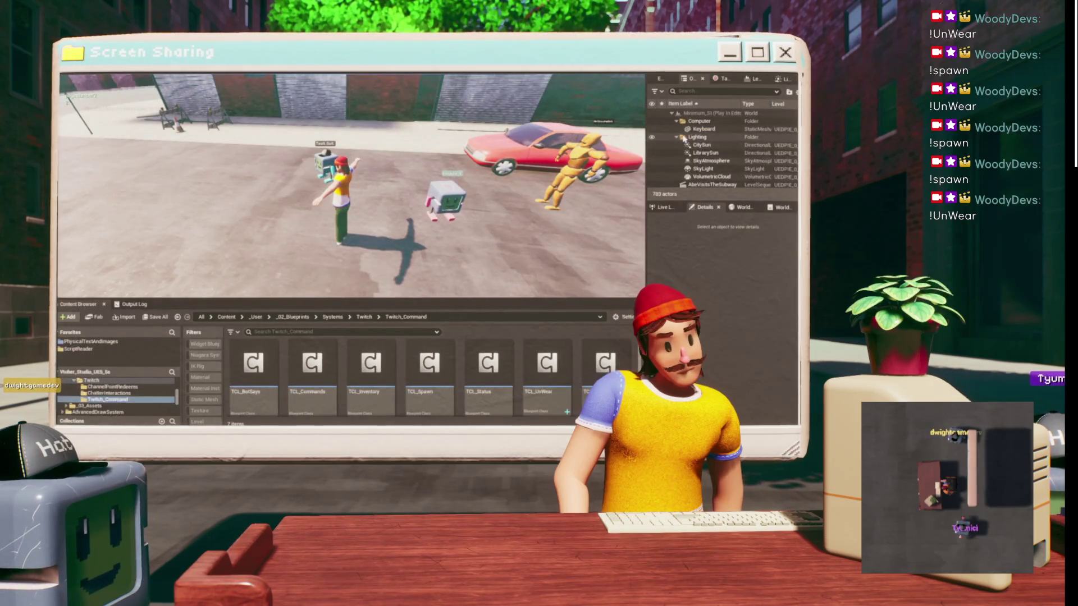
pyautogui.scroll(-2, 684, 140)
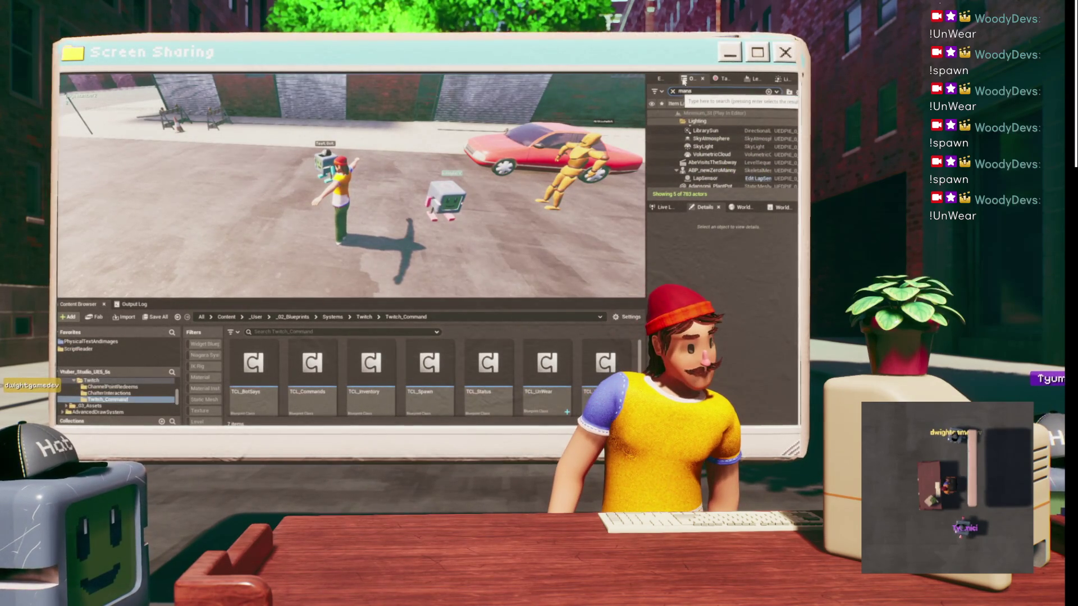
# - Filter the Outliner for 'ag', select BP_TwitchManager and its BPC_FlexibotsHivemind component
pyautogui.write('ag')
pyautogui.click(704, 122)
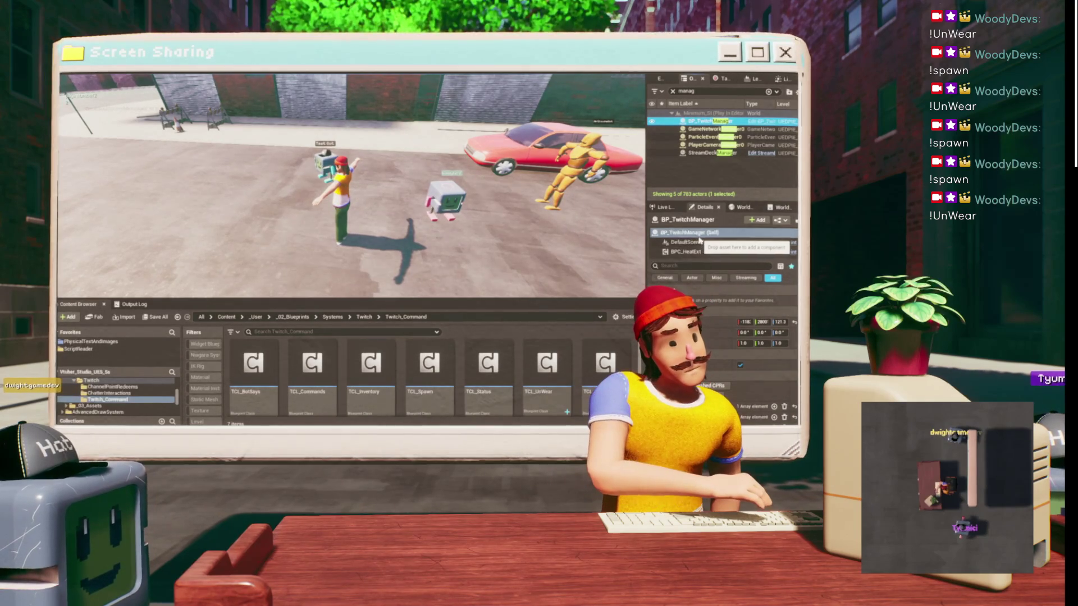
pyautogui.scroll(-1, 699, 248)
pyautogui.scroll(-4, 724, 238)
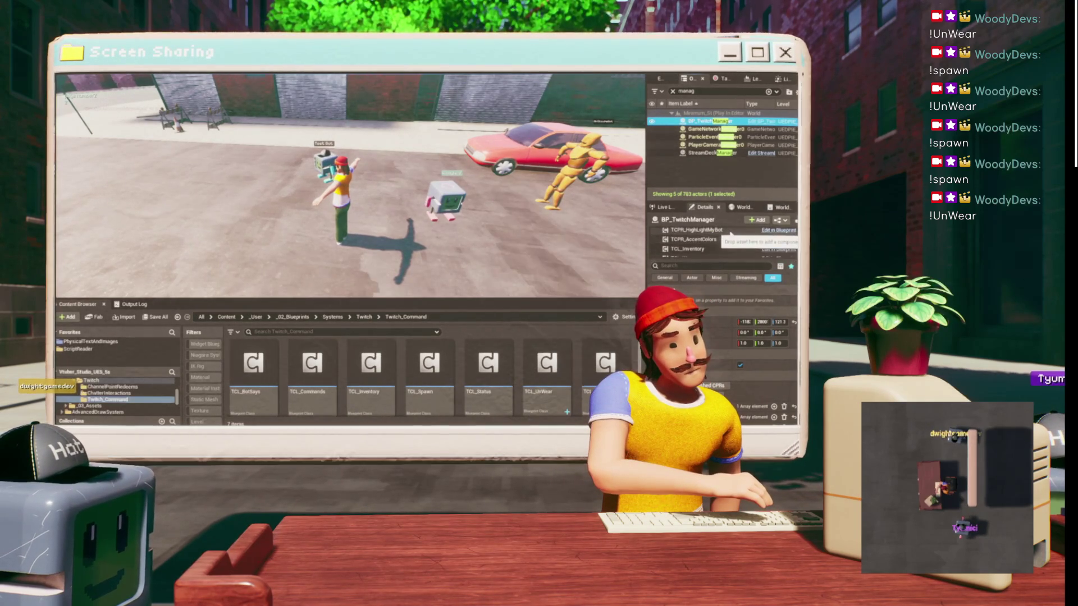
pyautogui.scroll(-2, 730, 241)
pyautogui.click(721, 243)
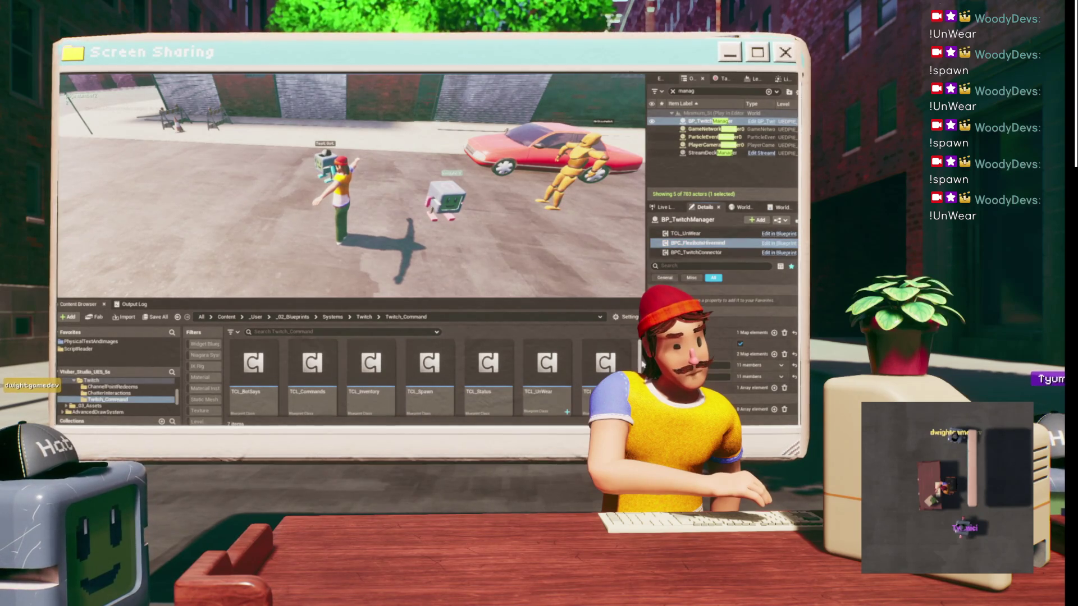
pyautogui.moveTo(645, 353); pyautogui.dragTo(514, 354)
# - Expand the second chatter's stats to show its Hat Owned and Hat Equipped fields
pyautogui.scroll(-2, 525, 348)
pyautogui.click(526, 339)
pyautogui.scroll(-2, 527, 340)
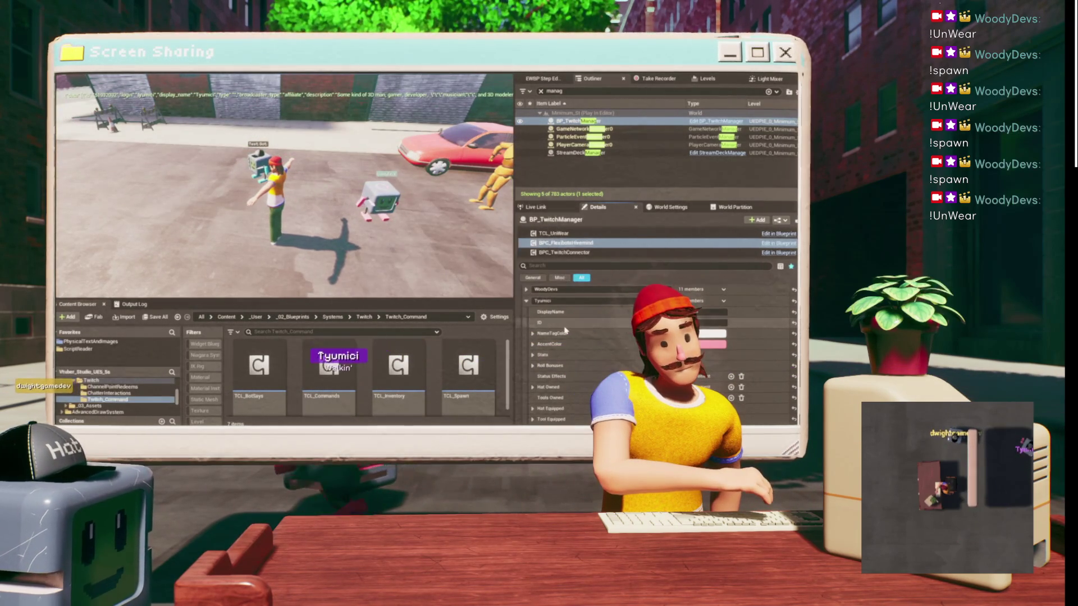
pyautogui.scroll(-3, 534, 347)
pyautogui.click(533, 349)
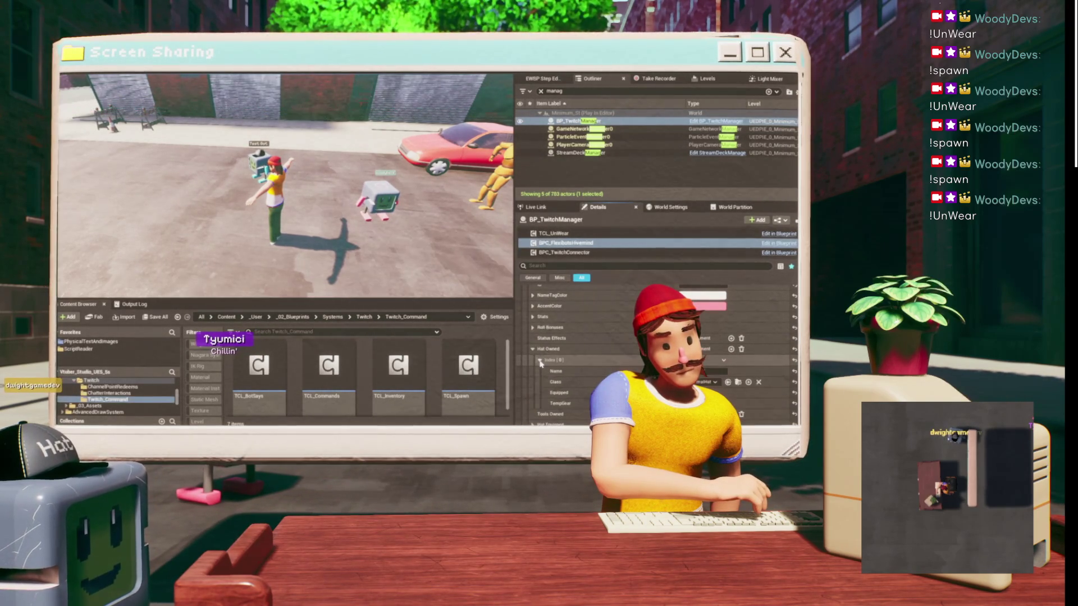
pyautogui.click(540, 360)
pyautogui.scroll(-3, 534, 387)
pyautogui.click(532, 386)
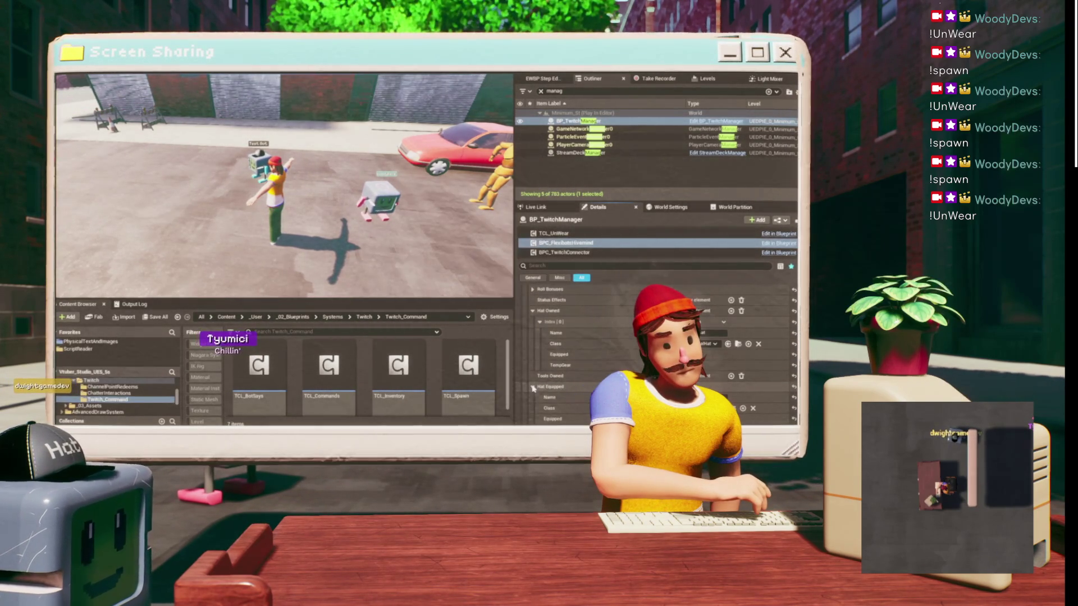
pyautogui.scroll(-2, 534, 388)
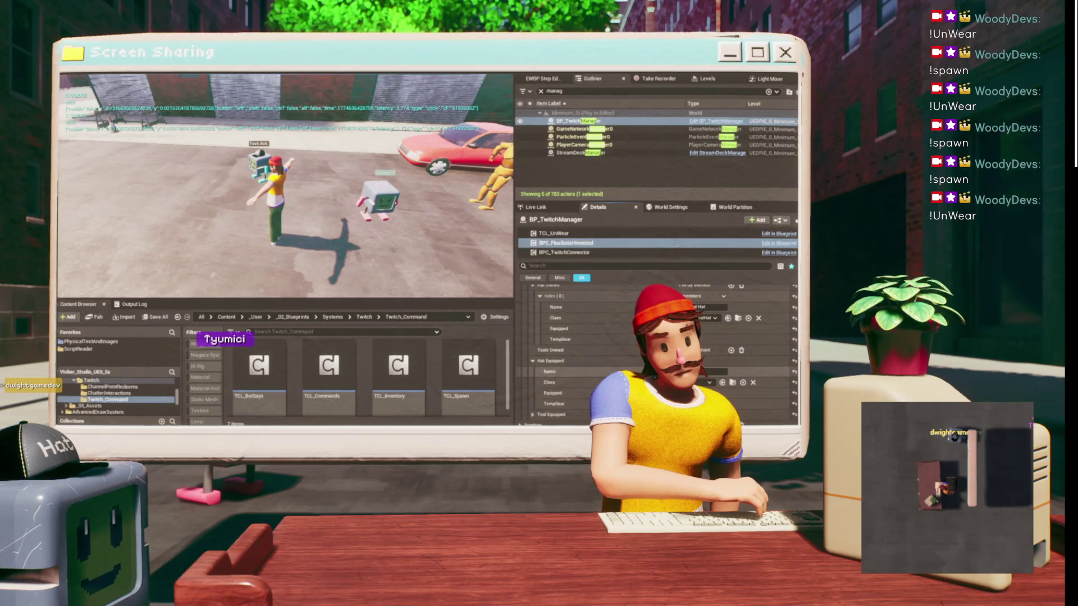
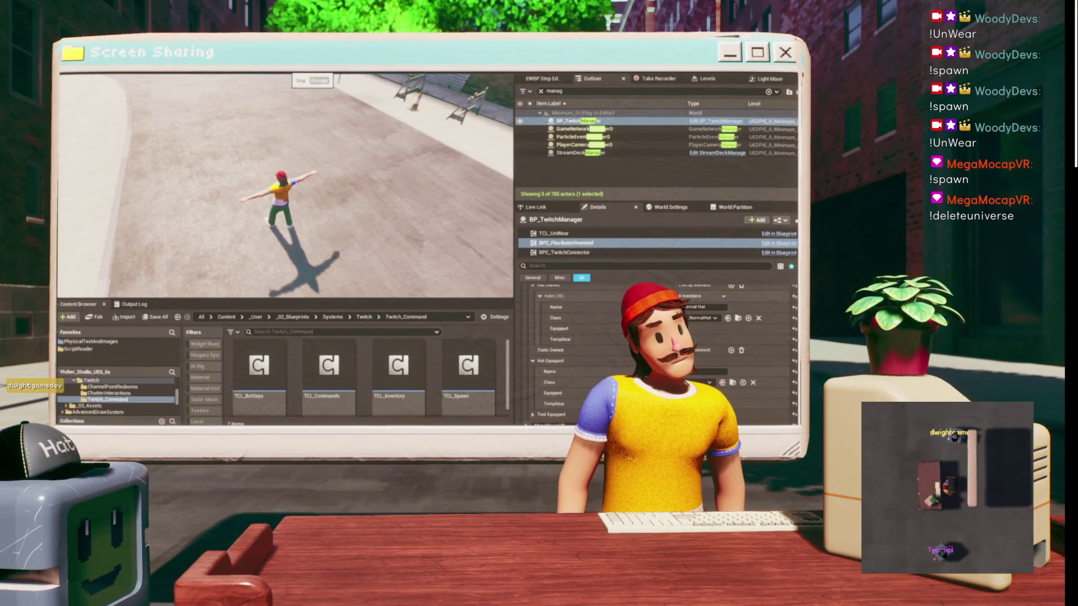
# - Detach from the player with F8 and stop the Play-In-Editor session with Esc
pyautogui.press('F8')
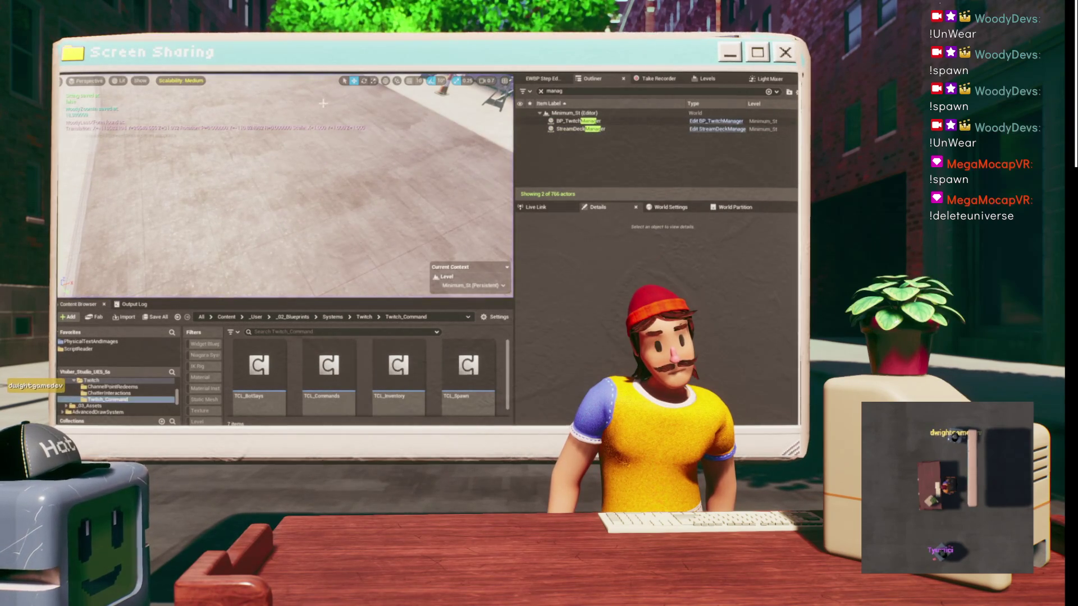
pyautogui.press('Escape')
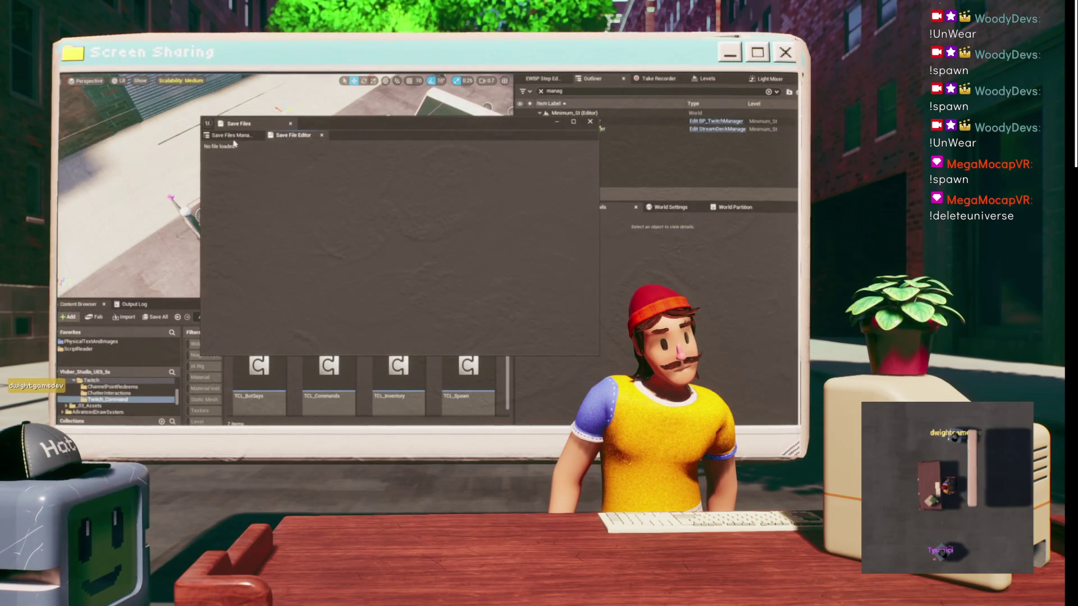
# - Open ChatterBots.sav for editing, scroll through its chatter properties, then close the Save Files window
pyautogui.click(231, 135)
pyautogui.click(261, 174)
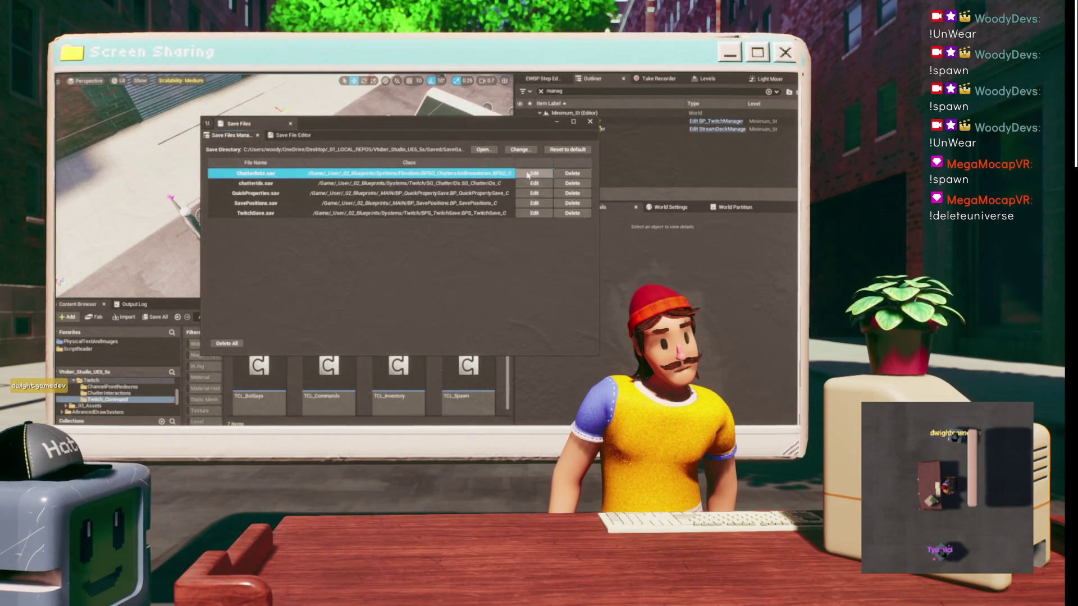
pyautogui.click(527, 174)
pyautogui.scroll(-2, 312, 248)
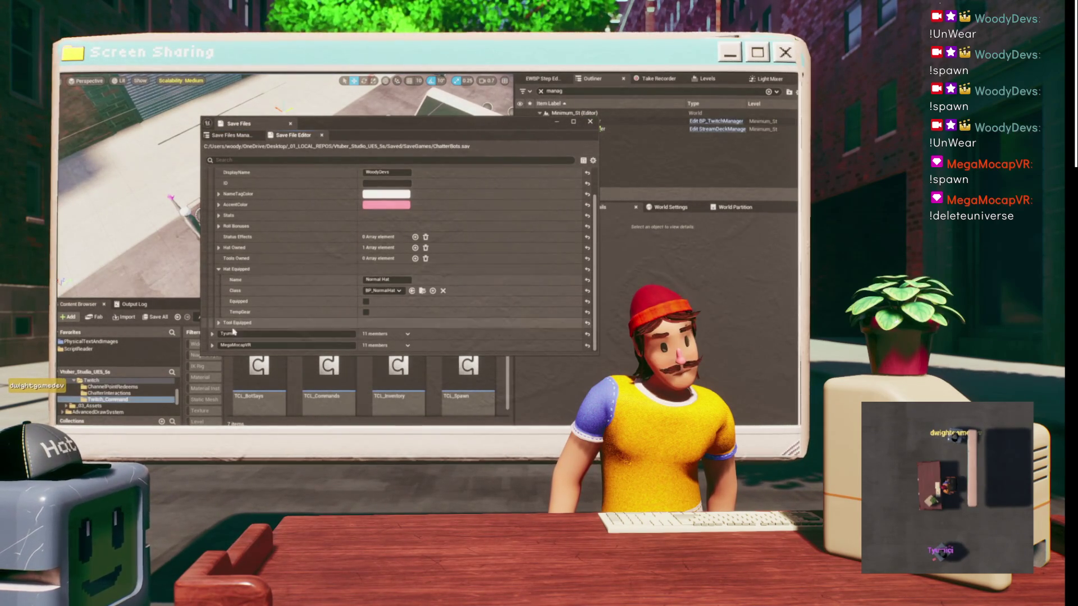
pyautogui.scroll(3, 296, 258)
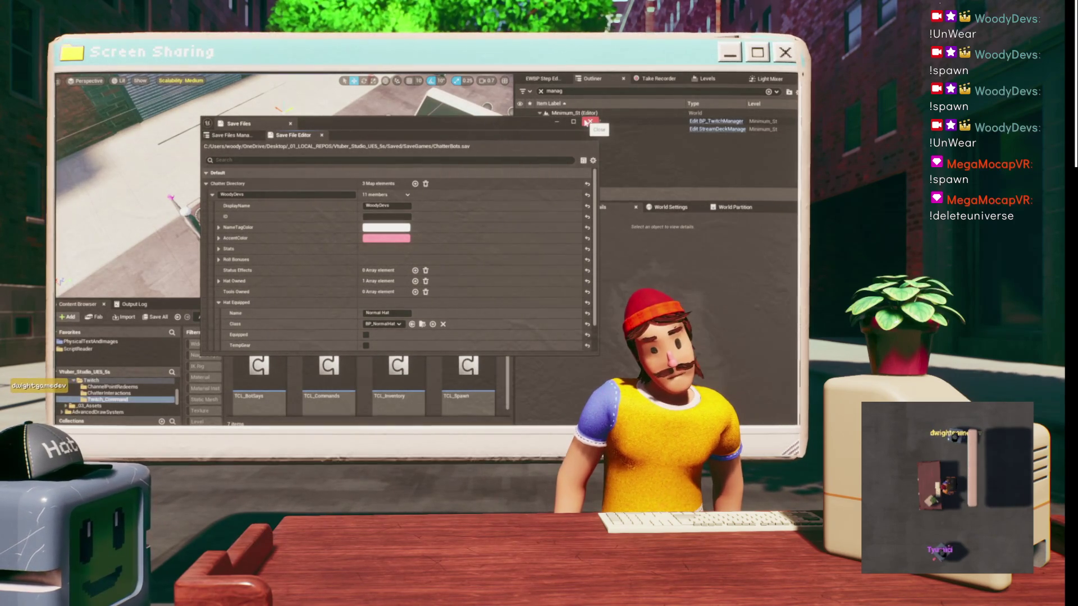
pyautogui.click(587, 122)
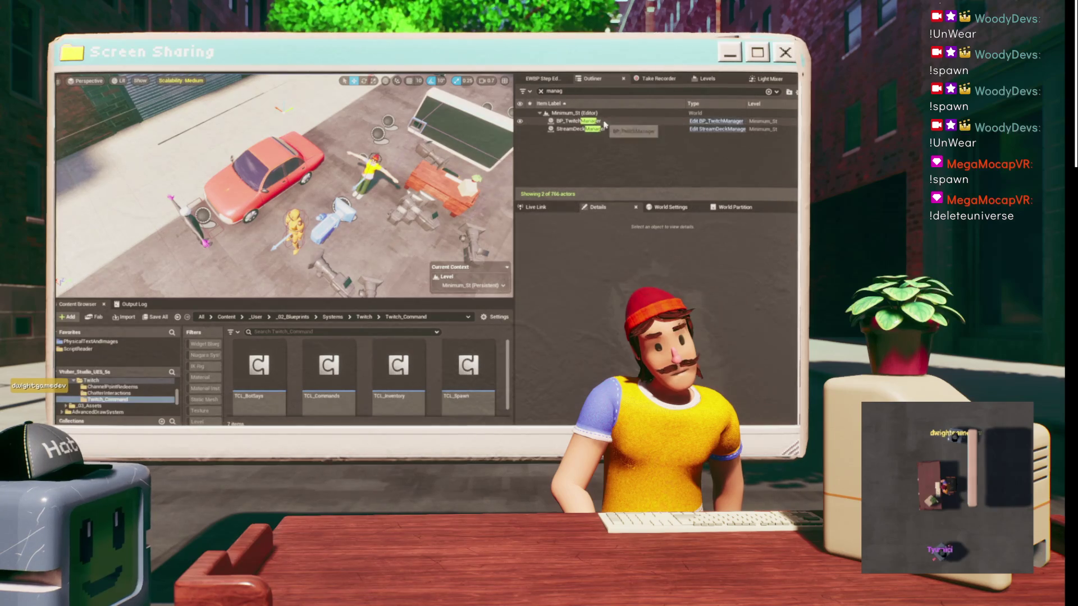
# - Open BPC_FlexibotsHivemind from File > Recent Assets
pyautogui.scroll(-2, 369, 371)
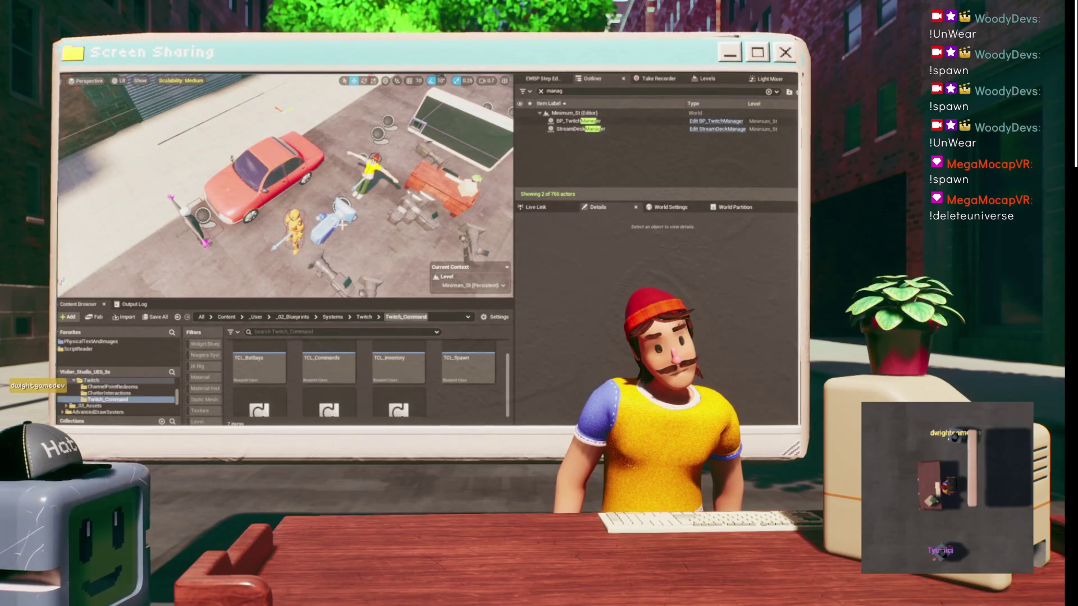
pyautogui.click(79, 73)
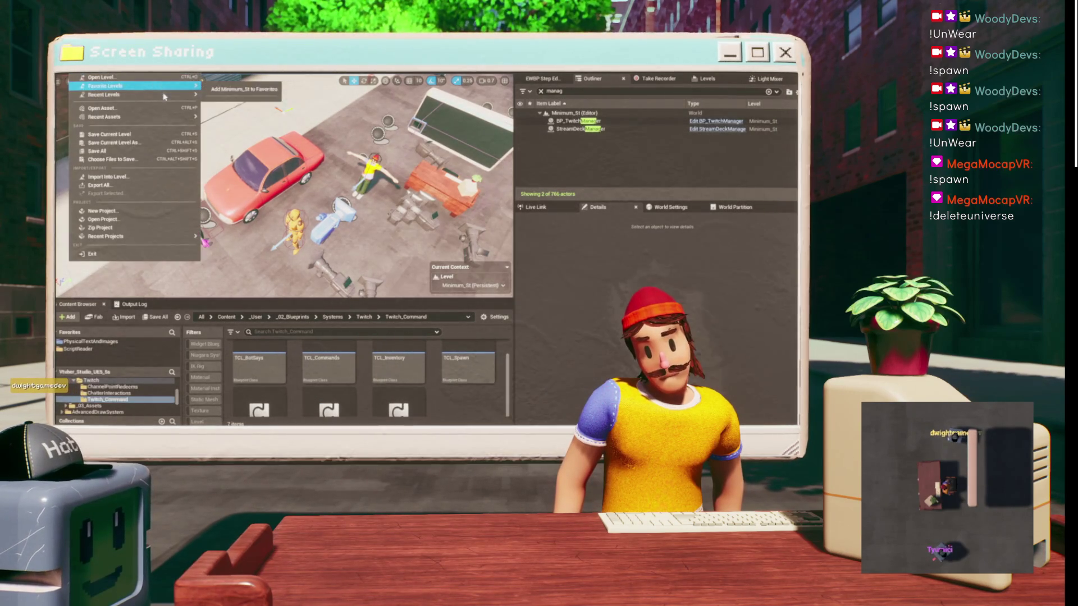
pyautogui.moveTo(164, 96)
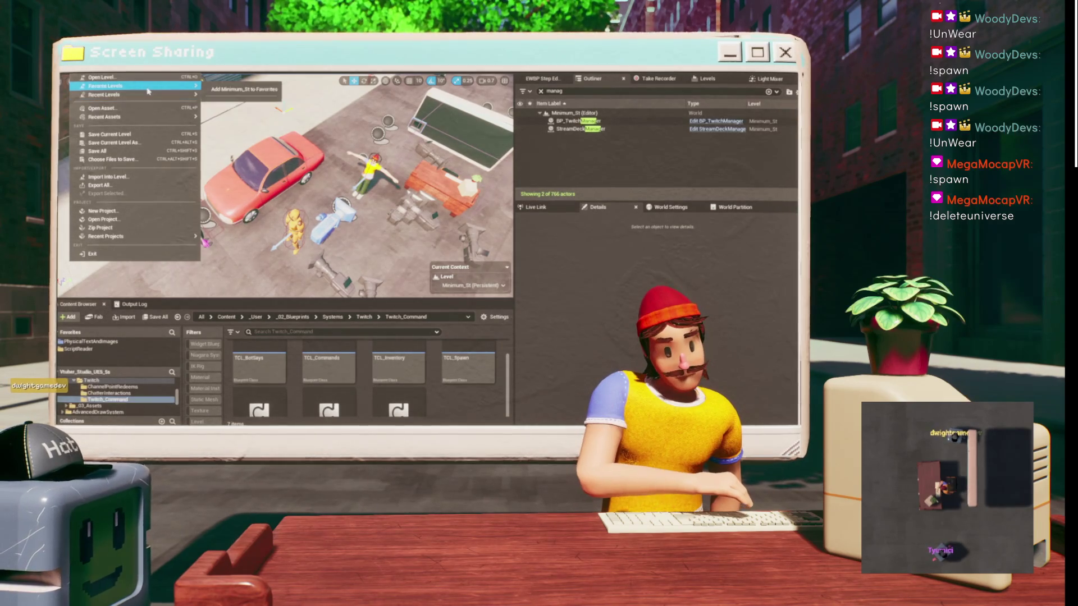
pyautogui.moveTo(168, 117)
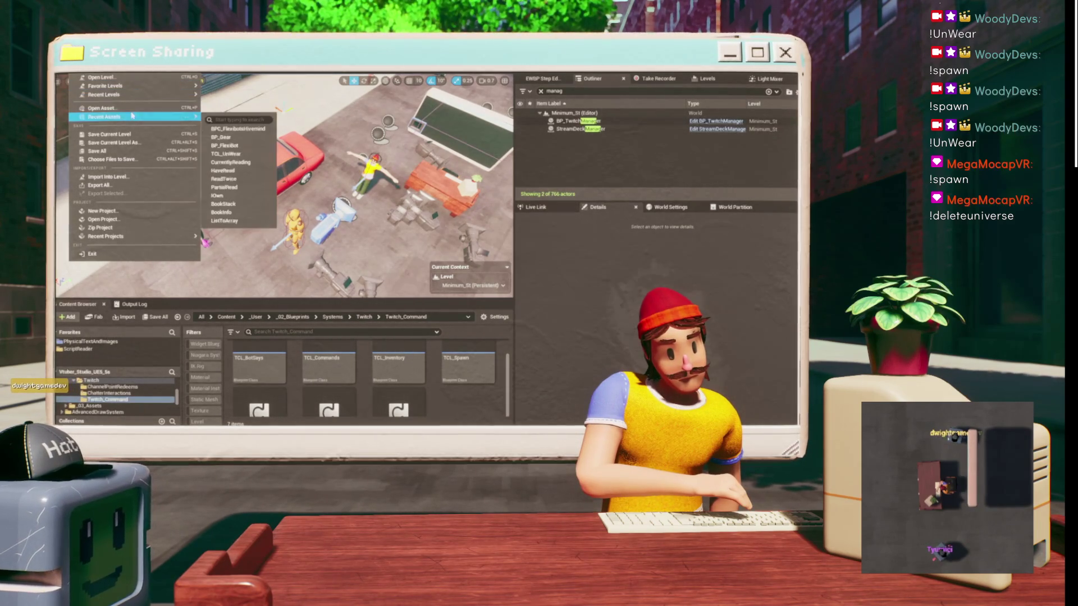
pyautogui.click(263, 131)
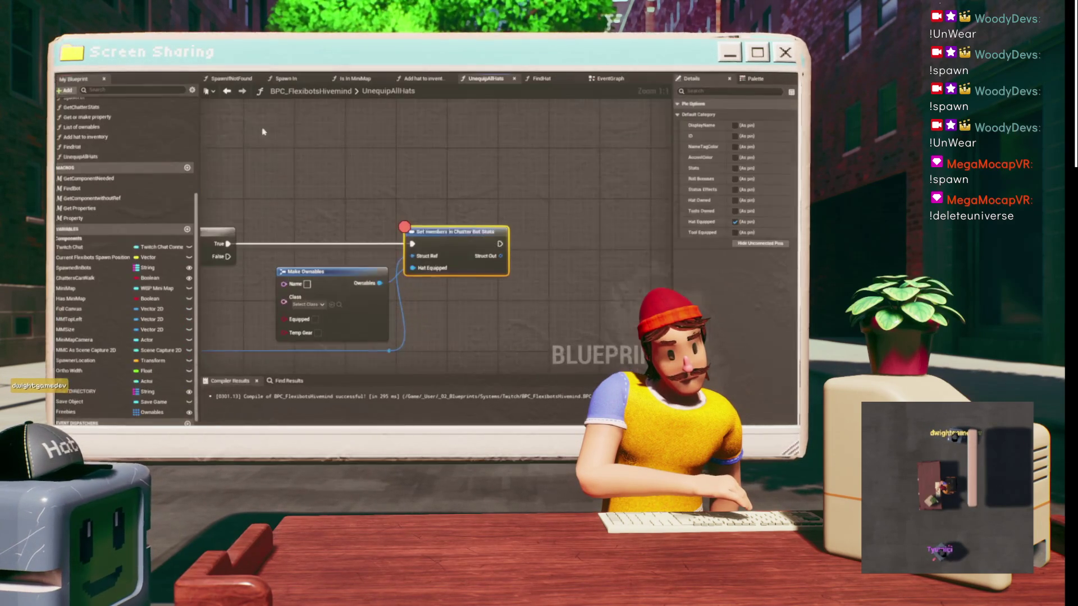
pyautogui.scroll(-5, 385, 181)
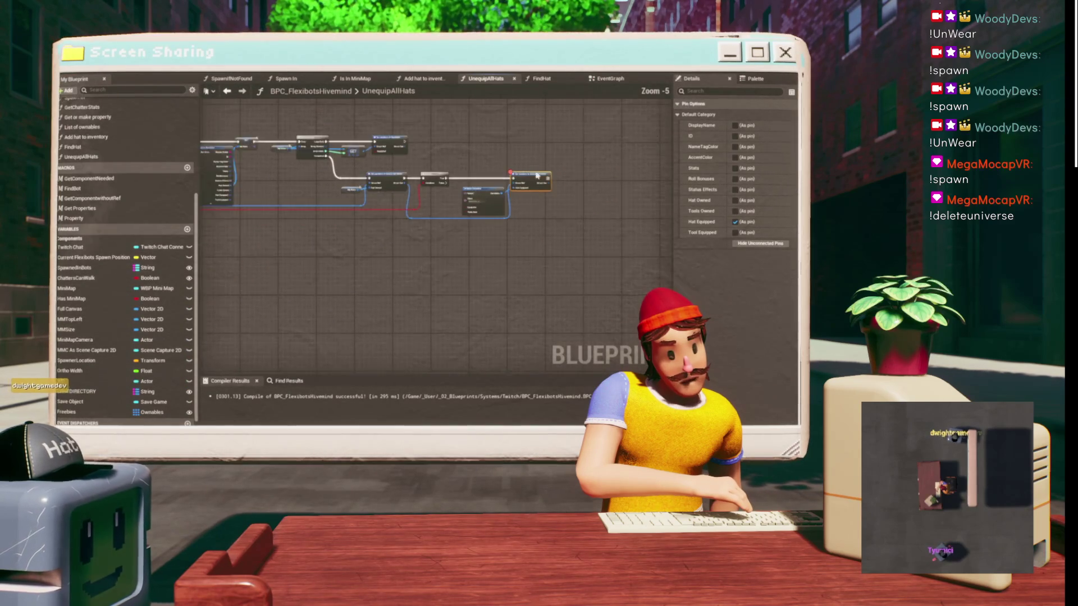
pyautogui.scroll(-2, 502, 170)
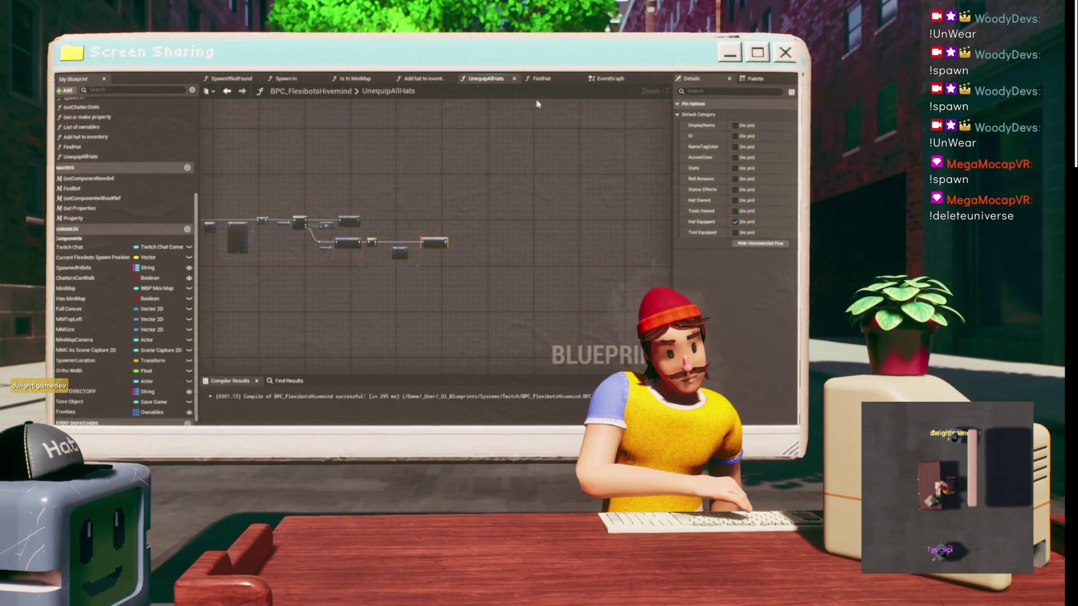
pyautogui.click(610, 79)
pyautogui.scroll(-4, 437, 224)
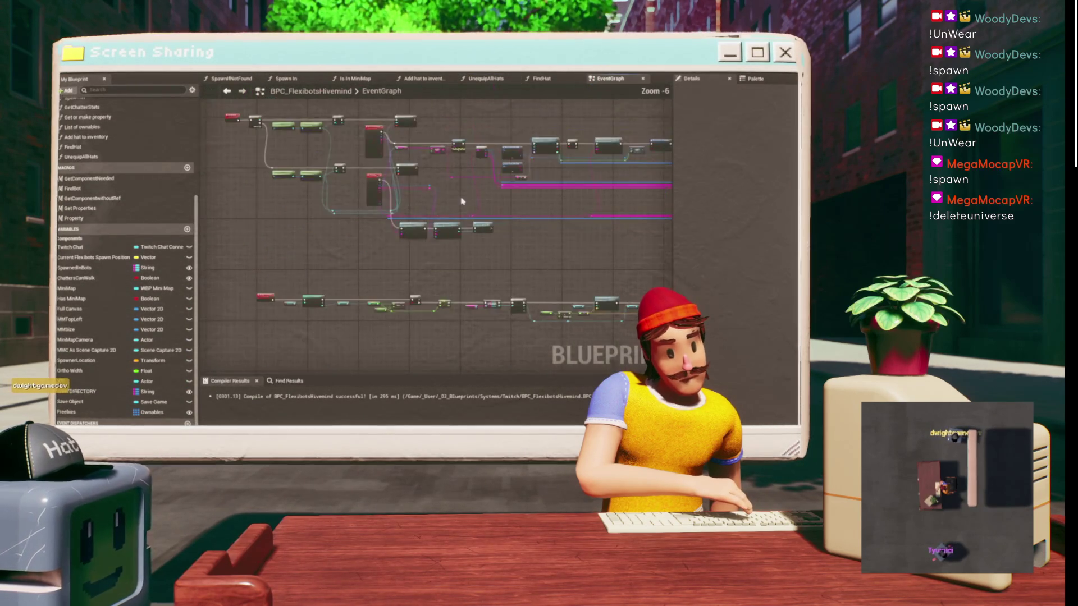
pyautogui.scroll(2, 379, 208)
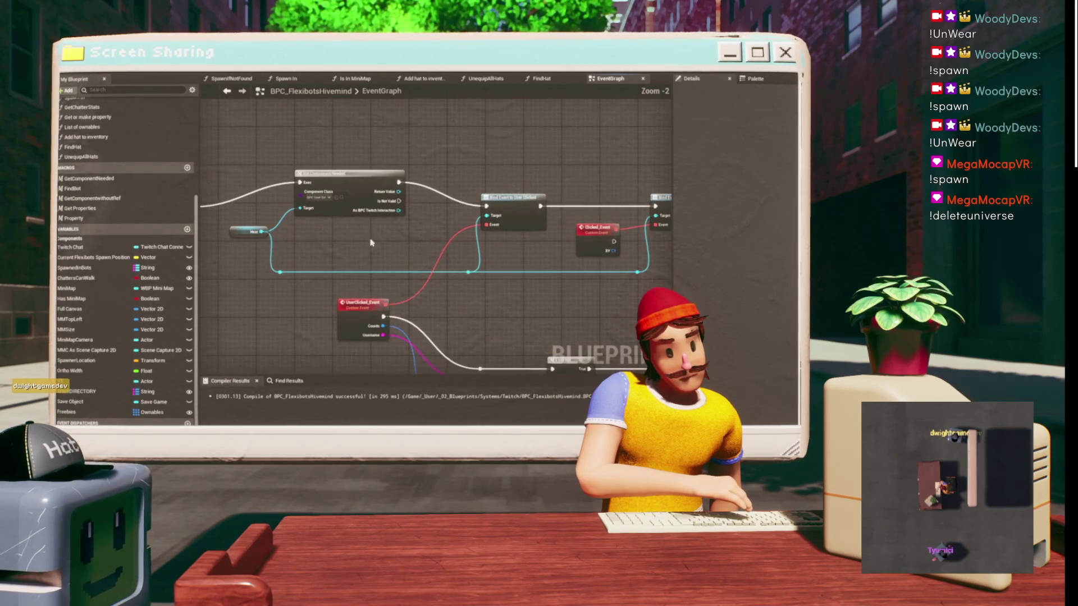
pyautogui.moveTo(370, 242); pyautogui.dragTo(276, 181)
pyautogui.scroll(-1, 464, 186)
pyautogui.moveTo(393, 307); pyautogui.dragTo(384, 340)
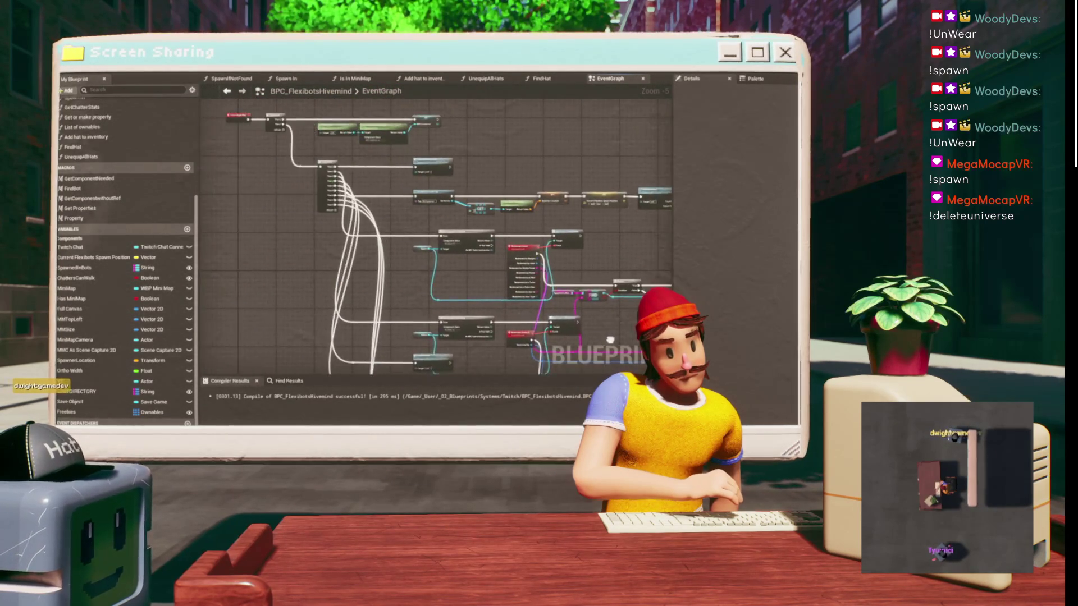
pyautogui.scroll(-2, 447, 199)
pyautogui.scroll(1, 529, 219)
pyautogui.moveTo(391, 350)
pyautogui.mouseDown()
pyautogui.moveTo(528, 219)
pyautogui.moveTo(393, 291)
pyautogui.mouseUp()
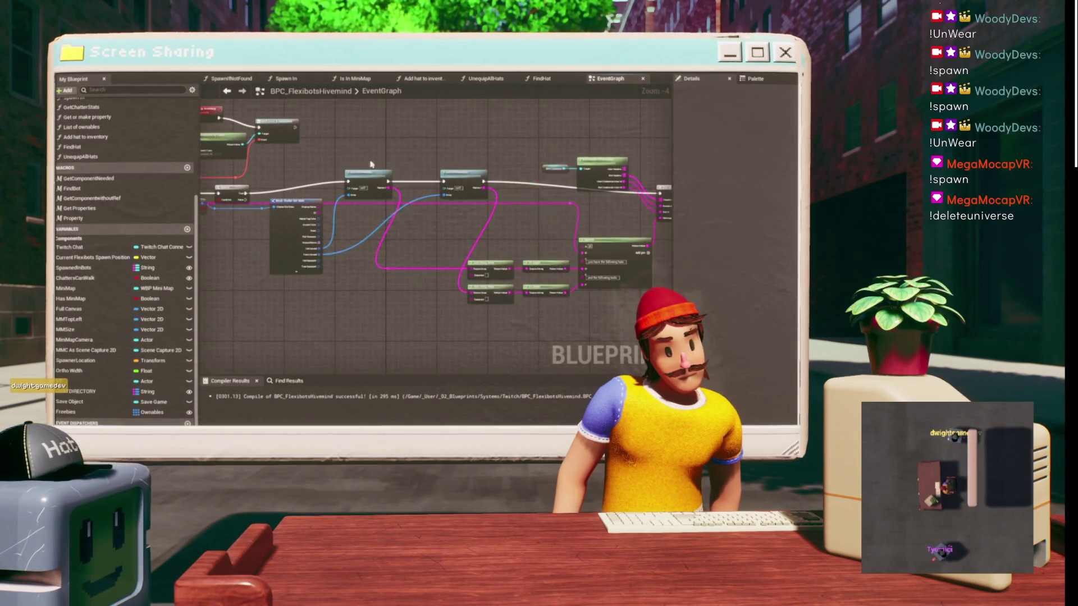
pyautogui.scroll(3, 370, 164)
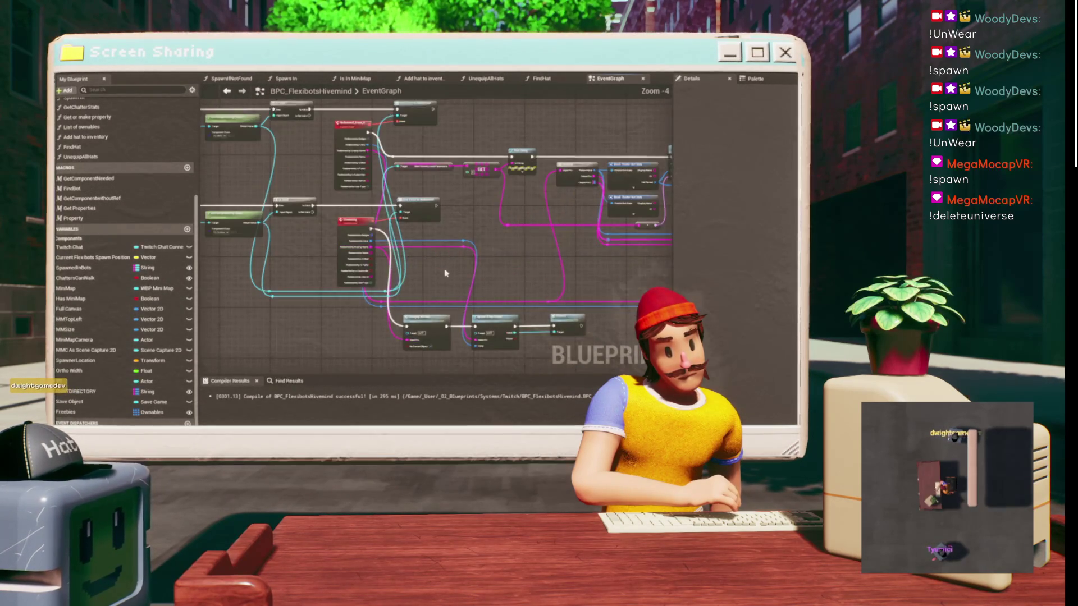
pyautogui.scroll(1, 446, 273)
pyautogui.moveTo(446, 274); pyautogui.dragTo(189, 303)
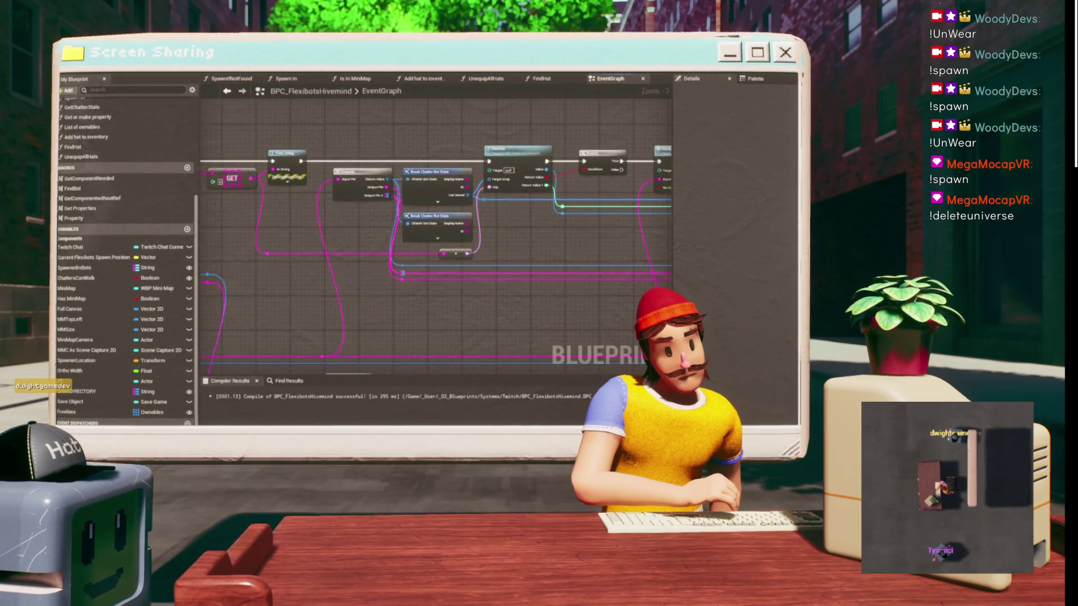
pyautogui.doubleClick(81, 156)
pyautogui.scroll(-3, 341, 167)
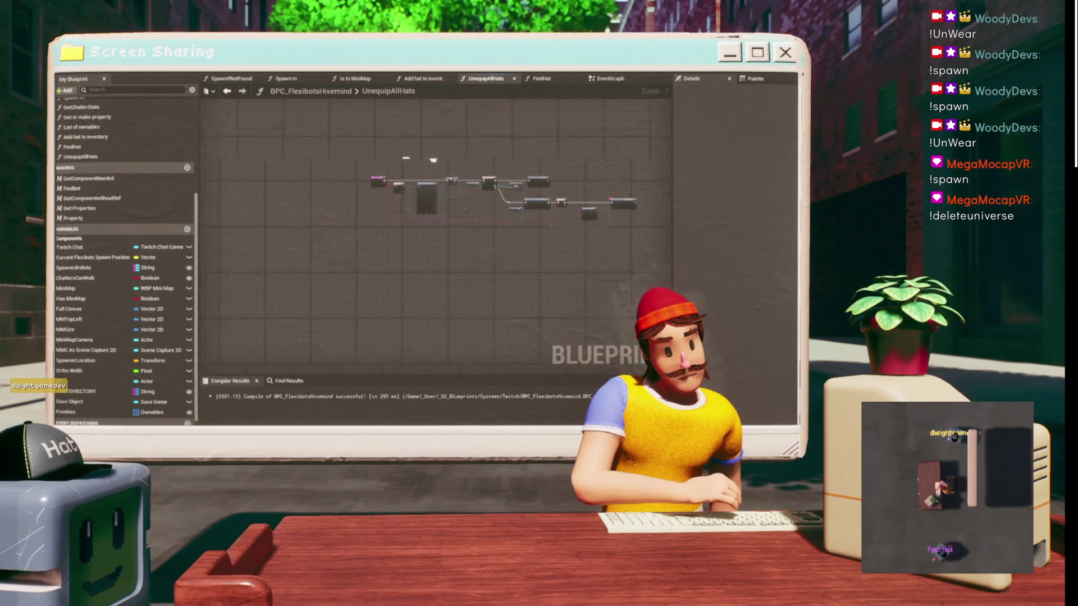
# - Pan around the EventGraph and briefly open the FindHat function before returning
pyautogui.scroll(3, 447, 177)
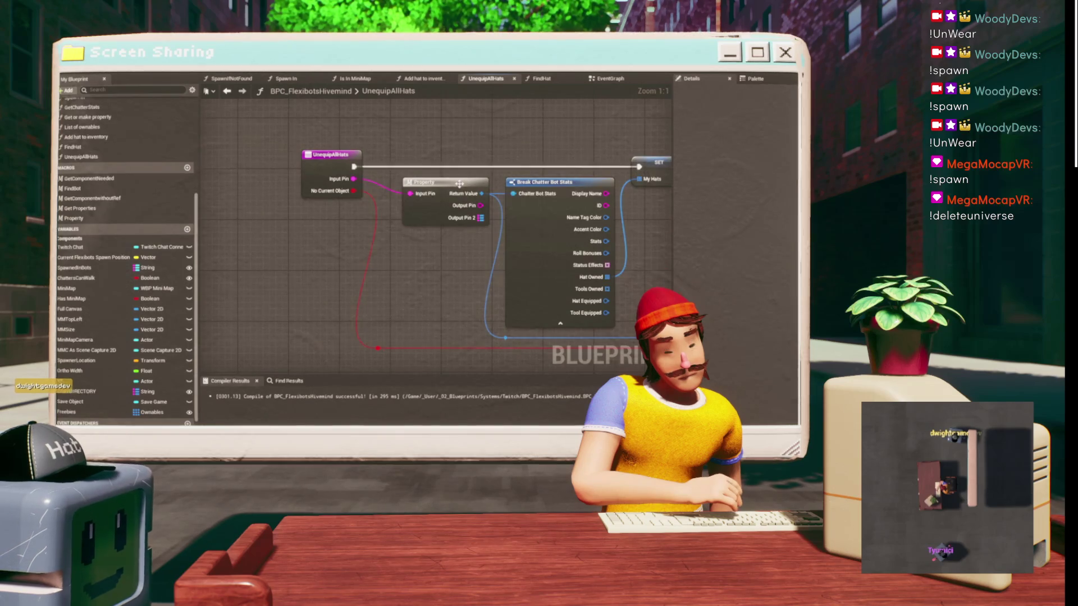
pyautogui.scroll(-1, 459, 184)
pyautogui.moveTo(512, 141); pyautogui.dragTo(333, 170)
pyautogui.click(227, 91)
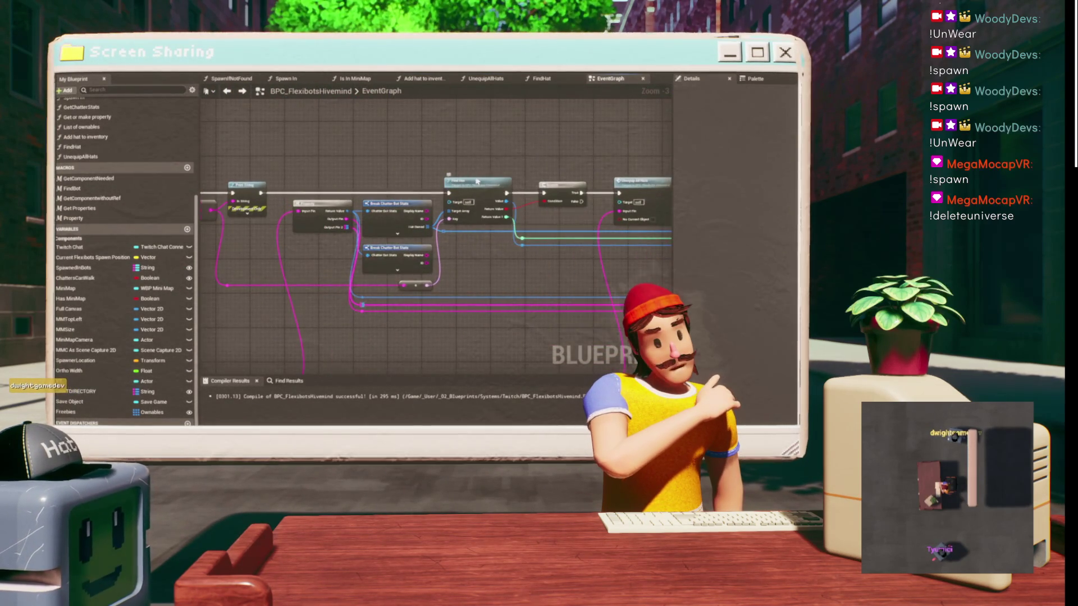
pyautogui.moveTo(479, 188); pyautogui.dragTo(438, 171)
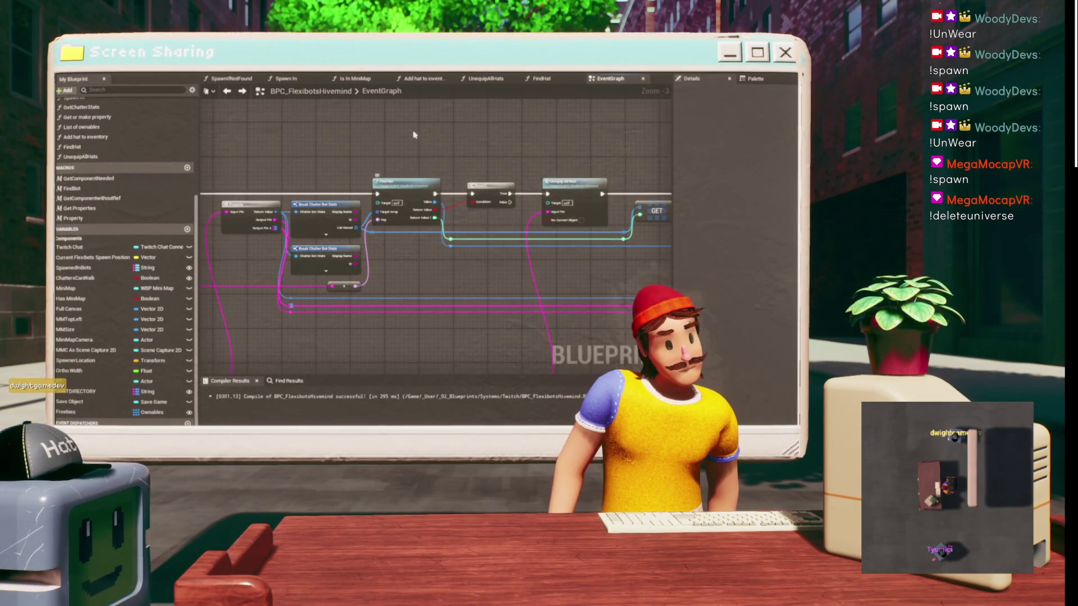
pyautogui.doubleClick(373, 167)
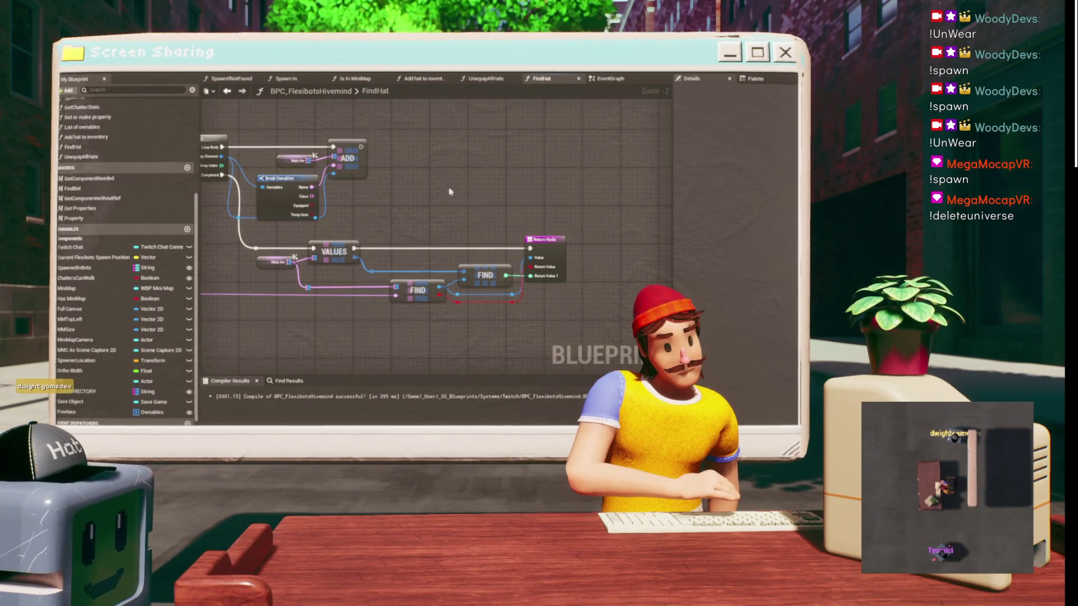
pyautogui.click(226, 90)
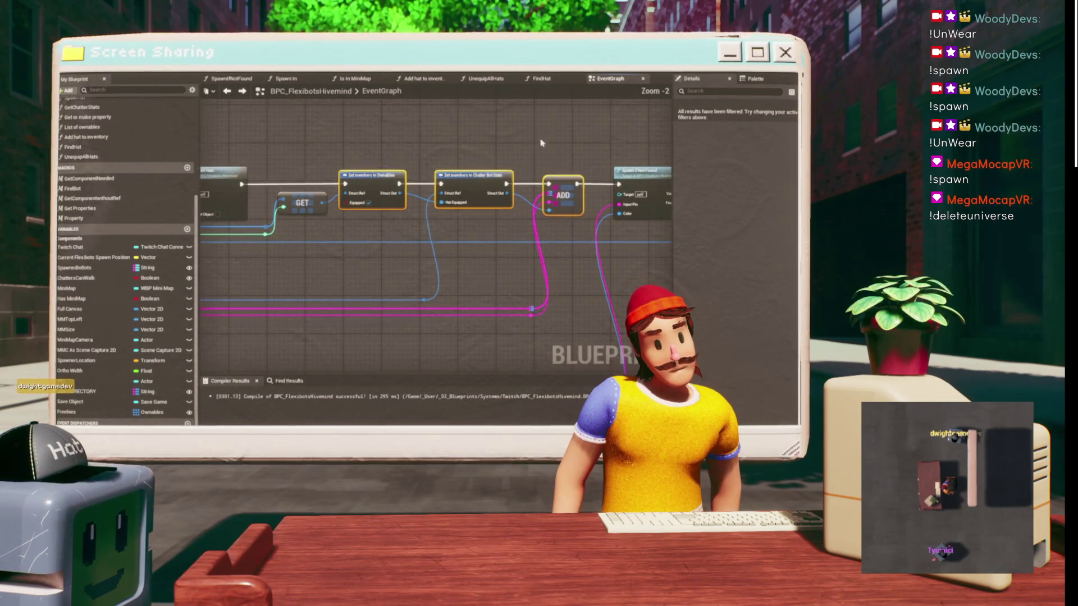
# - Clear the selection, bring the upper nodes into view, and open Find Results with Ctrl+F
pyautogui.click(574, 153)
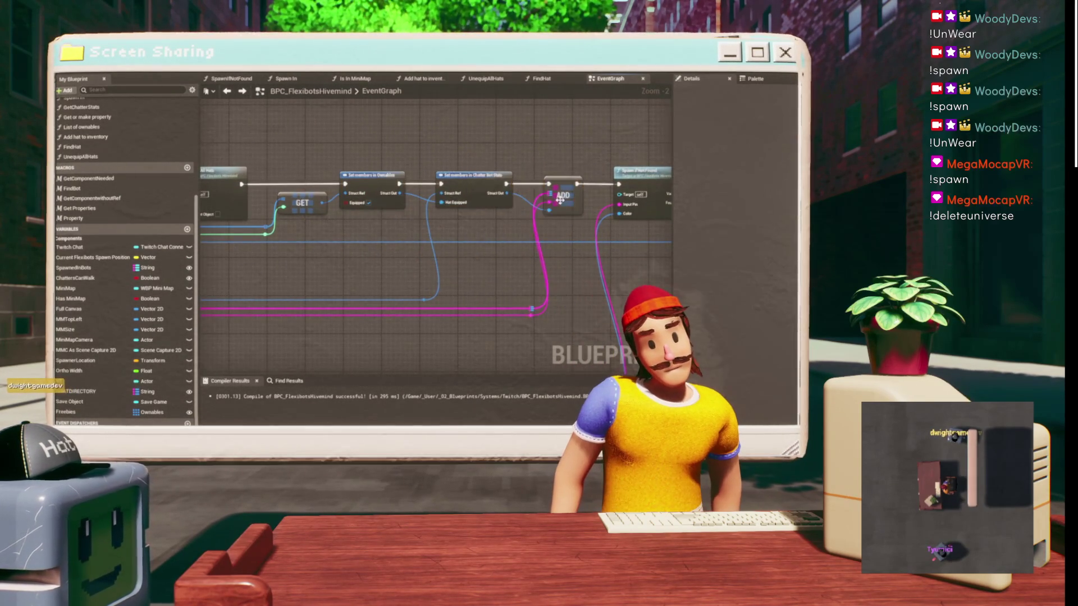
pyautogui.scroll(-3, 527, 222)
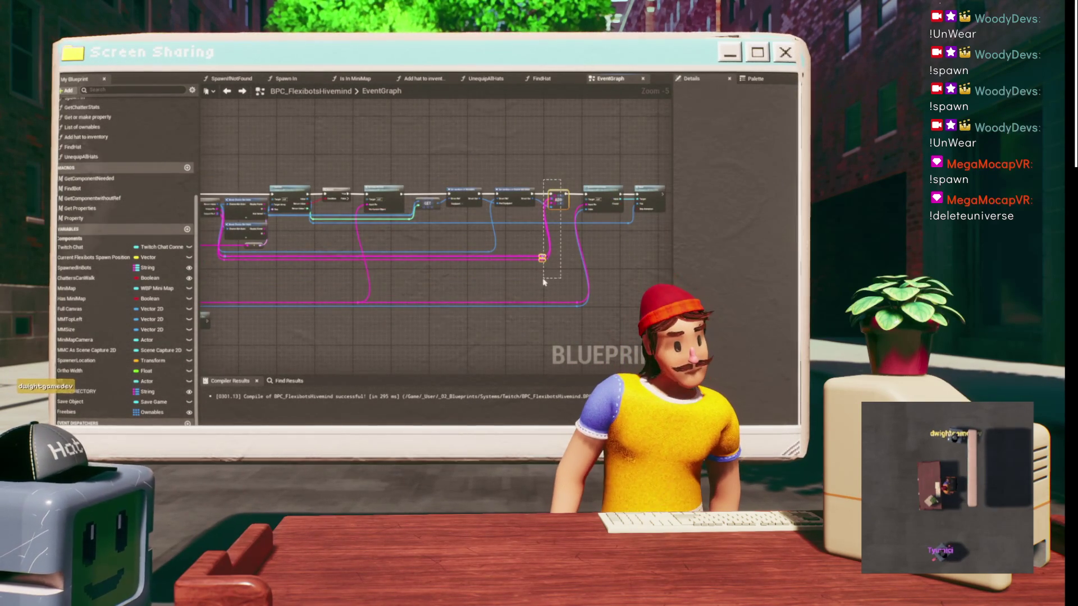
pyautogui.scroll(5, 541, 258)
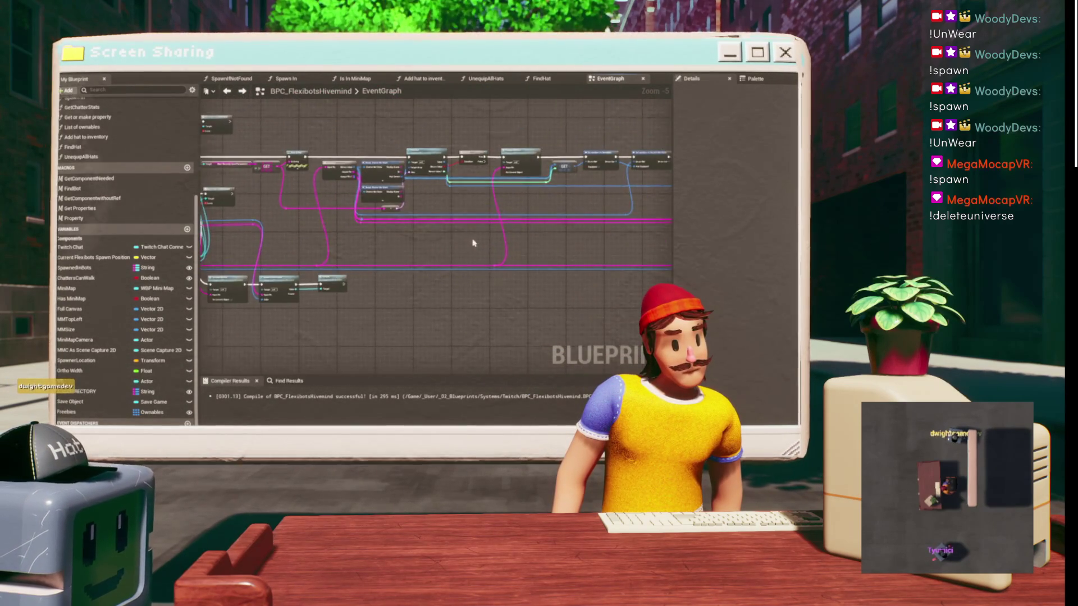
pyautogui.scroll(2, 392, 220)
pyautogui.scroll(-3, 392, 220)
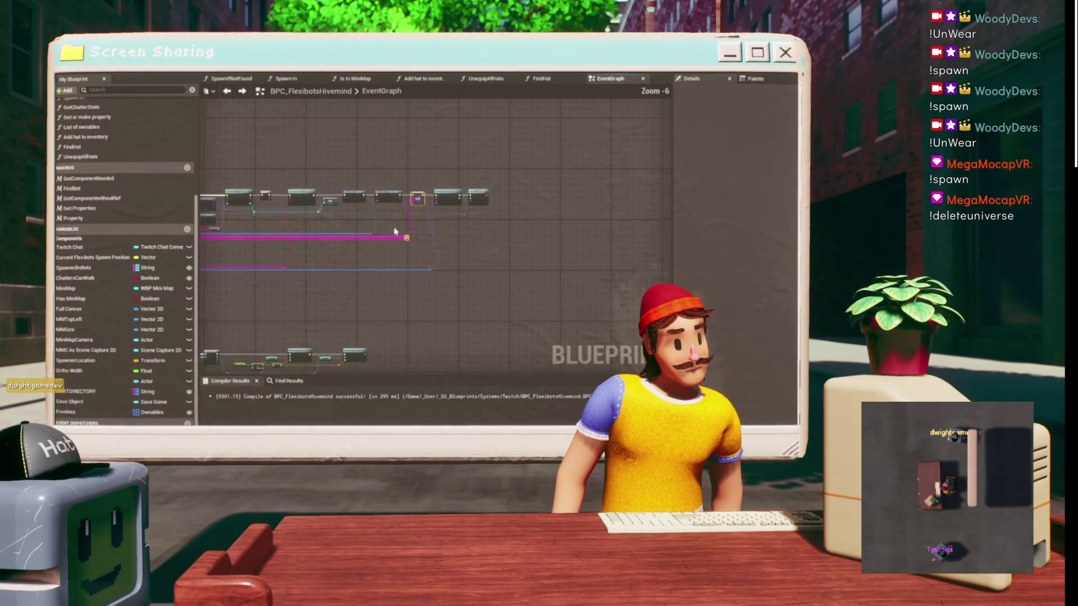
pyautogui.moveTo(364, 239); pyautogui.dragTo(401, 335)
pyautogui.hotkey('ctrl', 'f')
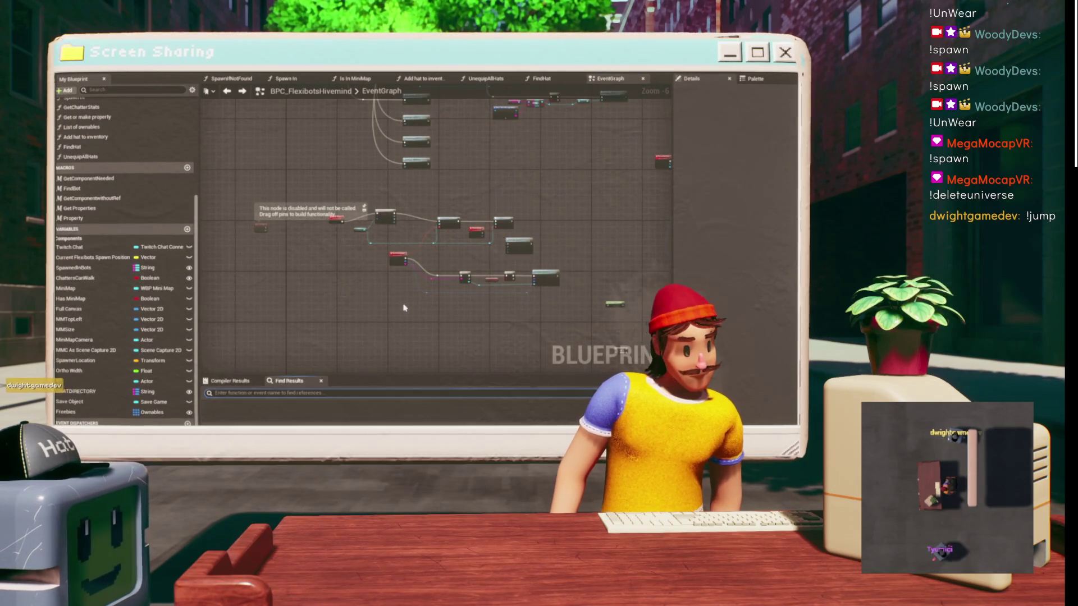
# - Search the blueprint for 'lay', jump to Event End Play, and arrange its save nodes
pyautogui.write('entlay')
pyautogui.press('Return')
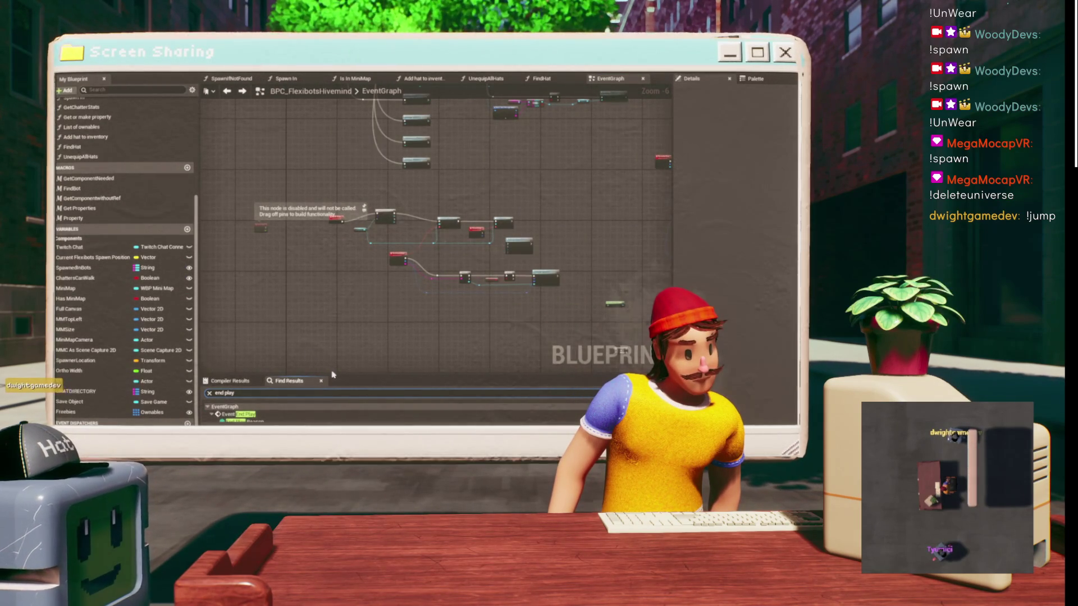
pyautogui.moveTo(332, 375); pyautogui.dragTo(331, 319)
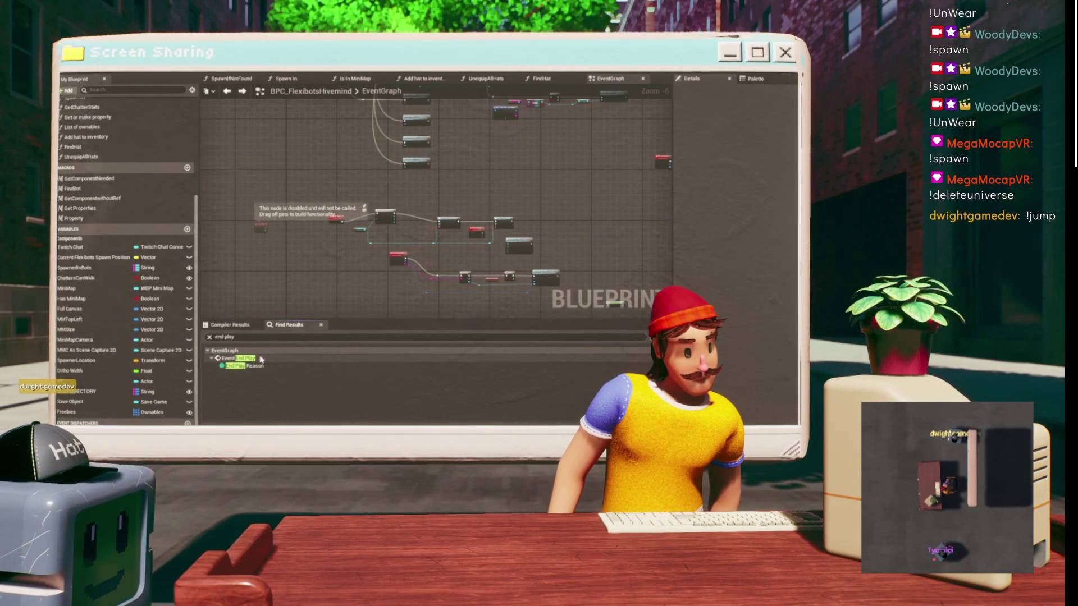
pyautogui.doubleClick(260, 360)
pyautogui.scroll(6, 524, 161)
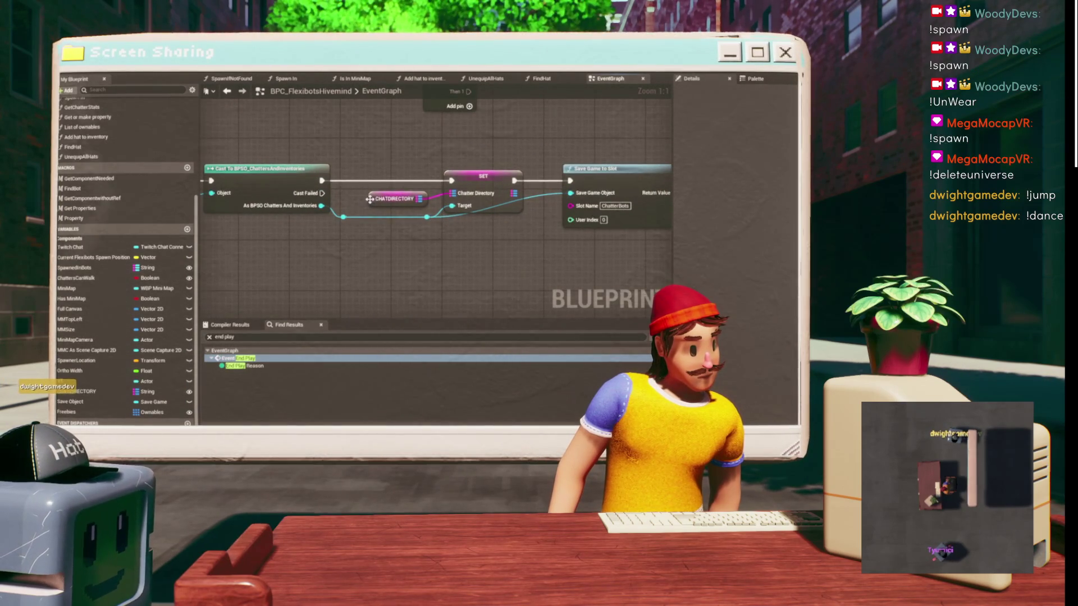
pyautogui.moveTo(369, 199); pyautogui.dragTo(354, 184)
pyautogui.moveTo(482, 159); pyautogui.dragTo(348, 151)
pyautogui.click(348, 168)
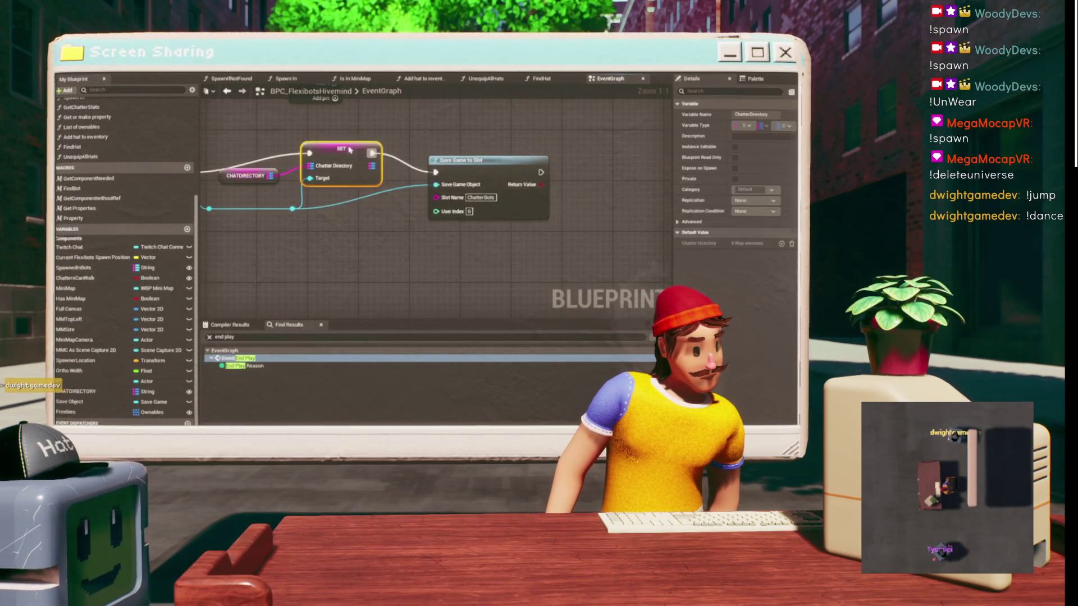
pyautogui.moveTo(267, 167); pyautogui.dragTo(565, 132)
pyautogui.click(448, 132)
pyautogui.scroll(-2, 404, 168)
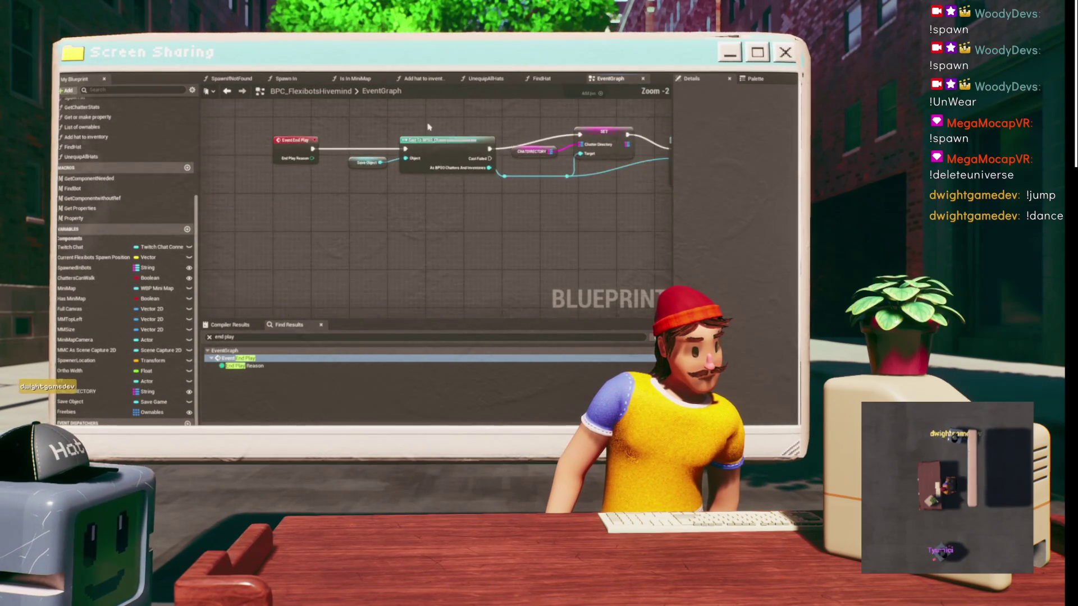
# - Add a custom event named Save Manually and make it callable in the editor
pyautogui.rightClick(365, 216)
pyautogui.write('save')
pyautogui.press('Escape')
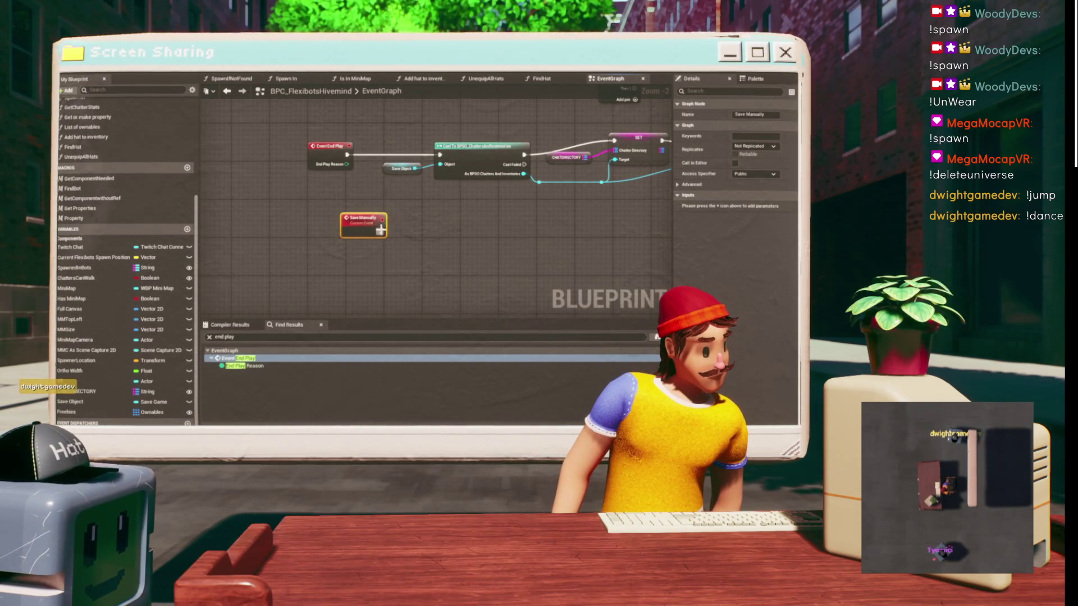
pyautogui.click(735, 163)
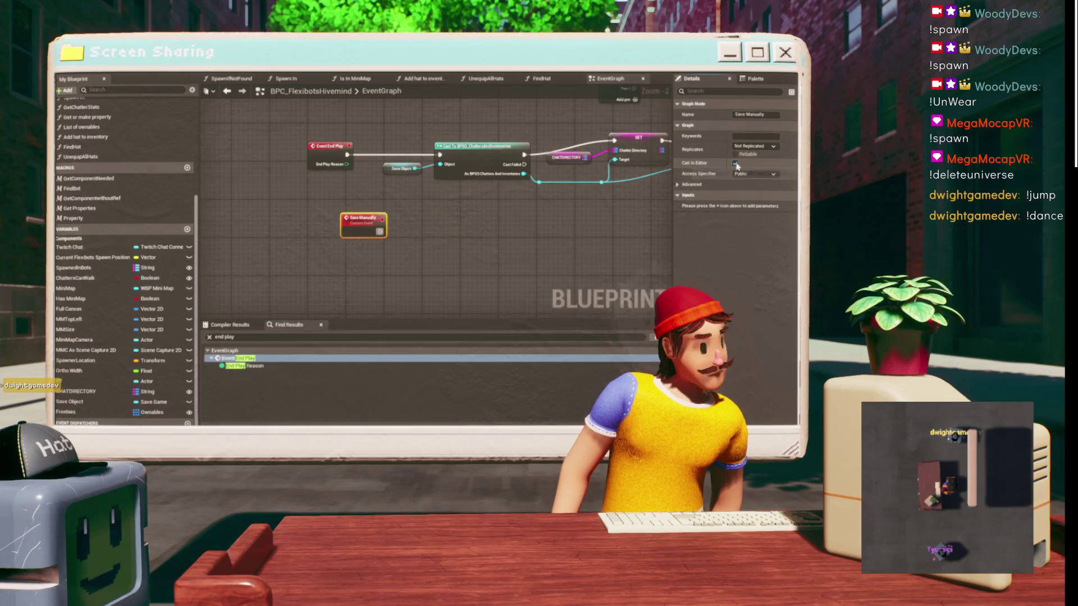
# - Wire Save Manually's execution pin into the Cast node of the save chain
pyautogui.click(509, 200)
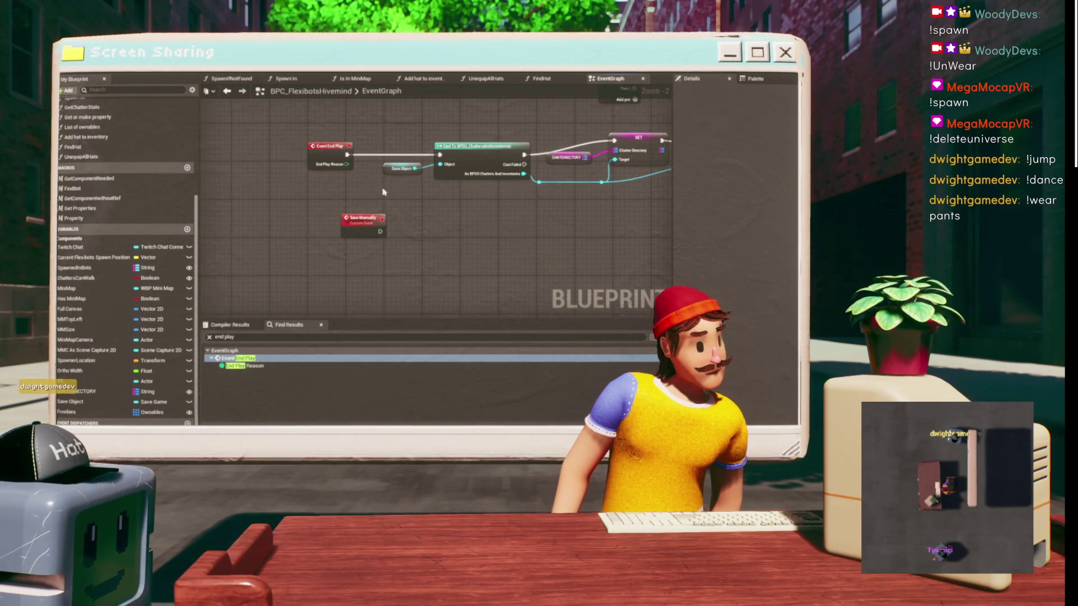
pyautogui.moveTo(380, 232); pyautogui.dragTo(440, 155)
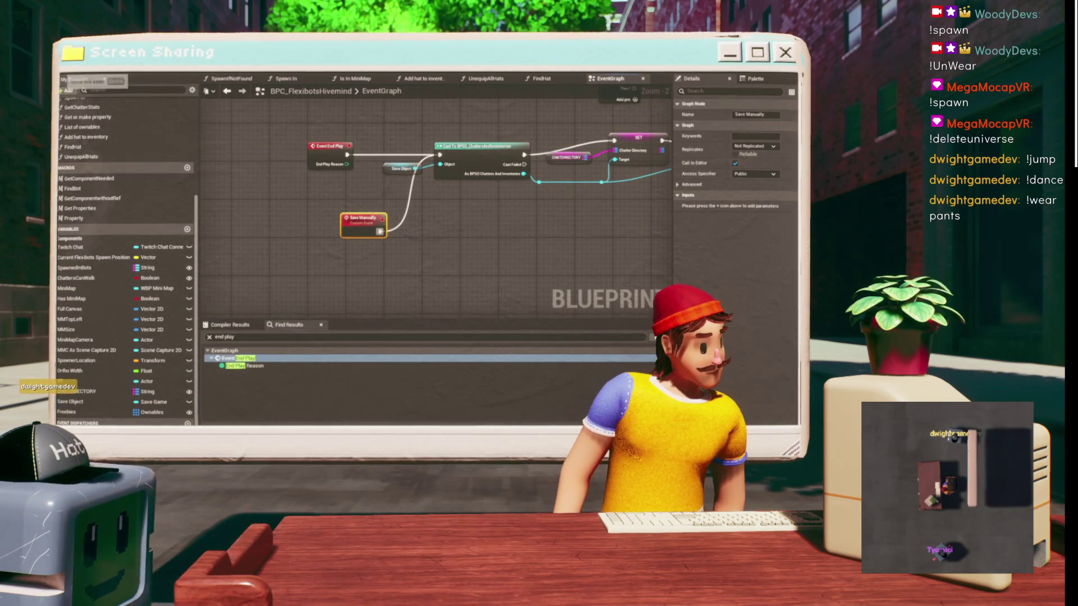
pyautogui.scroll(-3, 425, 200)
pyautogui.moveTo(425, 200)
pyautogui.mouseDown()
pyautogui.moveTo(221, 233)
pyautogui.moveTo(298, 245)
pyautogui.moveTo(347, 294)
pyautogui.moveTo(225, 213)
pyautogui.moveTo(410, 326)
pyautogui.mouseUp()
pyautogui.moveTo(479, 168)
pyautogui.mouseDown()
pyautogui.moveTo(570, 190)
pyautogui.moveTo(348, 202)
pyautogui.moveTo(252, 185)
pyautogui.mouseUp()
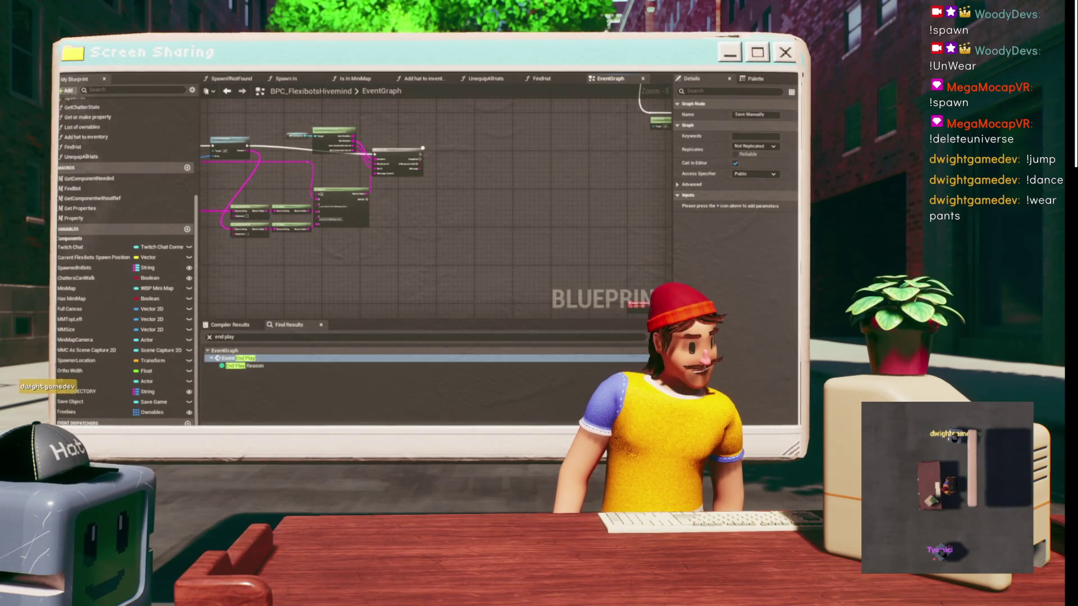
pyautogui.scroll(-1, 433, 160)
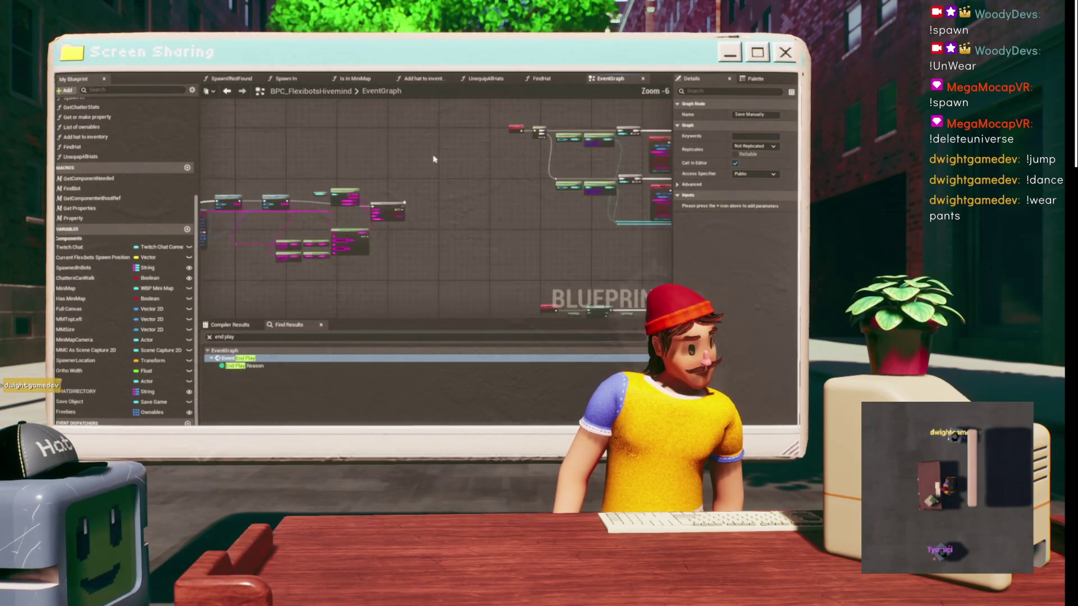
pyautogui.scroll(-1, 433, 159)
pyautogui.moveTo(433, 159); pyautogui.dragTo(286, 213)
pyautogui.moveTo(413, 171)
pyautogui.mouseDown()
pyautogui.moveTo(371, 202)
pyautogui.moveTo(392, 185)
pyautogui.moveTo(415, 264)
pyautogui.mouseUp()
pyautogui.scroll(5, 416, 265)
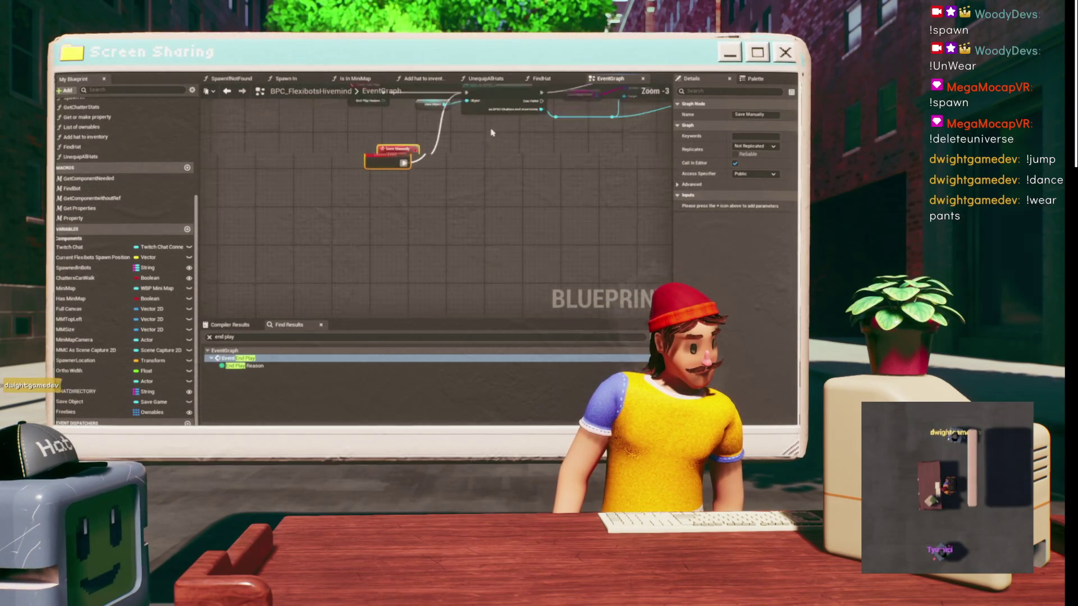
# - Tidy Event End Play, Save Object and Save Manually nodes, then return to the level editor
pyautogui.moveTo(298, 198); pyautogui.dragTo(323, 202)
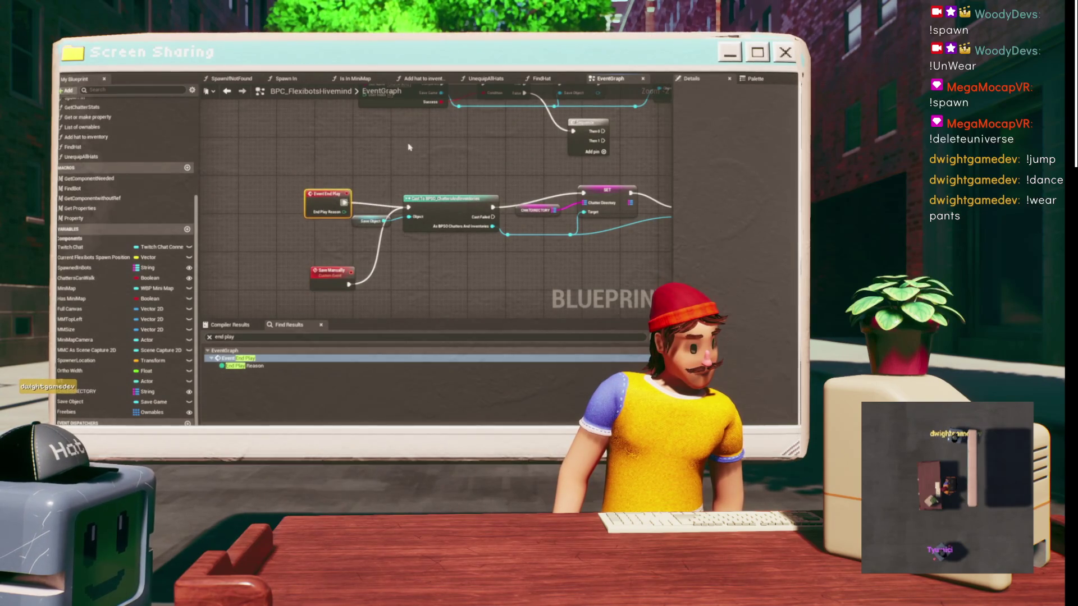
pyautogui.moveTo(408, 147); pyautogui.dragTo(318, 97)
pyautogui.click(448, 173)
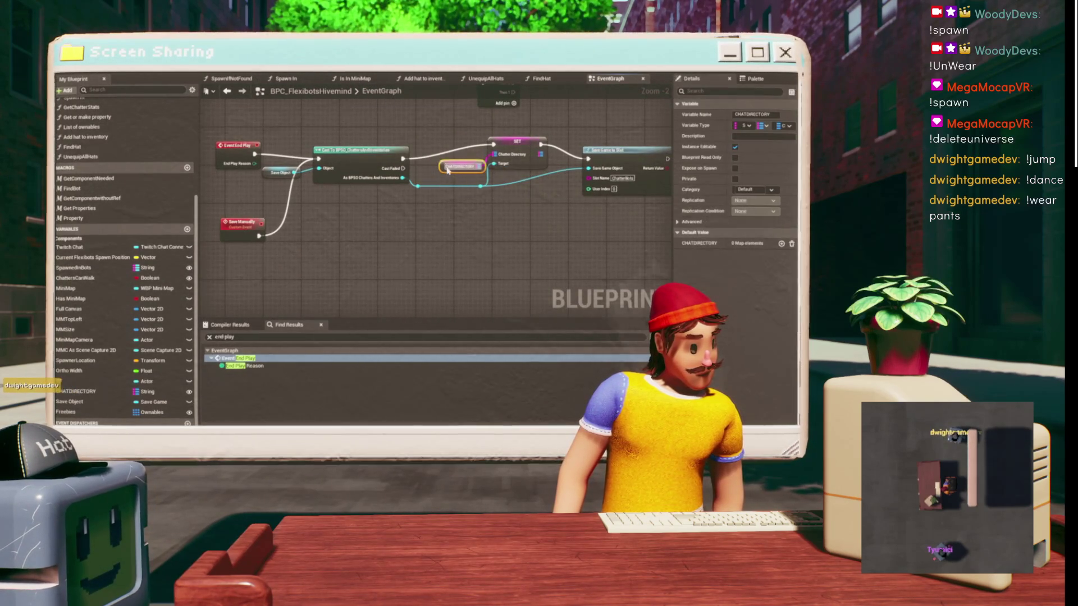
pyautogui.moveTo(263, 175); pyautogui.dragTo(250, 183)
pyautogui.moveTo(319, 128); pyautogui.dragTo(363, 112)
pyautogui.click(286, 212)
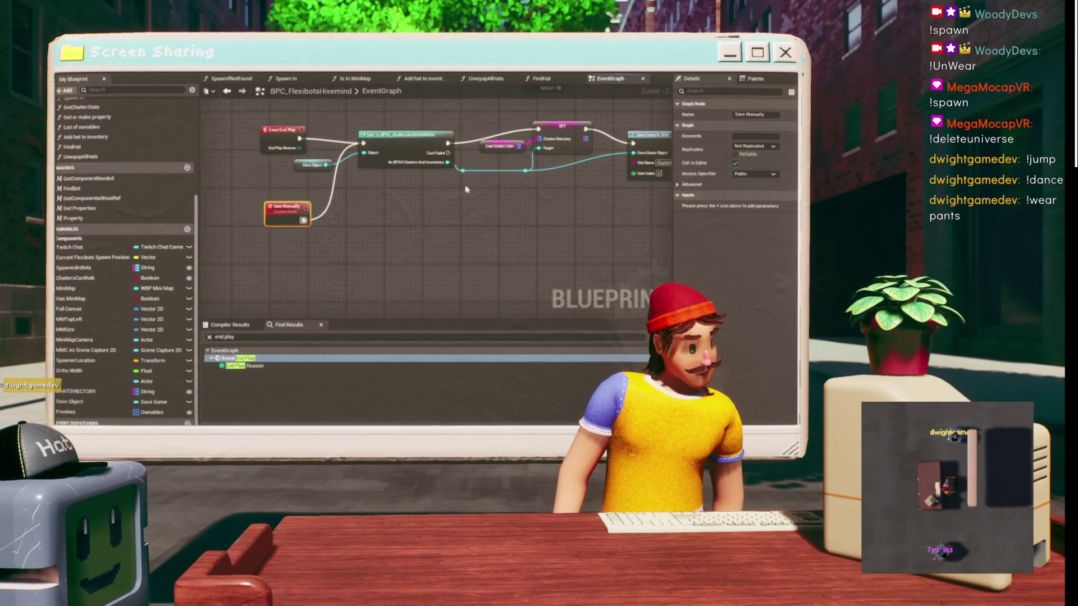
pyautogui.moveTo(470, 183); pyautogui.dragTo(510, 147)
pyautogui.hotkey('alt', 'Tab')
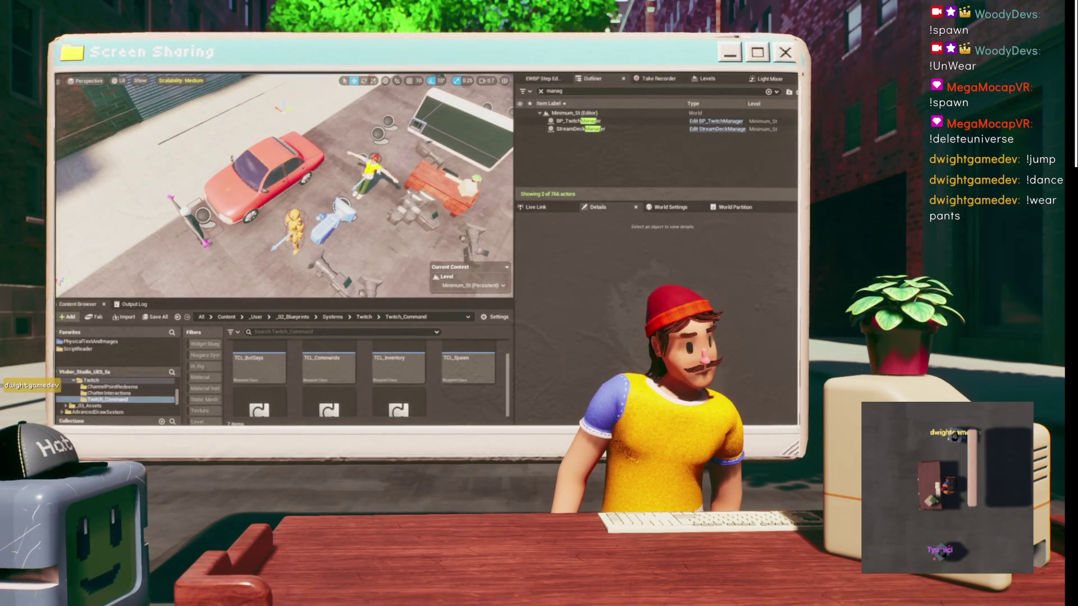
# - Play the level, open the debug panel, and show BP_TwitchManager's BPC_FlexibotsHivemind component
pyautogui.hotkey('alt', 'p')
pyautogui.scroll(-1, 133, 249)
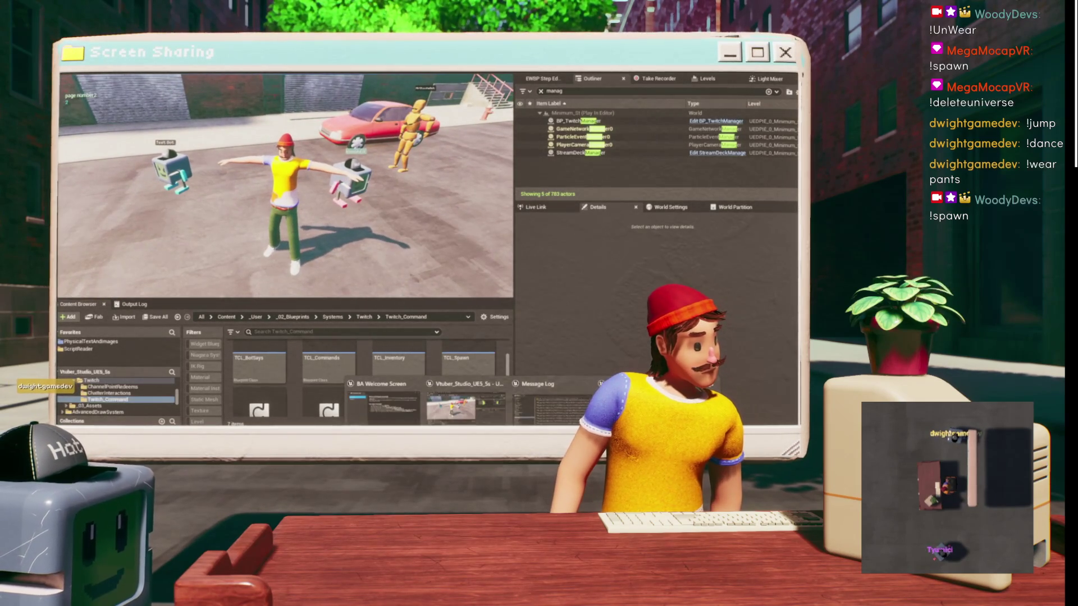
pyautogui.click(466, 407)
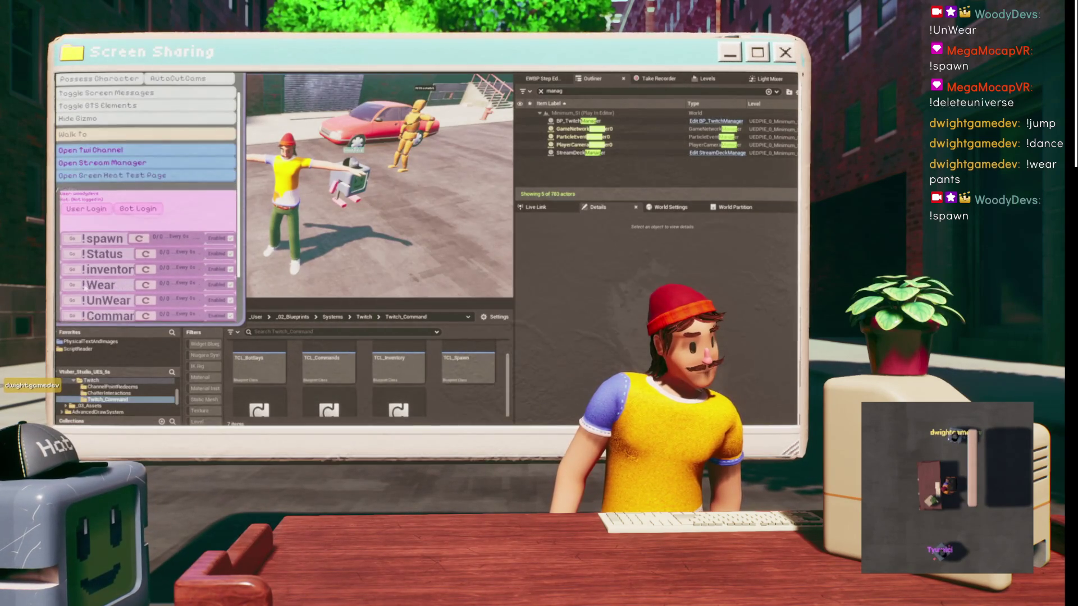
pyautogui.hotkey('alt', 'Tab')
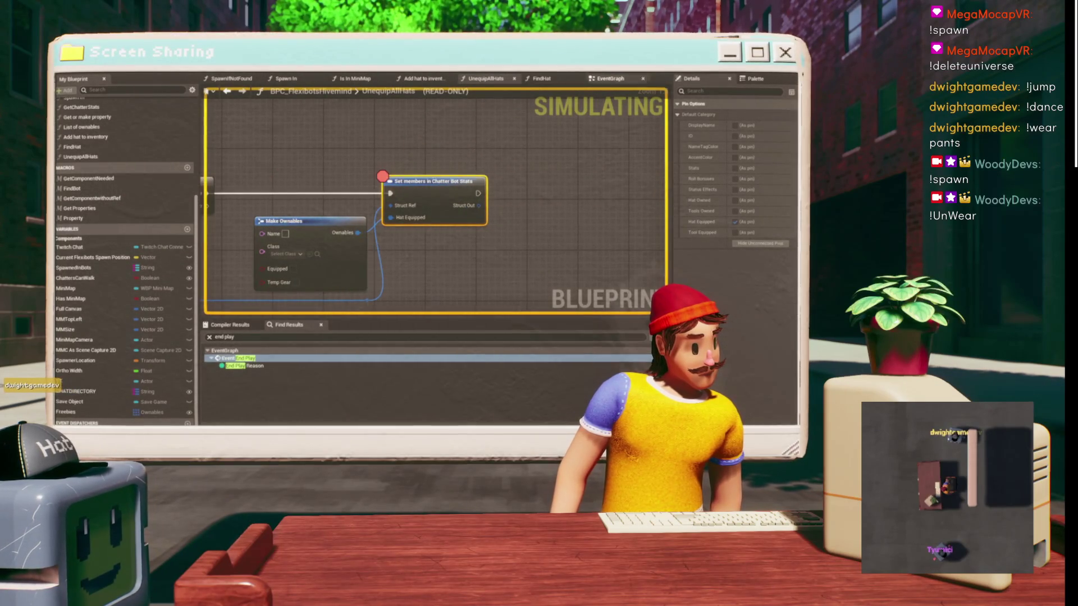
pyautogui.hotkey('alt', 'Tab')
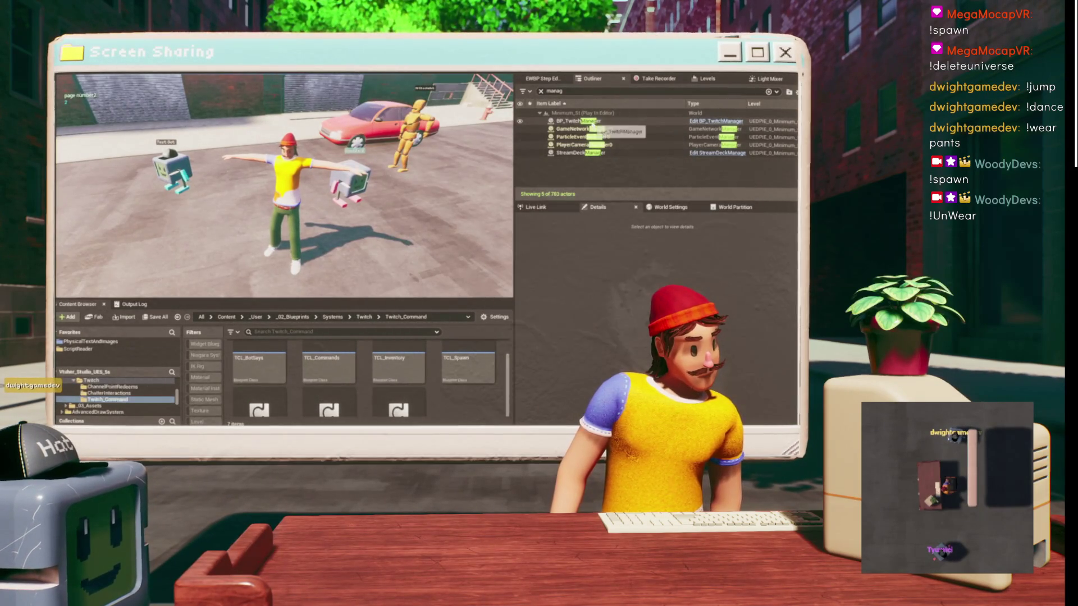
pyautogui.click(579, 121)
pyautogui.click(578, 243)
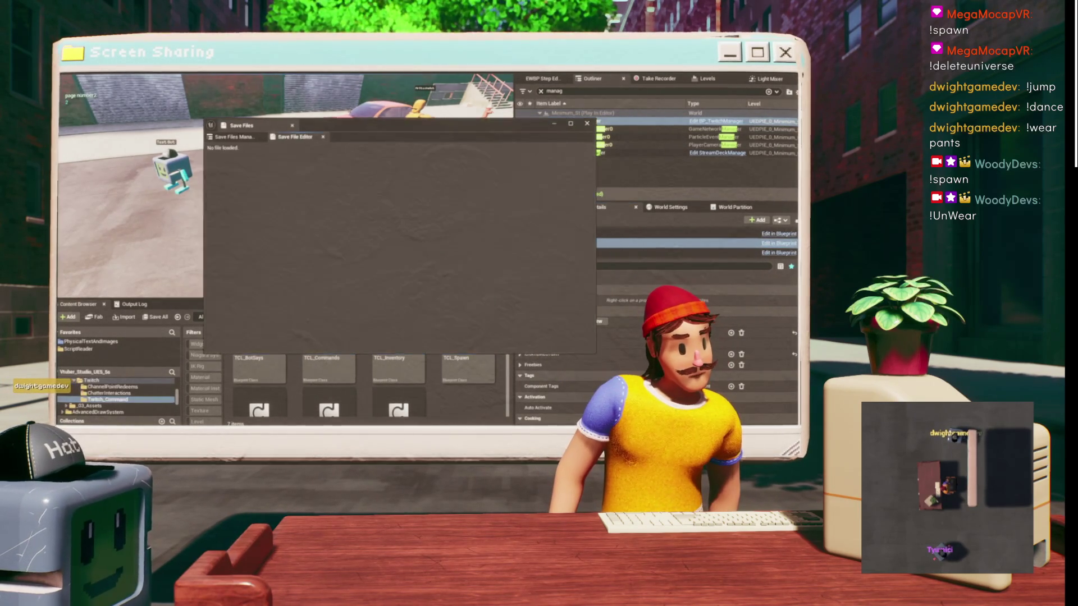
# - Open ChatterBots.sav, expand the first chatter's Hat Equipped entry, then close the viewer
pyautogui.click(250, 173)
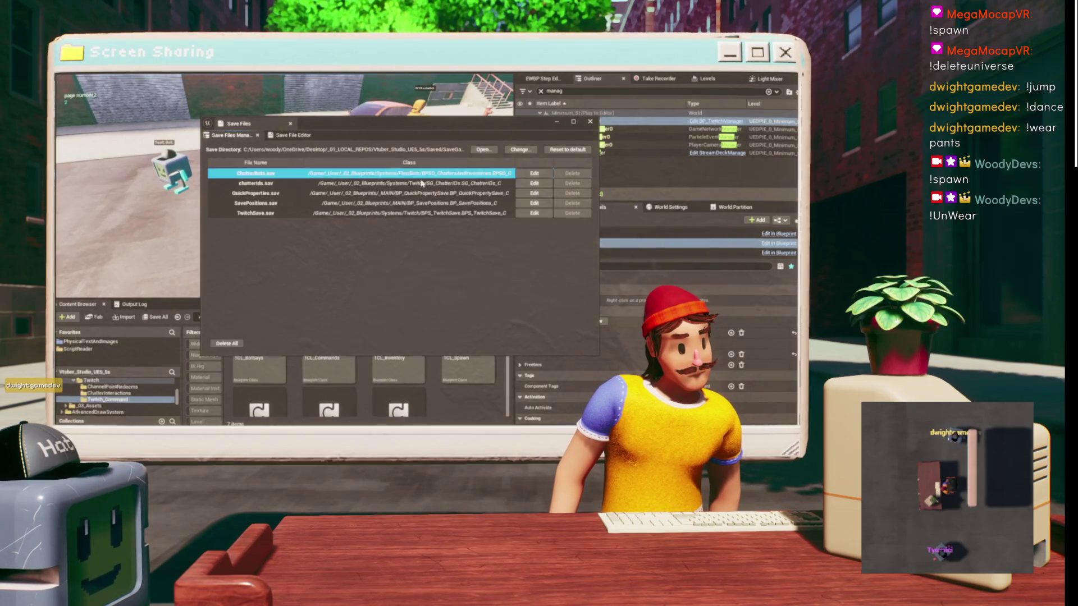
pyautogui.click(535, 173)
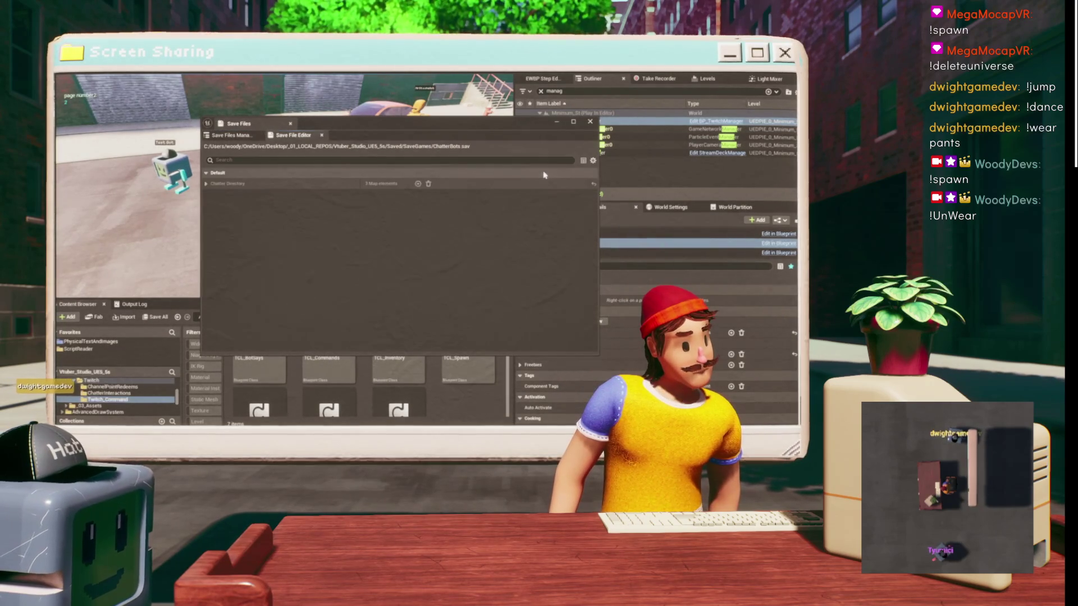
pyautogui.click(206, 183)
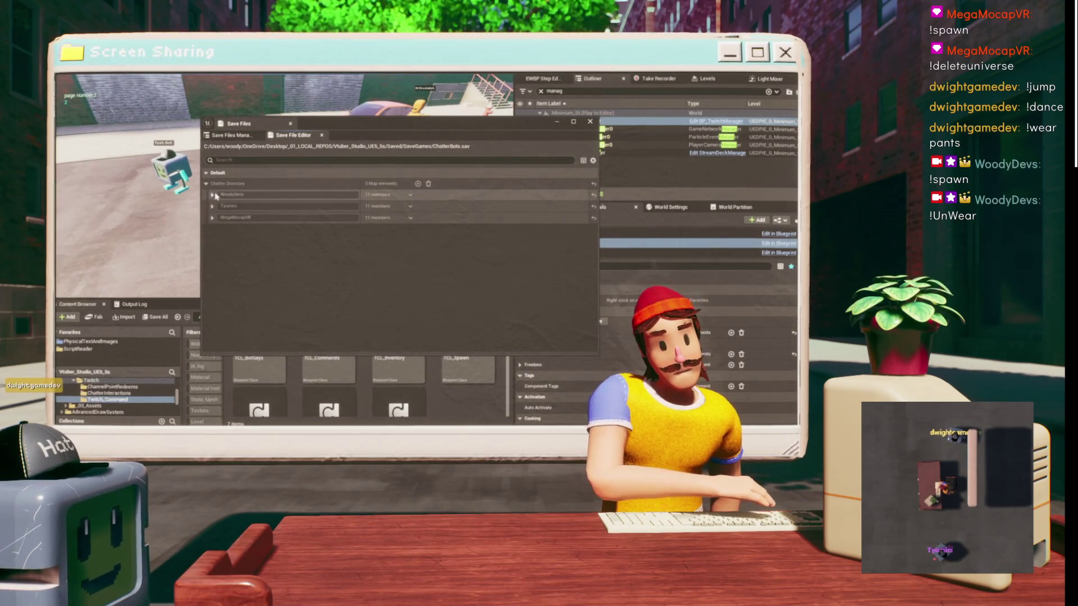
pyautogui.click(212, 195)
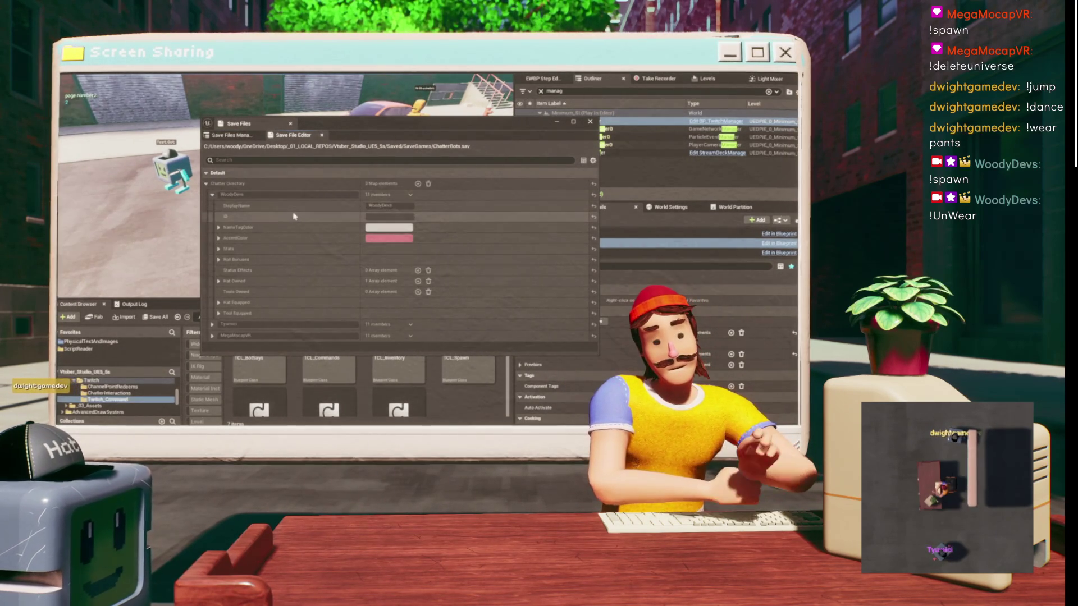
pyautogui.click(219, 303)
pyautogui.scroll(-3, 219, 304)
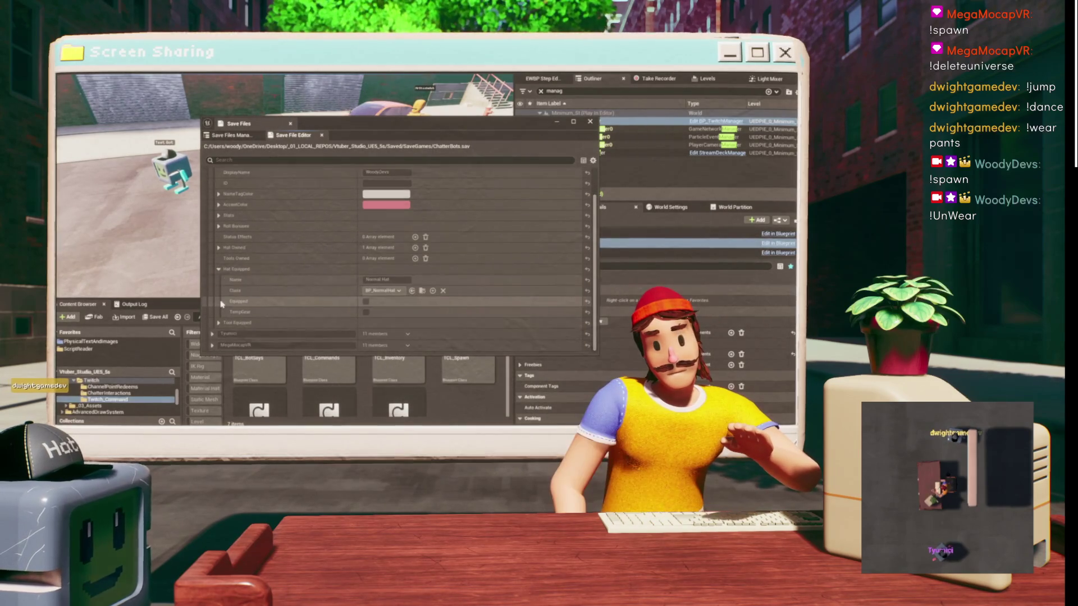
pyautogui.click(218, 270)
pyautogui.click(591, 121)
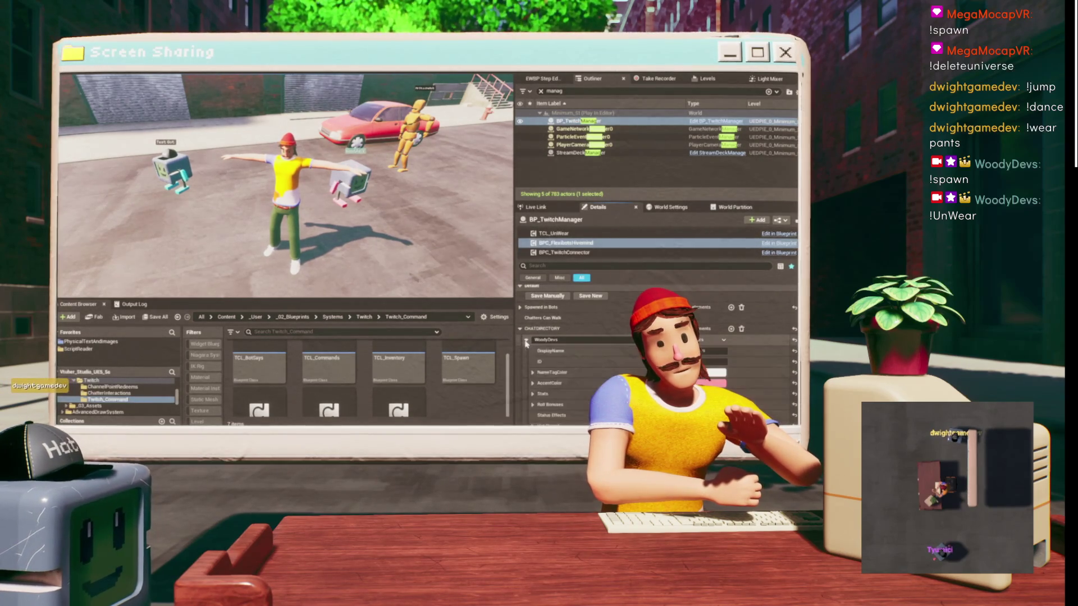
# - Expand the chatter's Hat Equipped entry in Details and stop Play-In-Editor
pyautogui.scroll(-3, 527, 360)
pyautogui.click(533, 386)
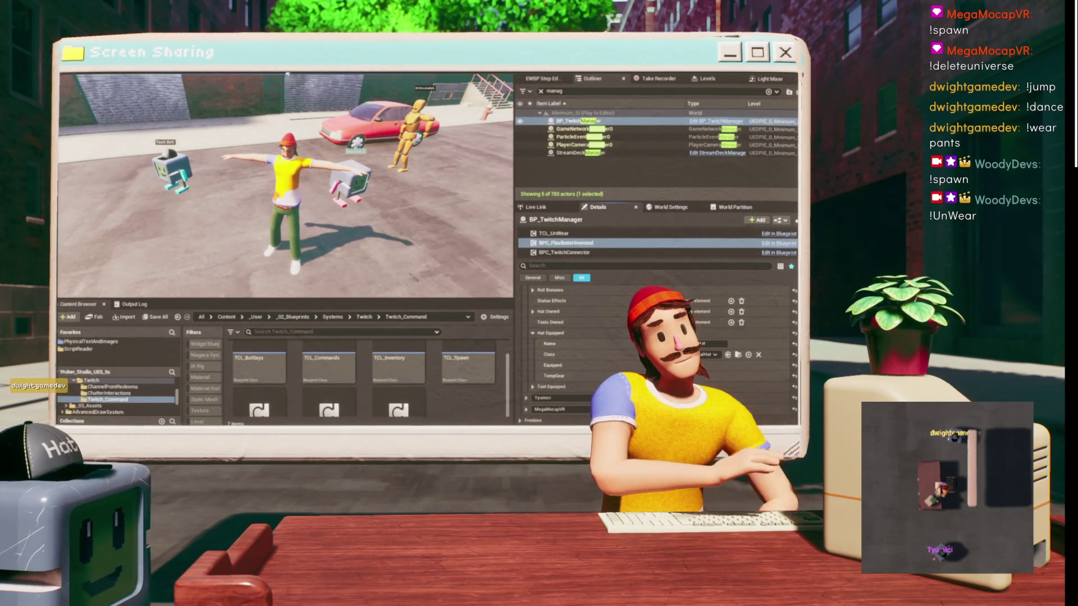
pyautogui.press('Escape')
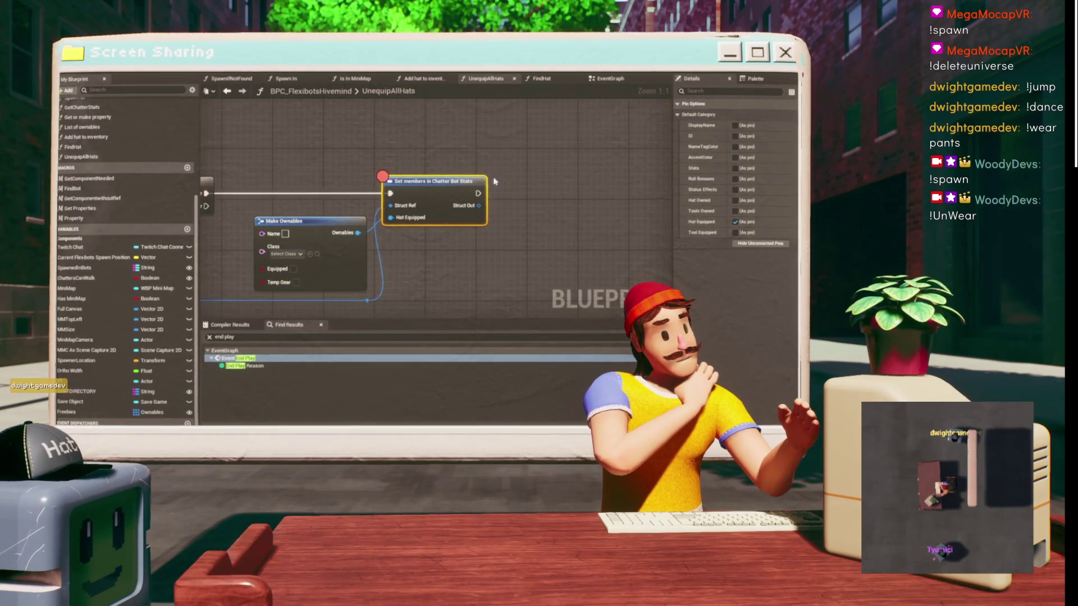
# - Add a Map Add node off the chatter map pin, executed after Set members
pyautogui.scroll(-2, 445, 131)
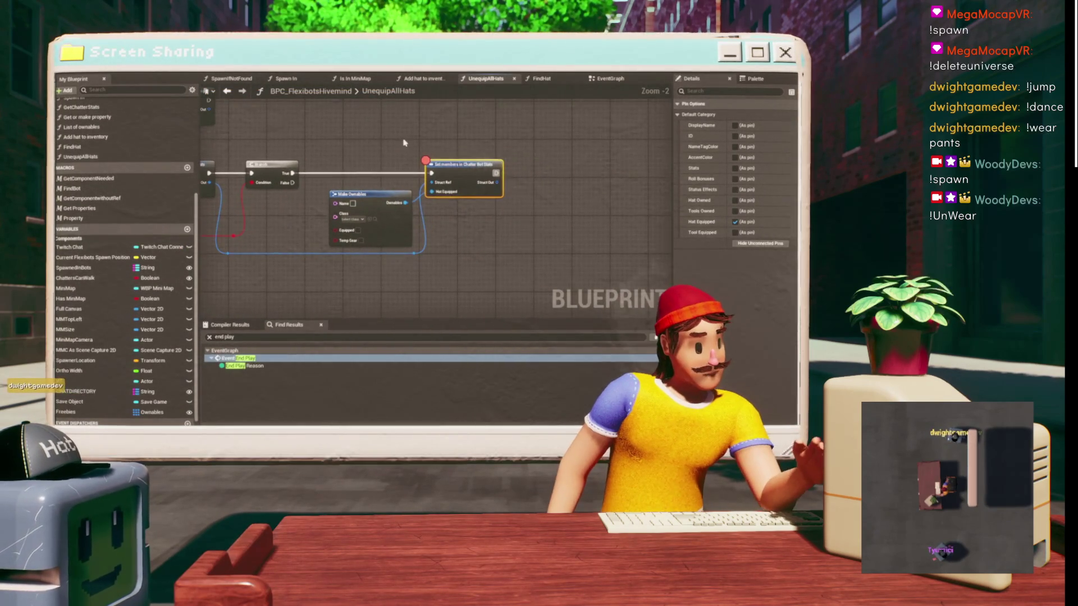
pyautogui.scroll(-2, 387, 130)
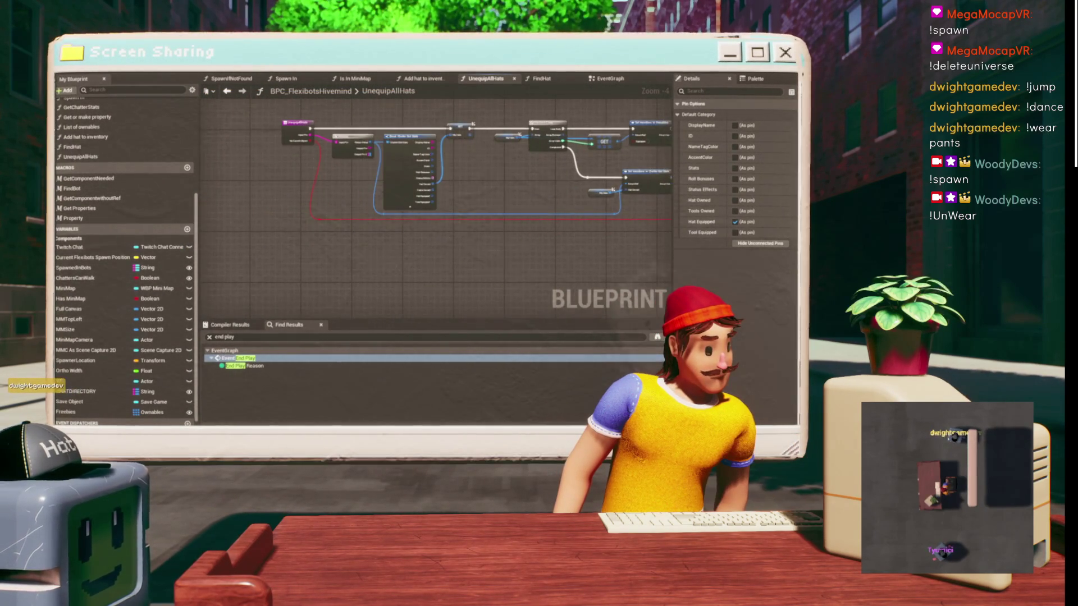
pyautogui.scroll(3, 359, 127)
pyautogui.scroll(-3, 436, 142)
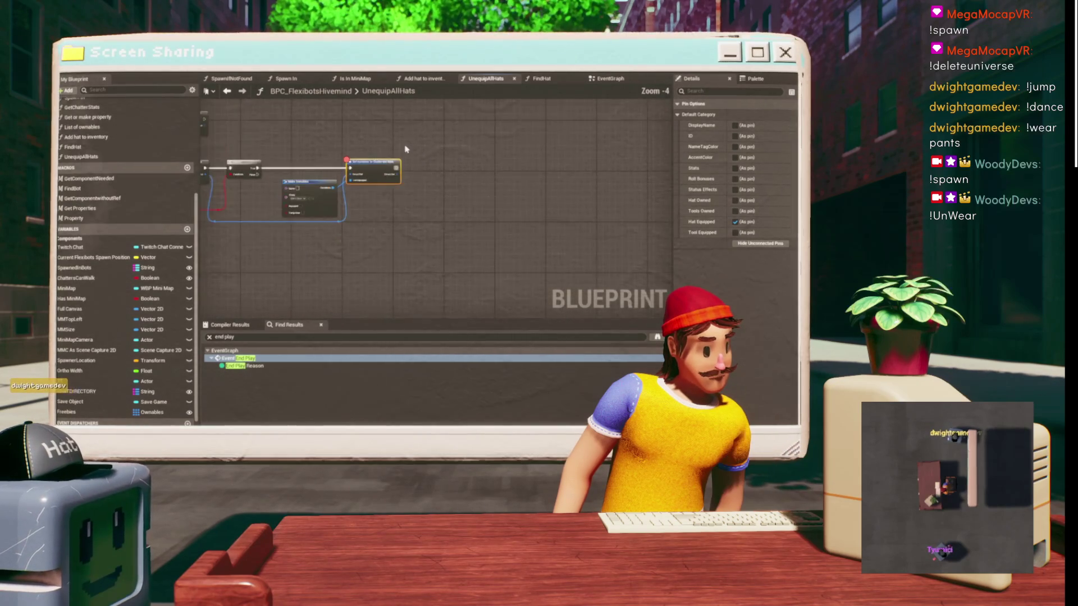
pyautogui.moveTo(445, 168)
pyautogui.mouseDown()
pyautogui.moveTo(739, 181)
pyautogui.moveTo(547, 187)
pyautogui.moveTo(590, 183)
pyautogui.mouseUp()
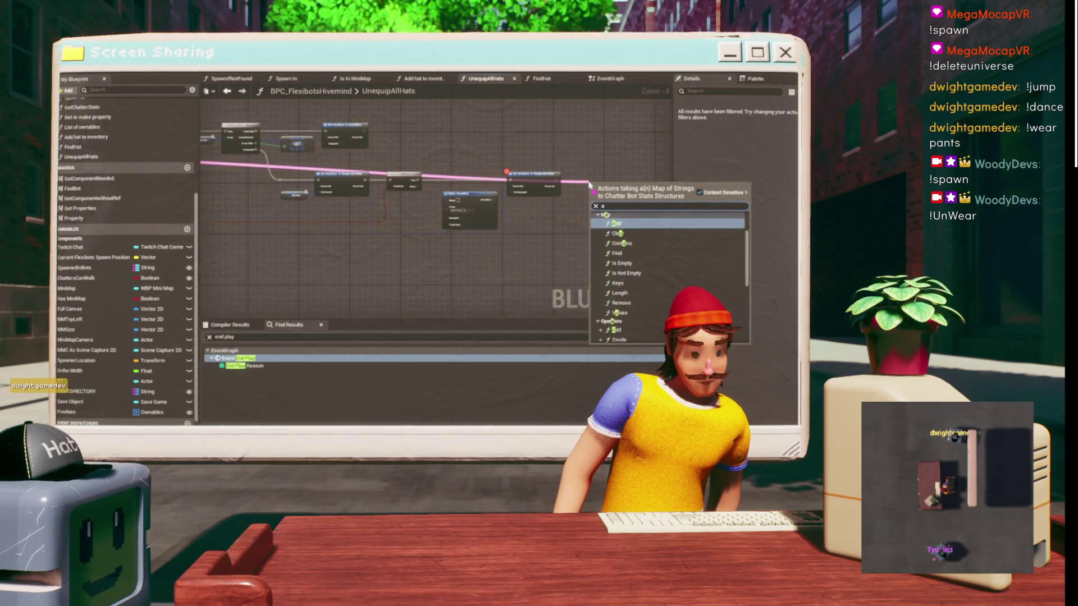
pyautogui.write('dd')
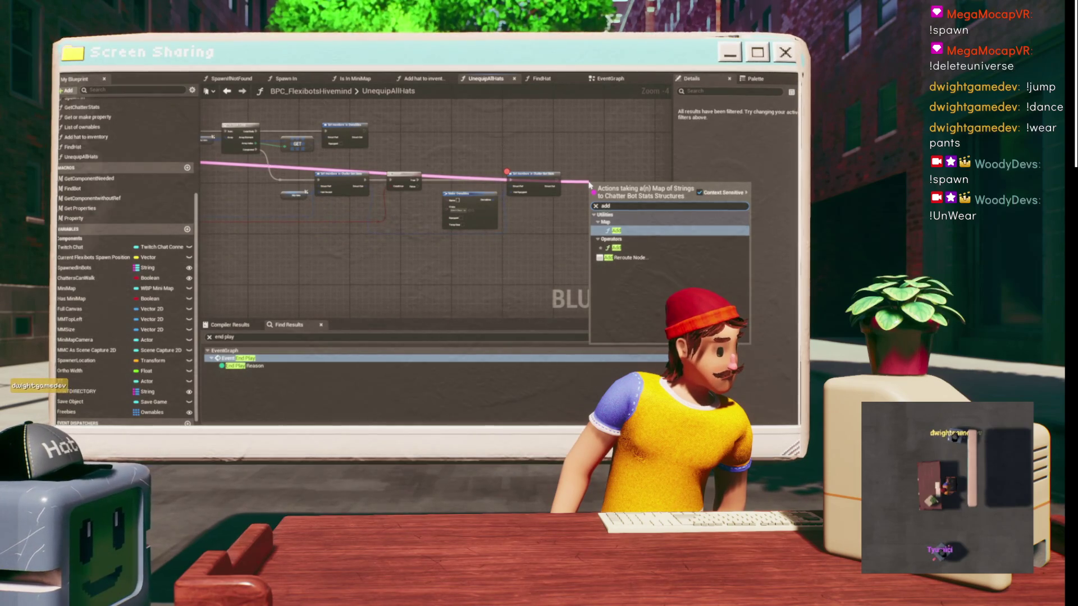
pyautogui.press('Return')
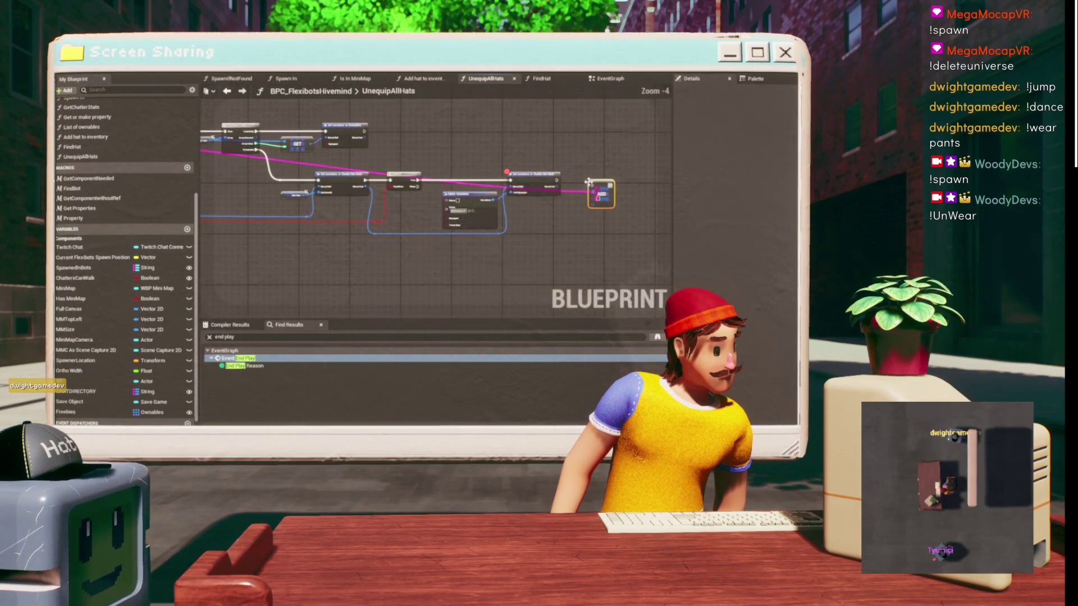
pyautogui.scroll(3, 629, 191)
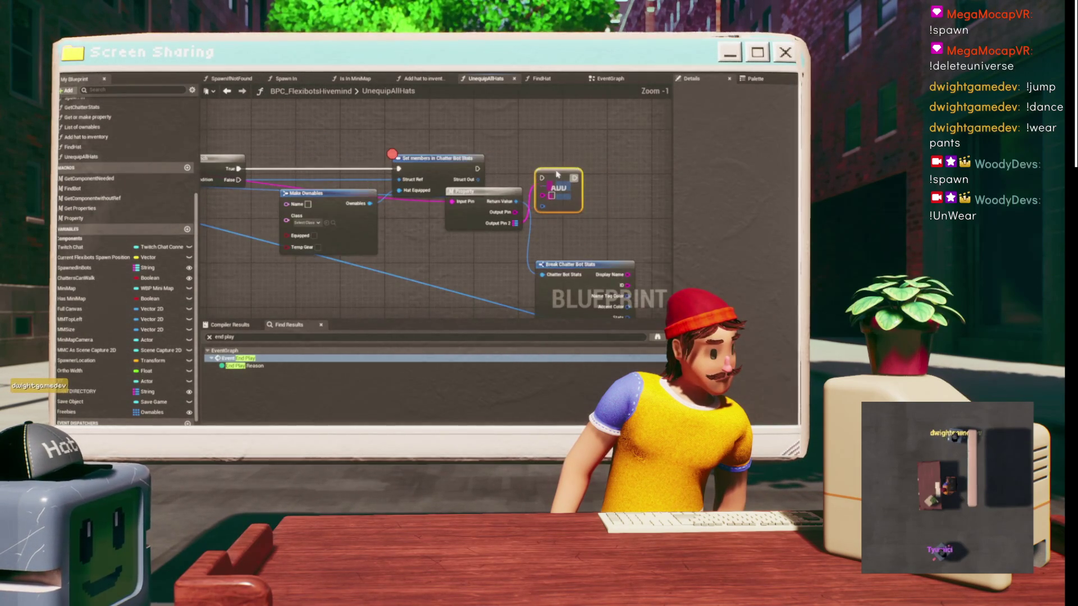
pyautogui.moveTo(476, 167); pyautogui.dragTo(477, 169)
pyautogui.click(476, 182)
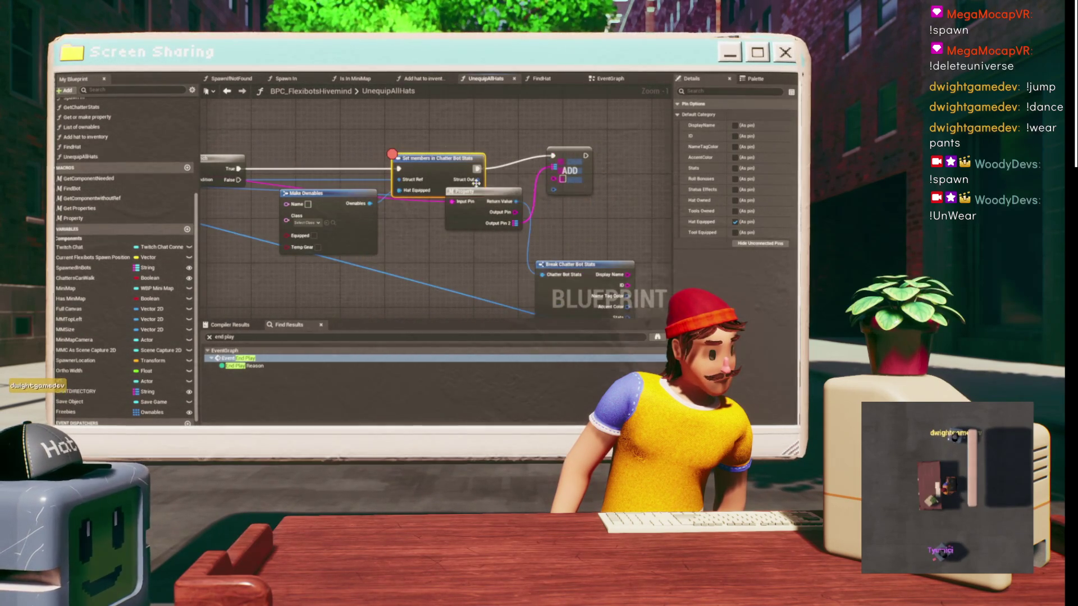
# - Reroute Set members' execution through the Add node before the Branch
pyautogui.moveTo(521, 122)
pyautogui.mouseDown()
pyautogui.moveTo(449, 212)
pyautogui.moveTo(130, 117)
pyautogui.mouseUp()
pyautogui.scroll(-1, 506, 191)
pyautogui.moveTo(505, 191)
pyautogui.mouseDown()
pyautogui.moveTo(362, 209)
pyautogui.moveTo(416, 176)
pyautogui.mouseUp()
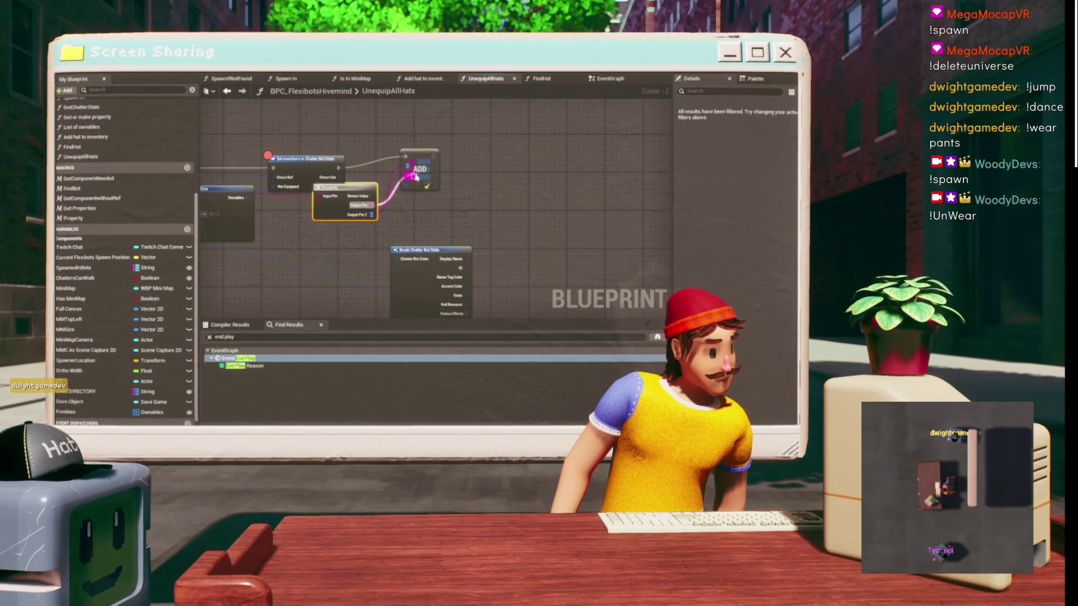
pyautogui.click(428, 160)
pyautogui.moveTo(292, 140)
pyautogui.mouseDown()
pyautogui.moveTo(524, 138)
pyautogui.moveTo(368, 94)
pyautogui.moveTo(519, 106)
pyautogui.moveTo(528, 124)
pyautogui.mouseUp()
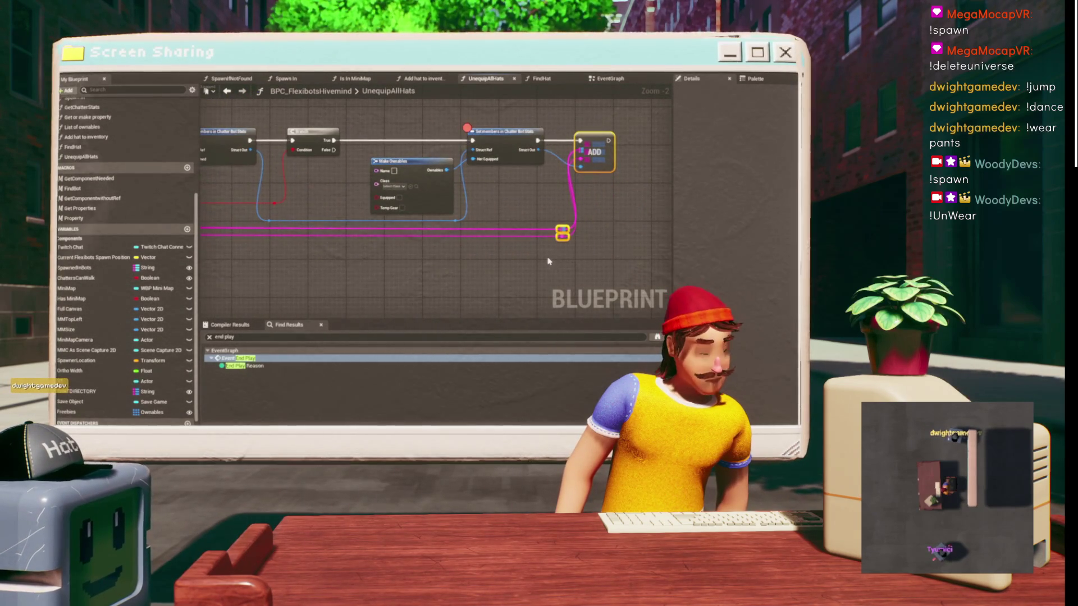
pyautogui.moveTo(289, 104)
pyautogui.mouseDown()
pyautogui.moveTo(410, 134)
pyautogui.moveTo(414, 149)
pyautogui.moveTo(366, 123)
pyautogui.mouseUp()
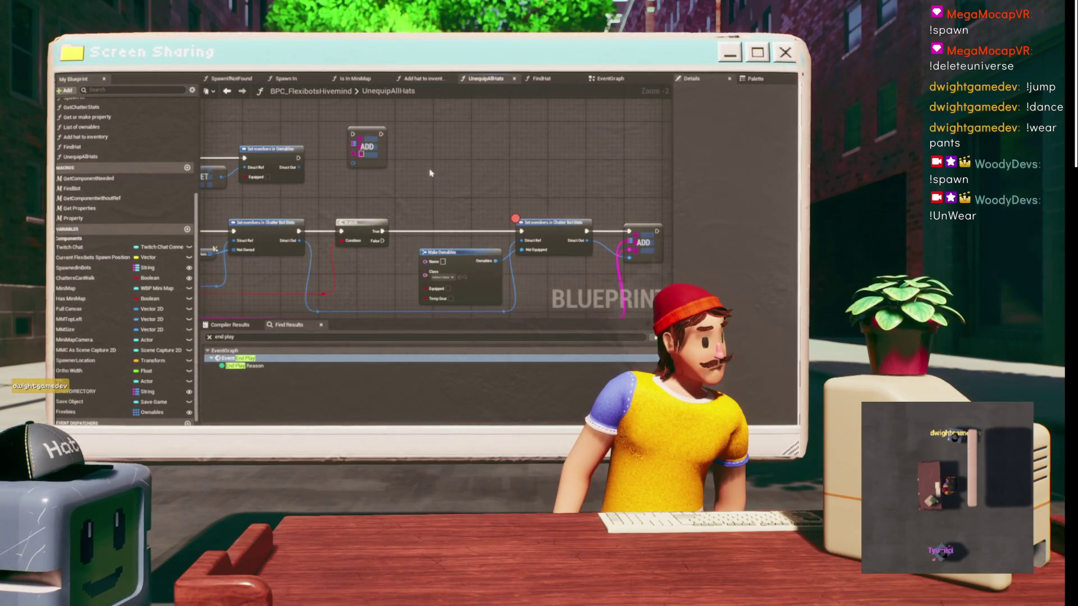
pyautogui.moveTo(438, 185)
pyautogui.mouseDown()
pyautogui.moveTo(387, 129)
pyautogui.moveTo(400, 207)
pyautogui.mouseUp()
pyautogui.scroll(1, 400, 208)
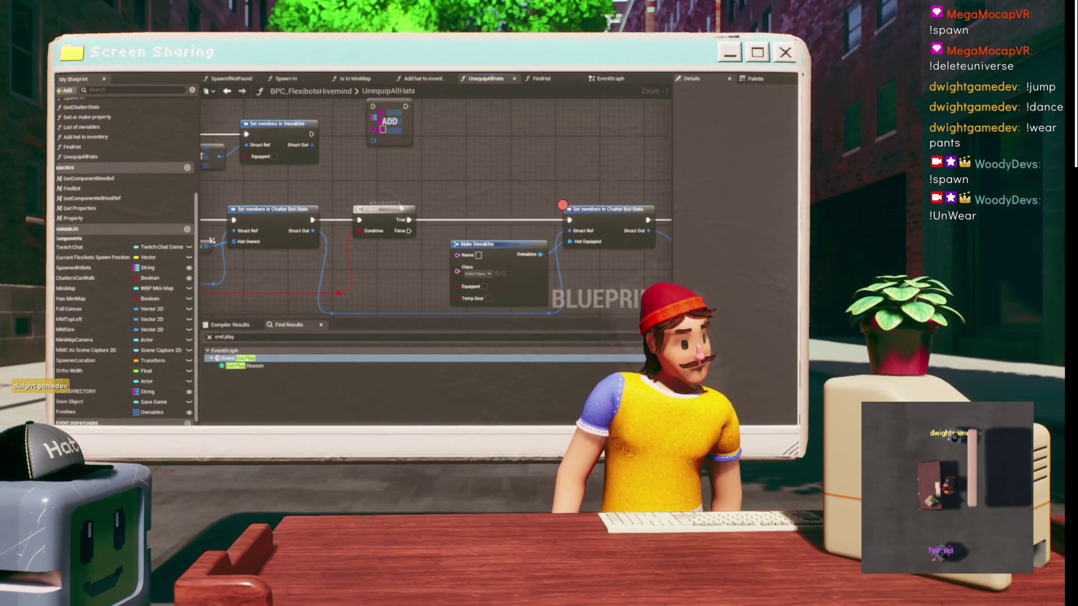
pyautogui.click(443, 209)
pyautogui.moveTo(313, 219); pyautogui.dragTo(361, 178)
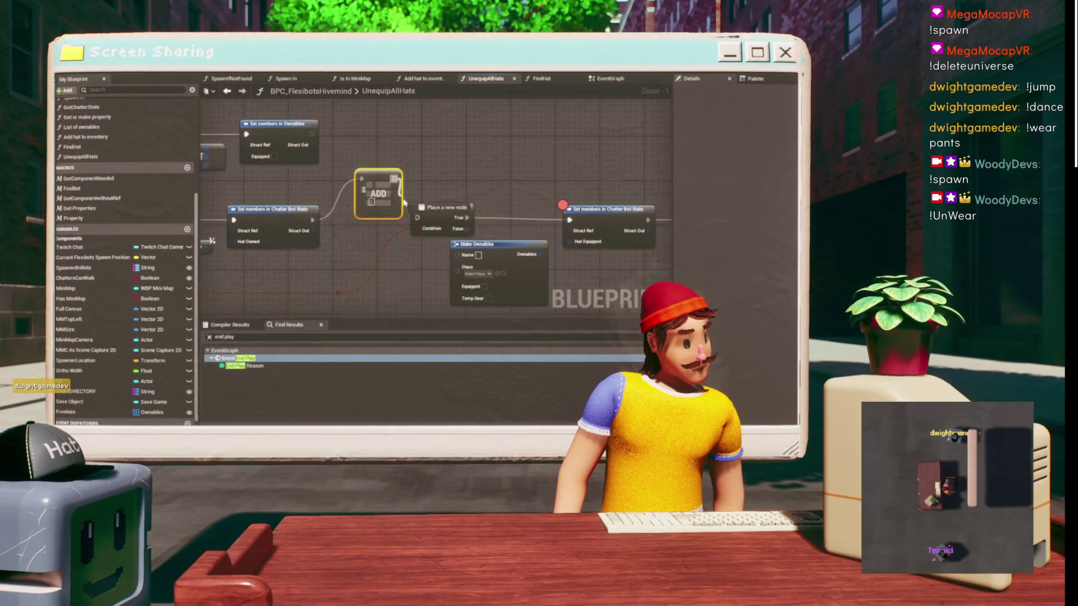
# - Wire Break Chatter Bot Stats' Output Pin and Output Pin 2 into the Add node
pyautogui.scroll(-1, 458, 174)
pyautogui.moveTo(459, 173); pyautogui.dragTo(595, 118)
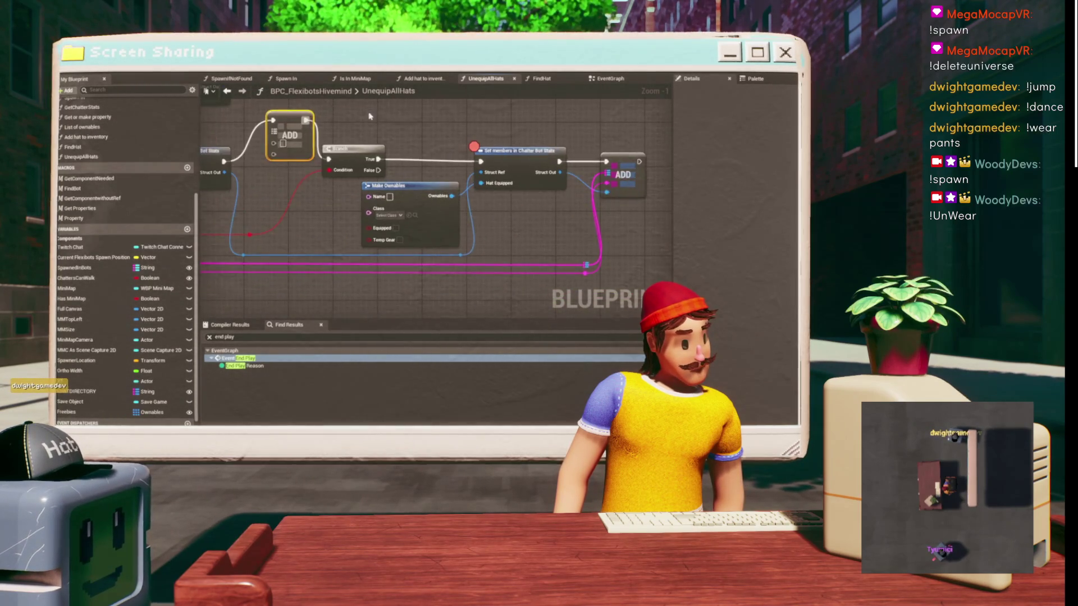
pyautogui.moveTo(380, 222); pyautogui.dragTo(370, 157)
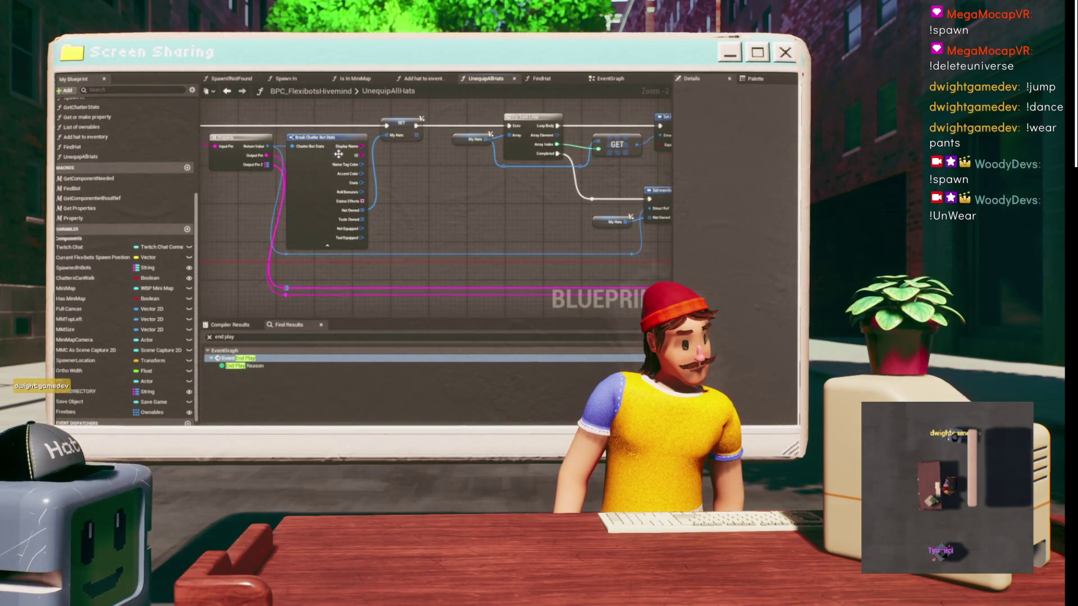
pyautogui.moveTo(264, 166)
pyautogui.mouseDown()
pyautogui.moveTo(714, 213)
pyautogui.moveTo(577, 224)
pyautogui.moveTo(551, 179)
pyautogui.moveTo(669, 188)
pyautogui.mouseUp()
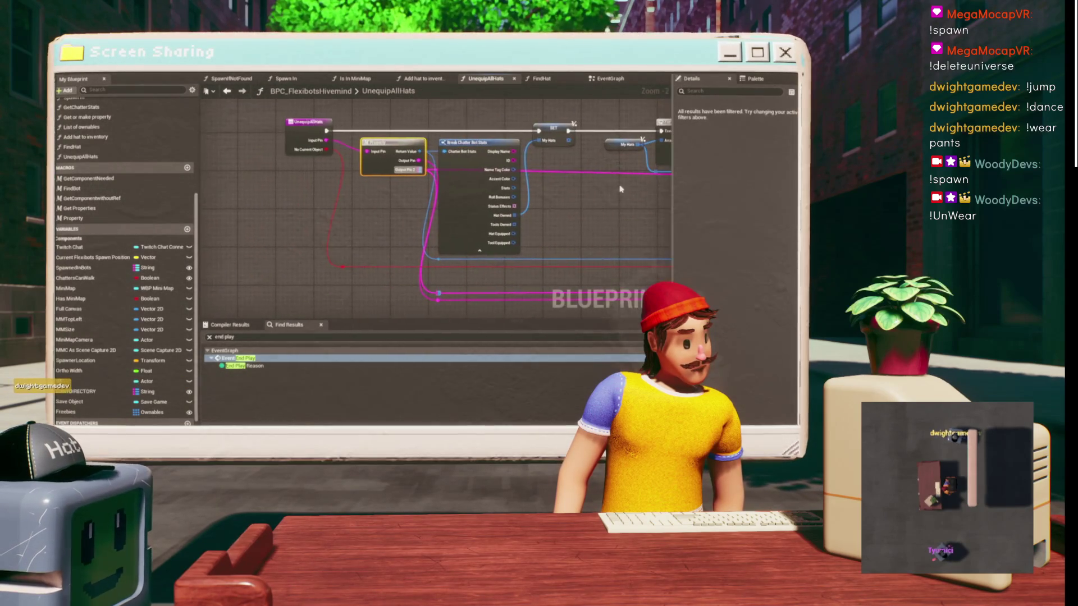
pyautogui.moveTo(413, 164)
pyautogui.mouseDown()
pyautogui.moveTo(553, 166)
pyautogui.moveTo(288, 207)
pyautogui.moveTo(348, 185)
pyautogui.mouseUp()
pyautogui.scroll(1, 308, 210)
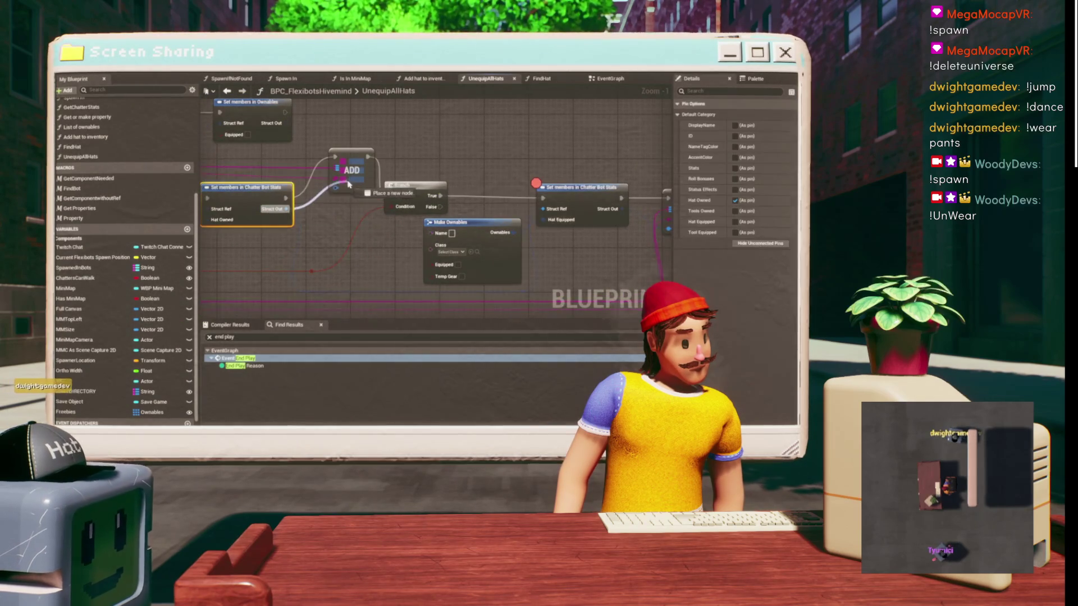
pyautogui.click(355, 179)
pyautogui.press('f')
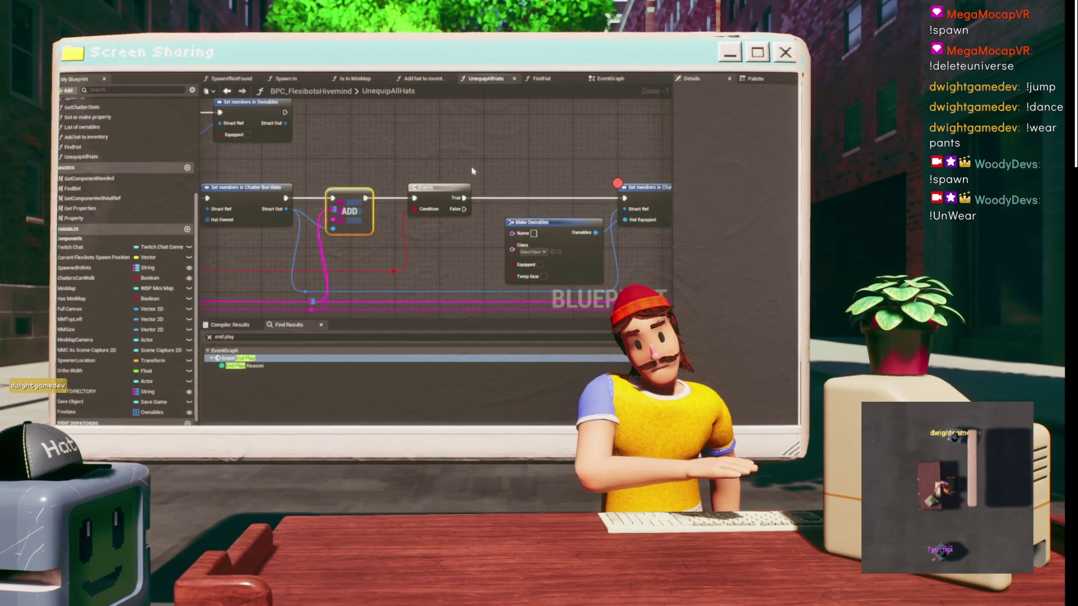
# - Review the Add and Branch chain, then return to the level editor
pyautogui.scroll(-1, 471, 168)
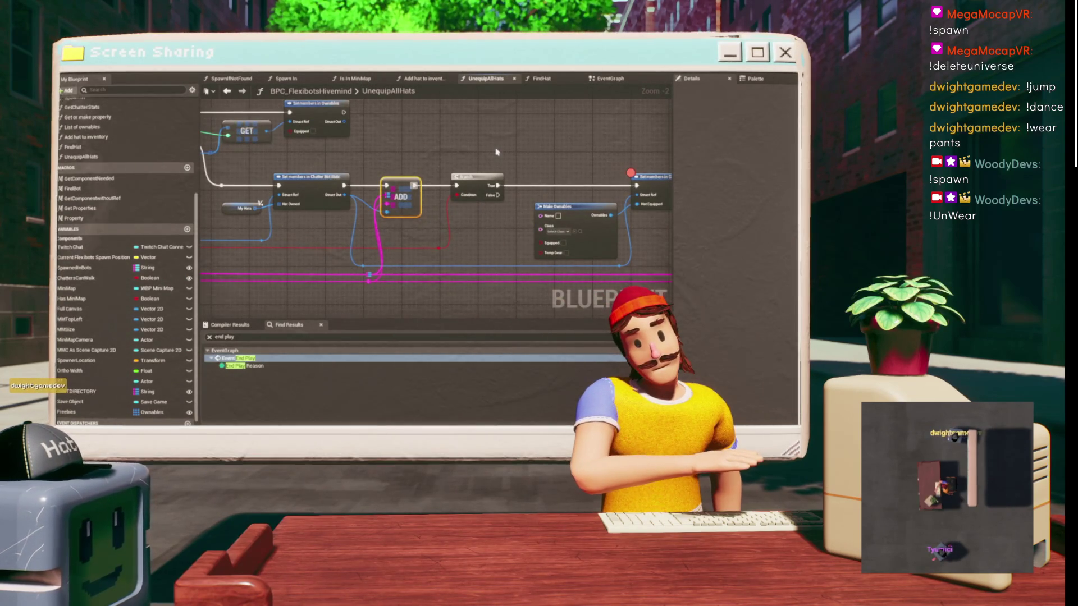
pyautogui.scroll(1, 497, 151)
pyautogui.moveTo(496, 151)
pyautogui.mouseDown()
pyautogui.moveTo(310, 152)
pyautogui.moveTo(279, 120)
pyautogui.moveTo(337, 132)
pyautogui.moveTo(253, 116)
pyautogui.mouseUp()
pyautogui.click(415, 147)
pyautogui.click(511, 106)
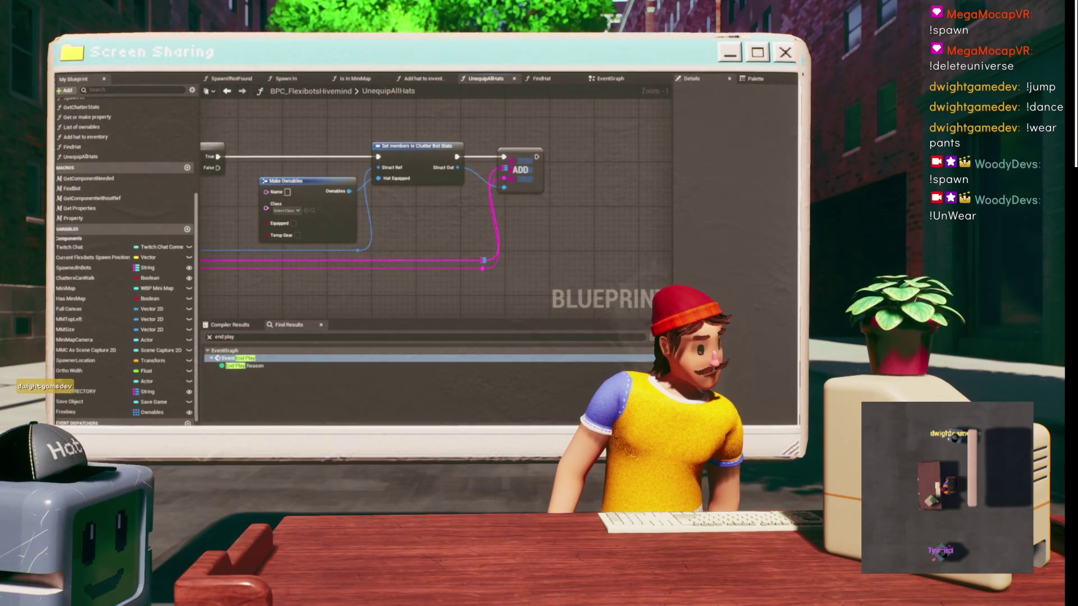
pyautogui.hotkey('alt', 'Tab')
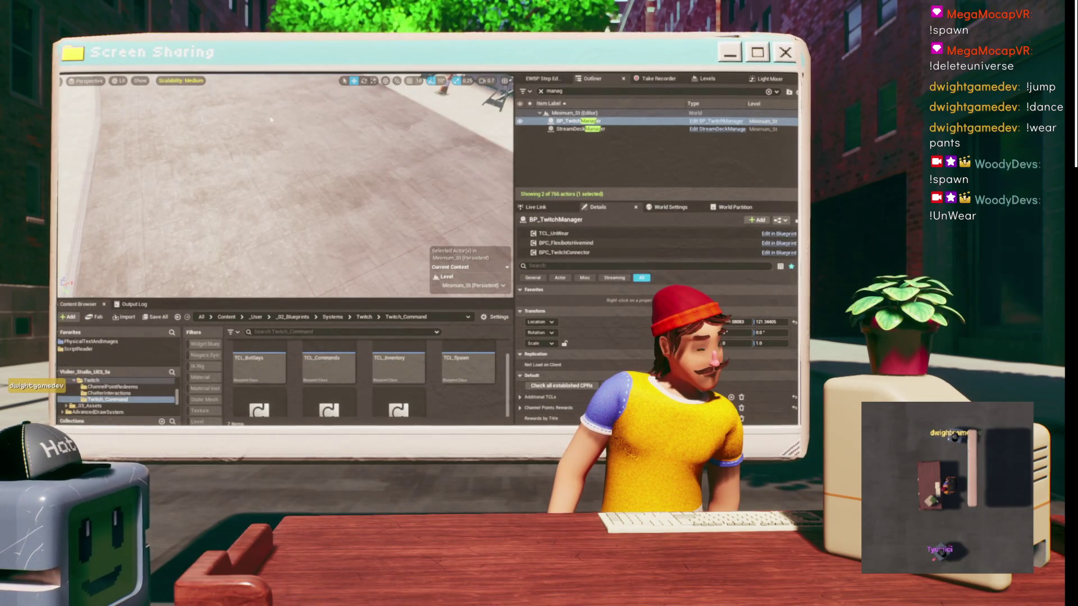
# - Run a Play-In-Editor test, close the debug panel, select BP_TwitchManager, then stop the session
pyautogui.hotkey('alt', 'p')
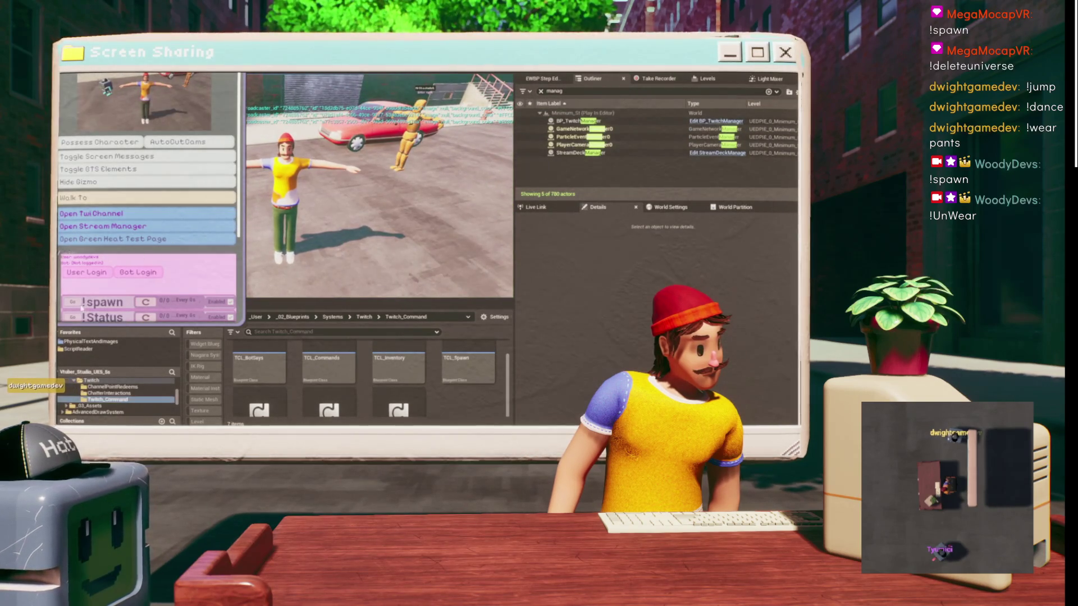
pyautogui.scroll(-2, 76, 306)
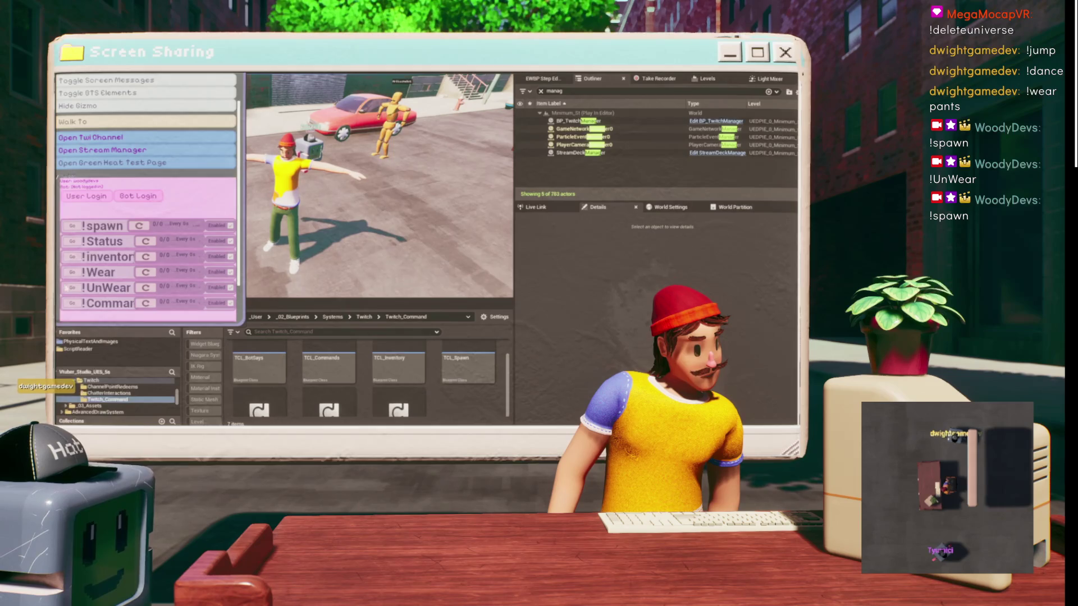
pyautogui.click(248, 178)
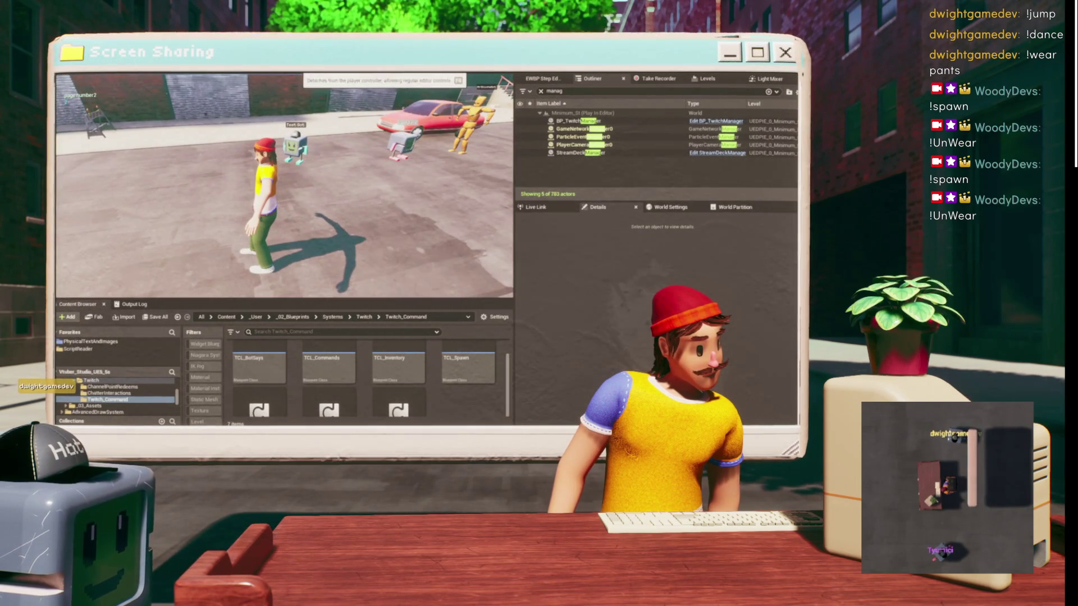
pyautogui.press('F8')
pyautogui.click(578, 121)
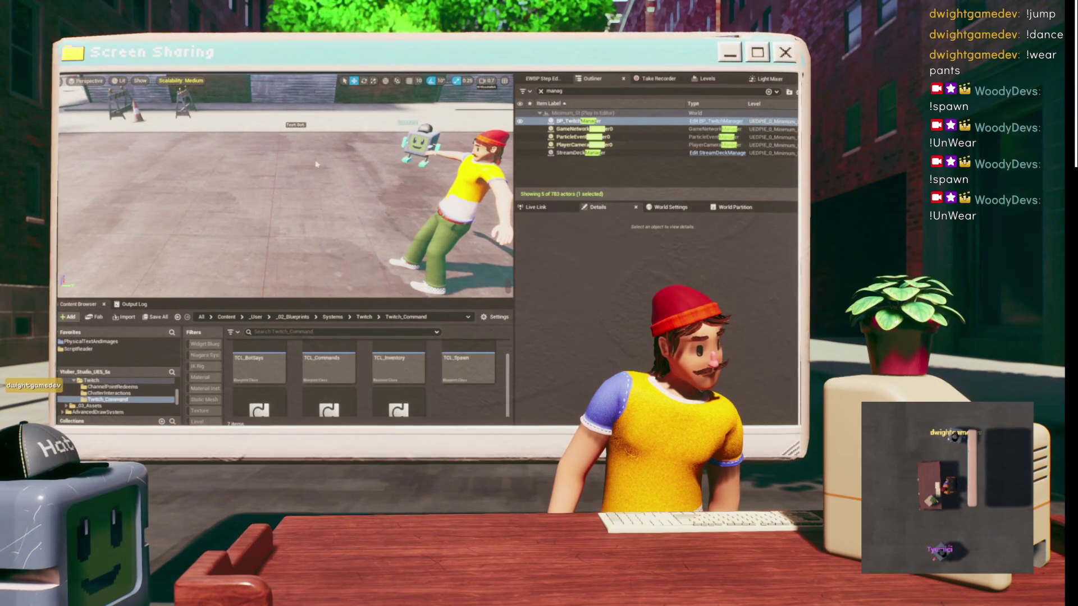
pyautogui.press('Escape')
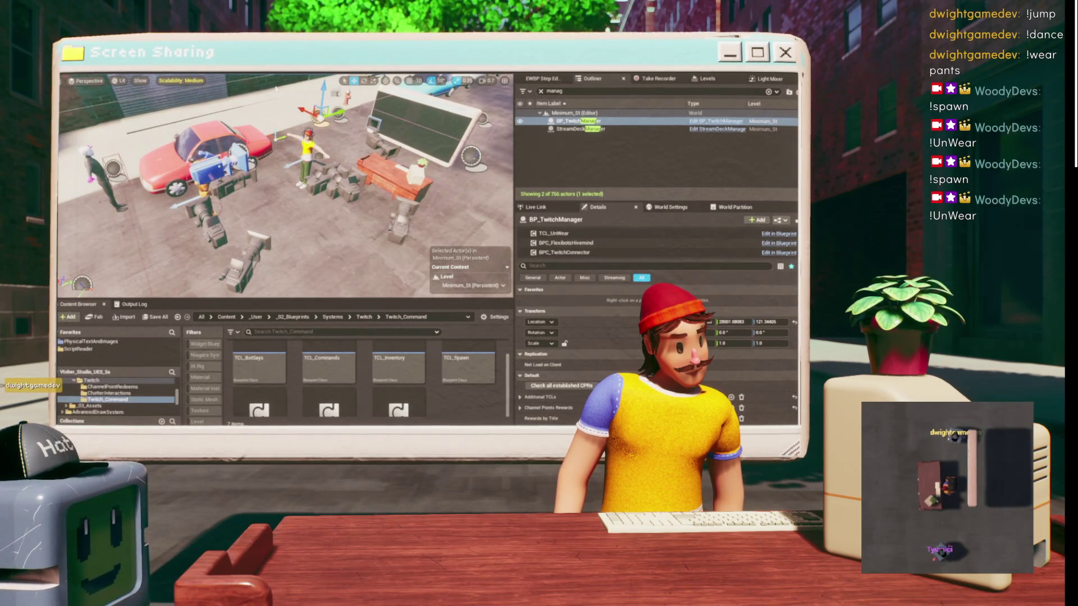
# - Play-test the level, scrolling the debug command panel to the !UnWear and !Command rows, then stop
pyautogui.click(275, 89)
pyautogui.scroll(-2, 82, 292)
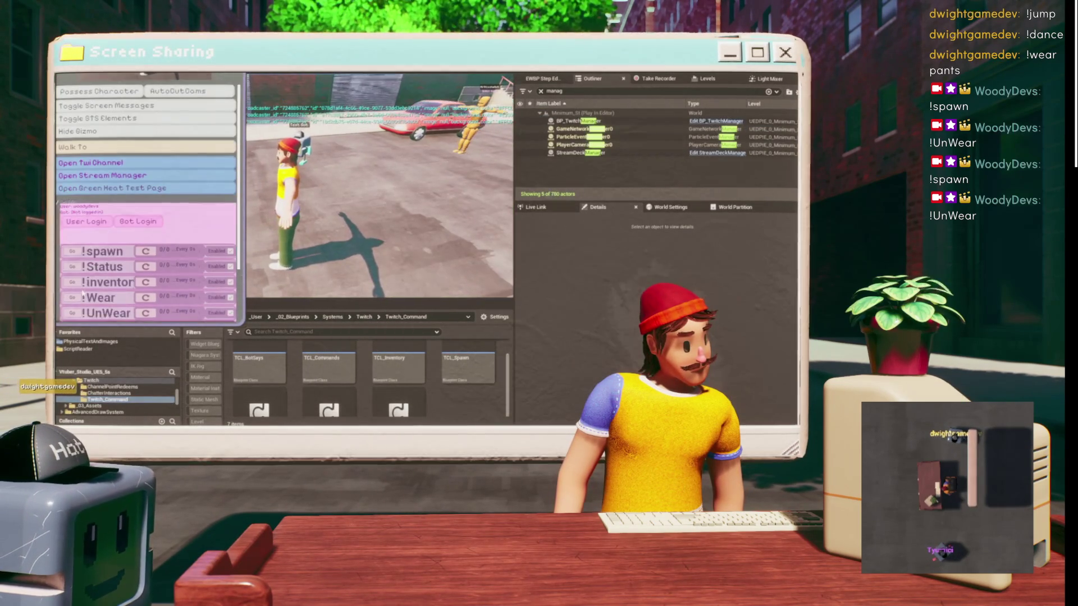
pyautogui.scroll(-4, 146, 253)
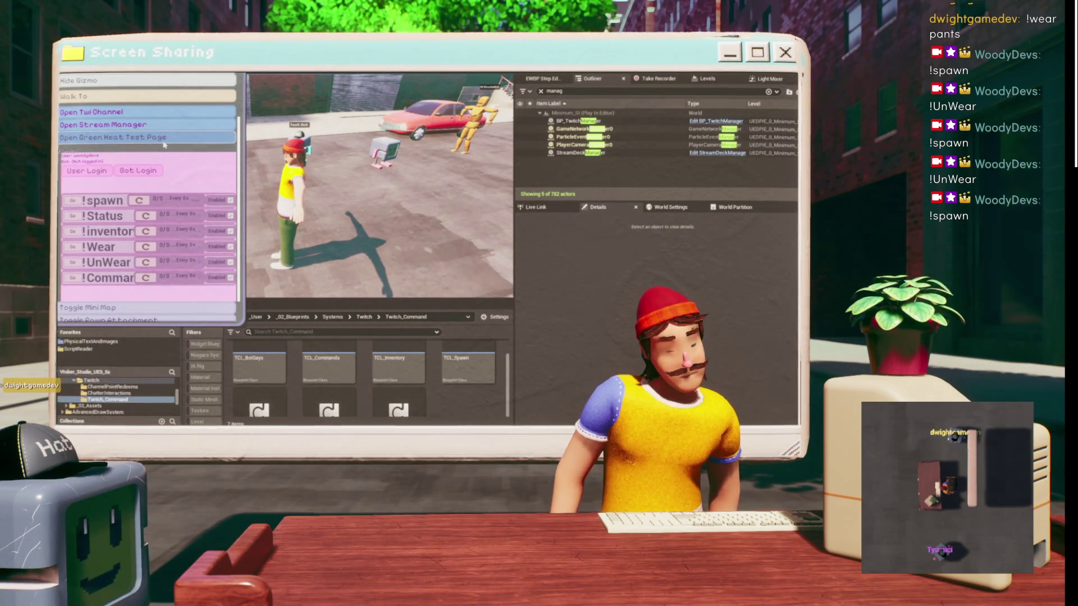
pyautogui.press('Escape')
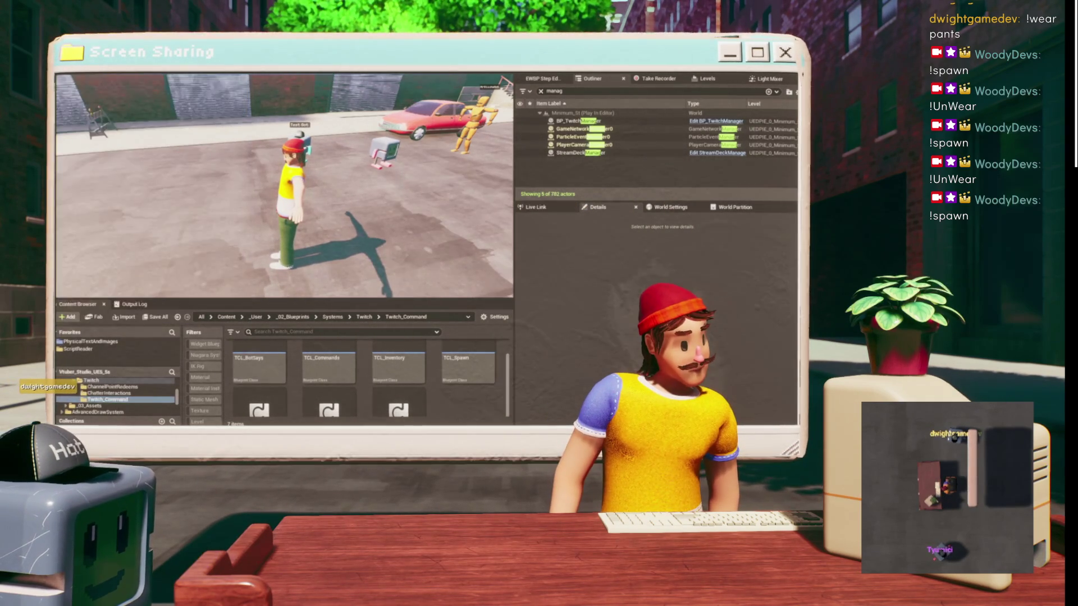
pyautogui.press('Escape')
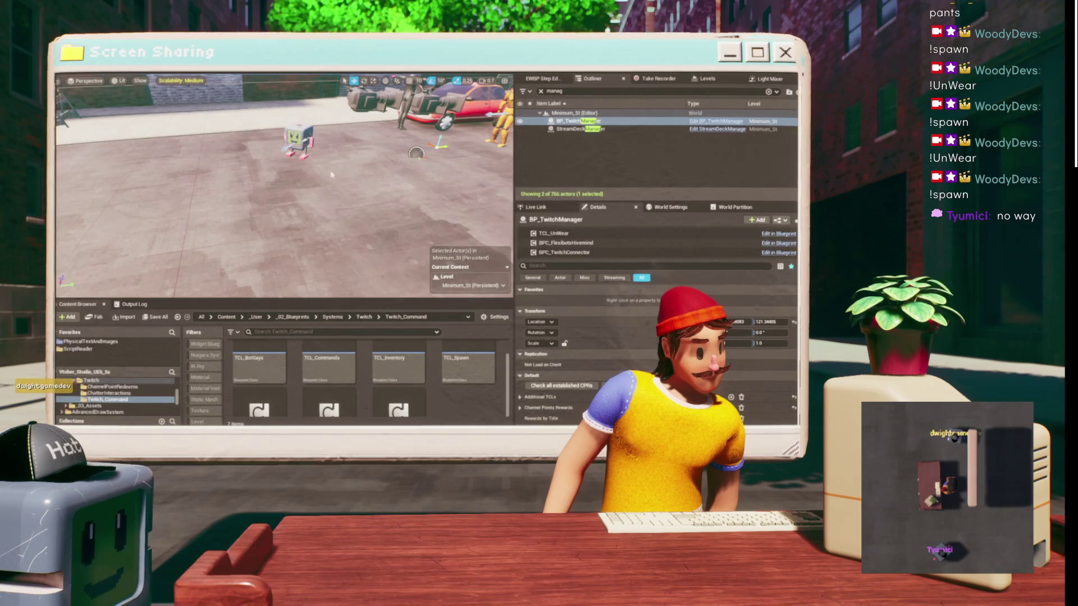
# - Frame BP_TwitchManager, then orbit past the car and props to the small cube robot
pyautogui.press('f')
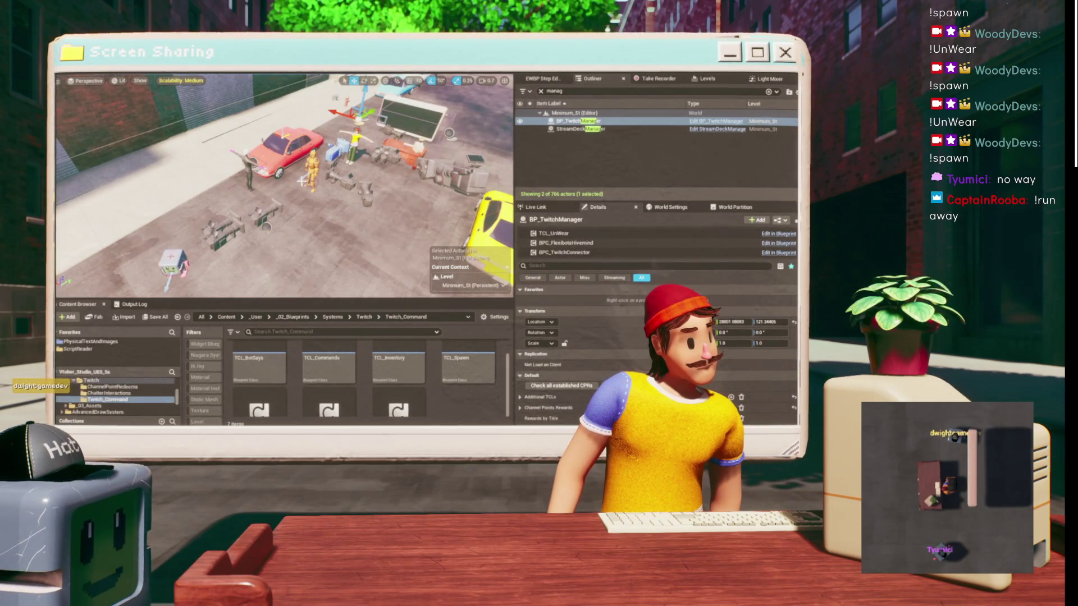
pyautogui.scroll(5, 324, 149)
pyautogui.scroll(-5, 284, 186)
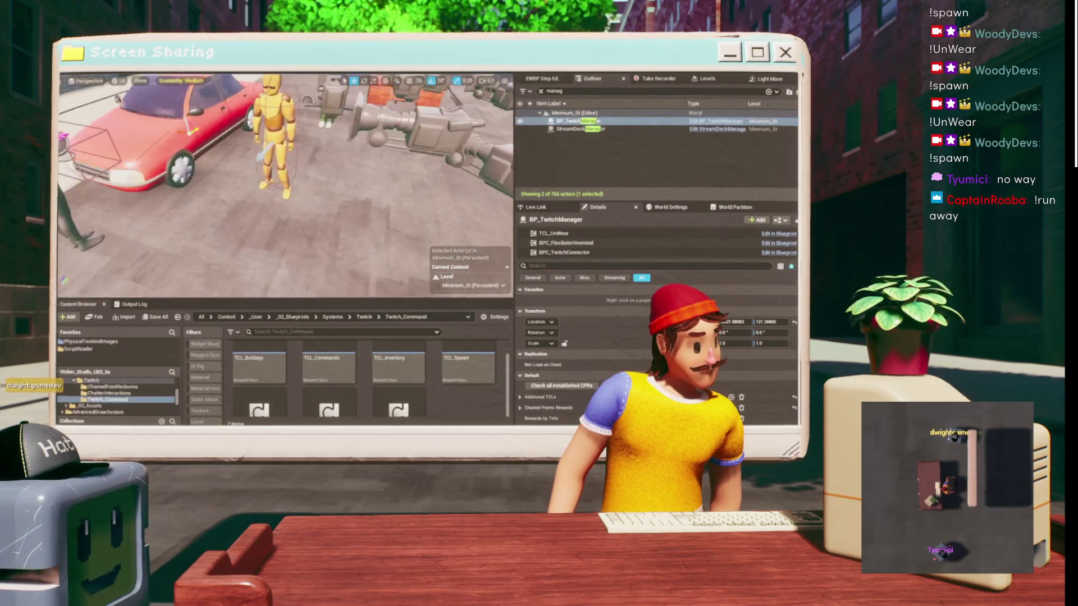
pyautogui.moveTo(292, 218); pyautogui.dragTo(323, 222)
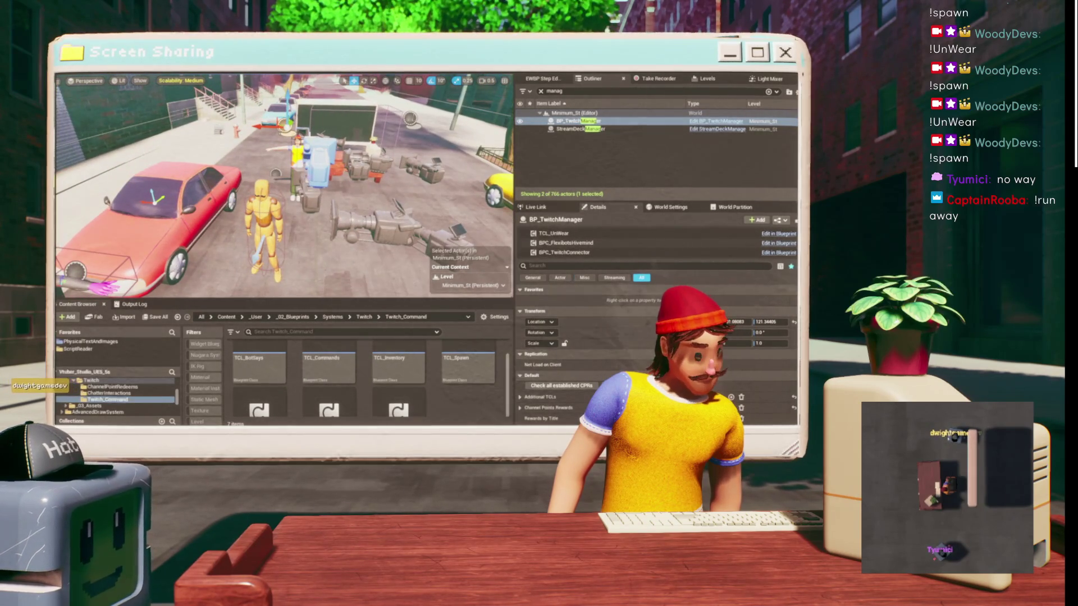
pyautogui.moveTo(376, 296); pyautogui.dragTo(339, 278)
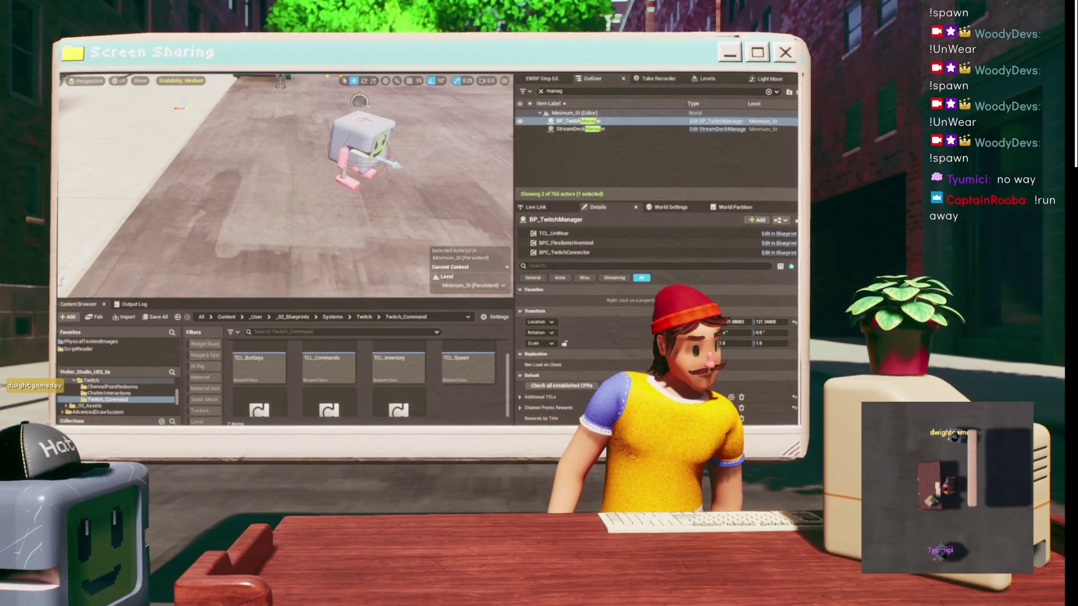
# - Place a Shapes cube beside the robot and squash its thickness into a thin slab
pyautogui.moveTo(187, 164)
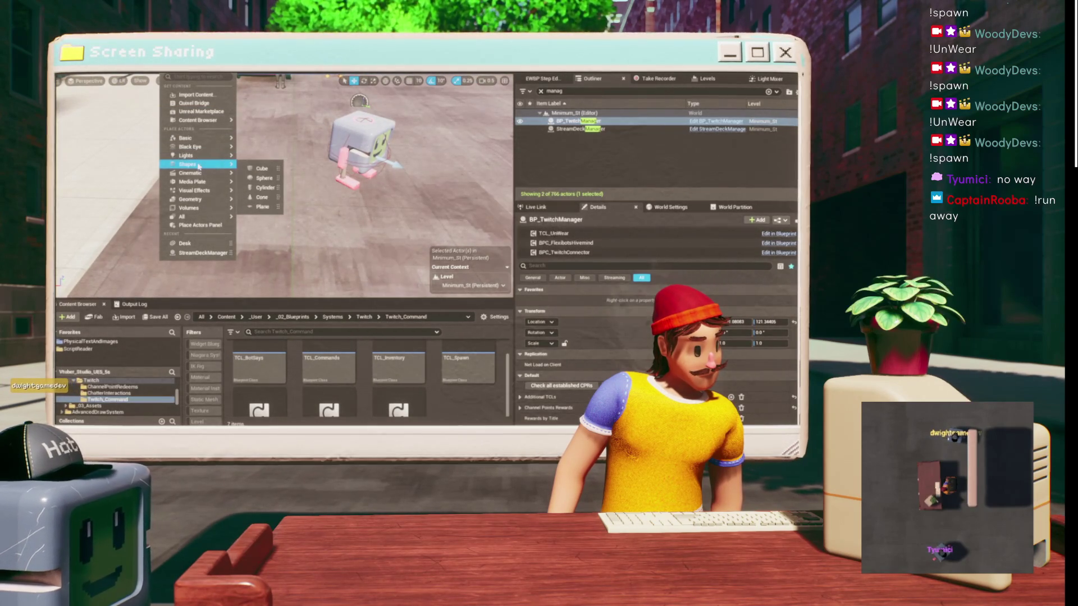
pyautogui.moveTo(261, 170)
pyautogui.mouseDown()
pyautogui.moveTo(241, 188)
pyautogui.moveTo(219, 183)
pyautogui.moveTo(229, 121)
pyautogui.moveTo(245, 155)
pyautogui.mouseUp()
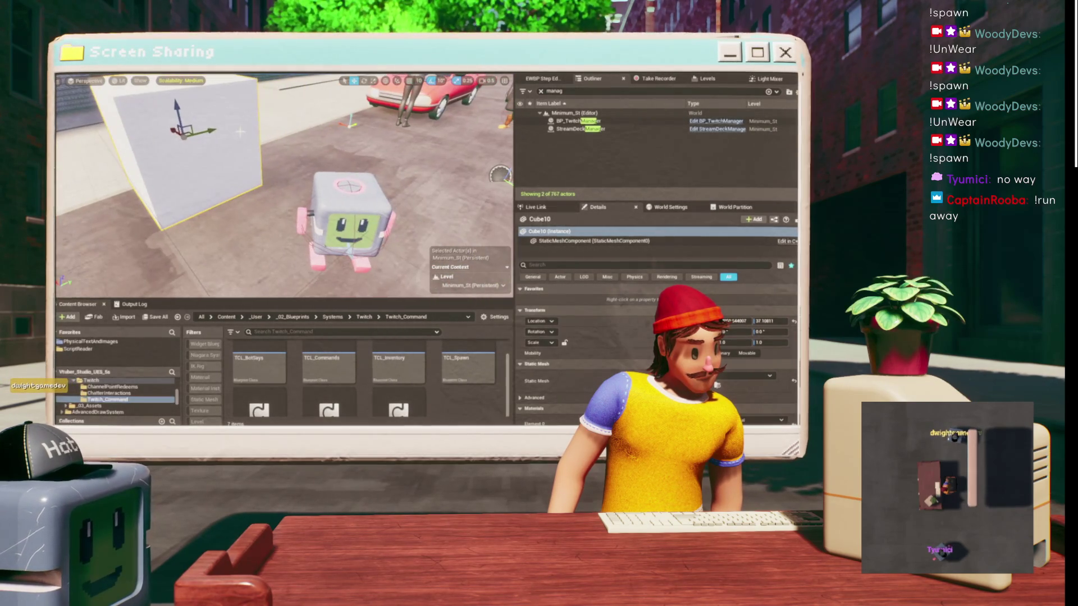
pyautogui.moveTo(173, 130); pyautogui.dragTo(186, 132)
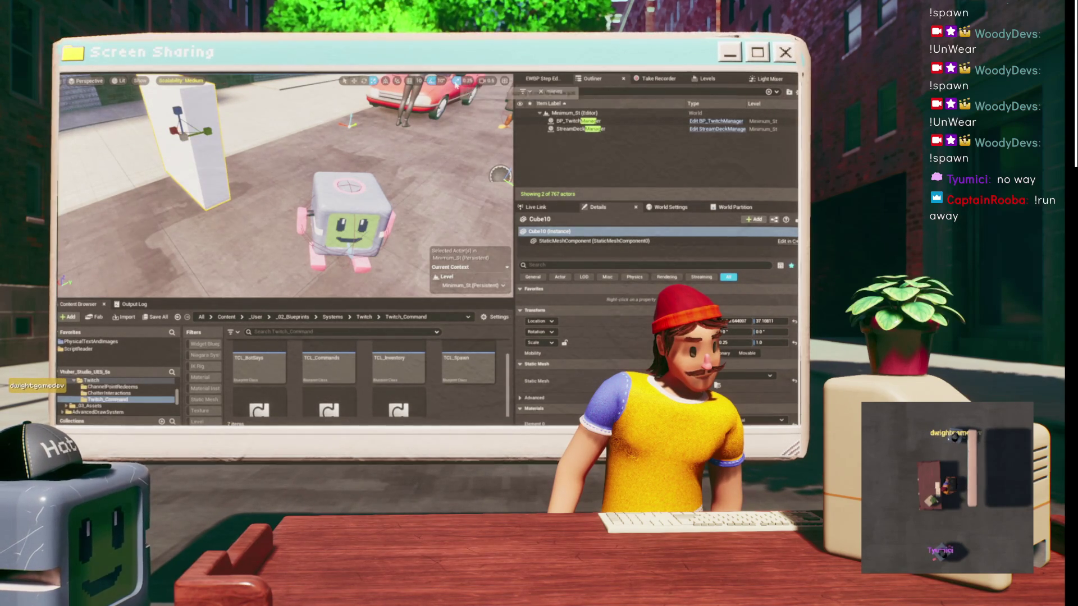
pyautogui.moveTo(730, 342); pyautogui.dragTo(696, 342)
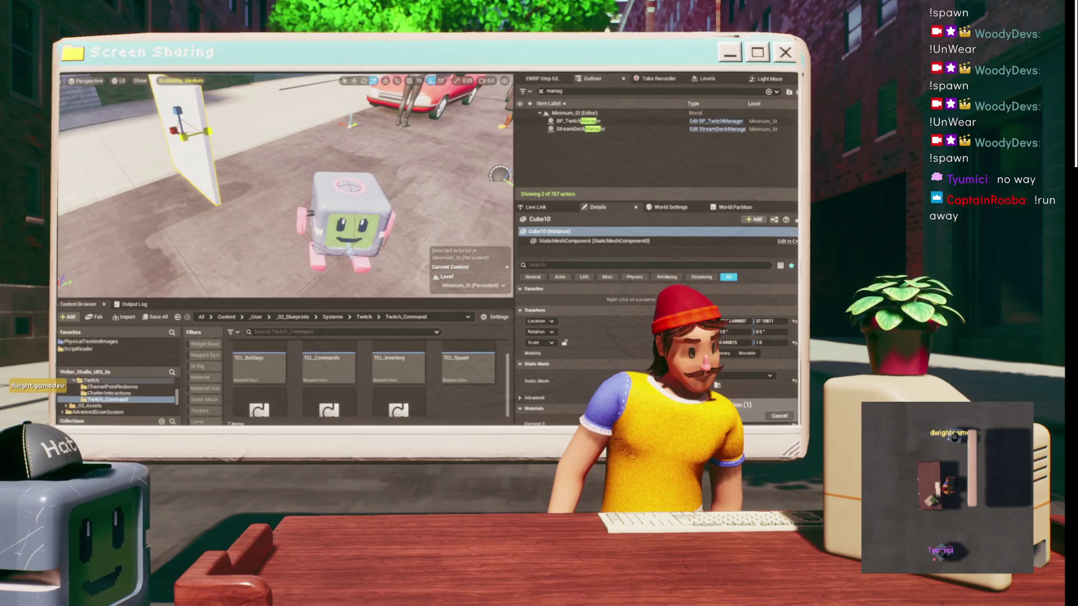
pyautogui.press('f')
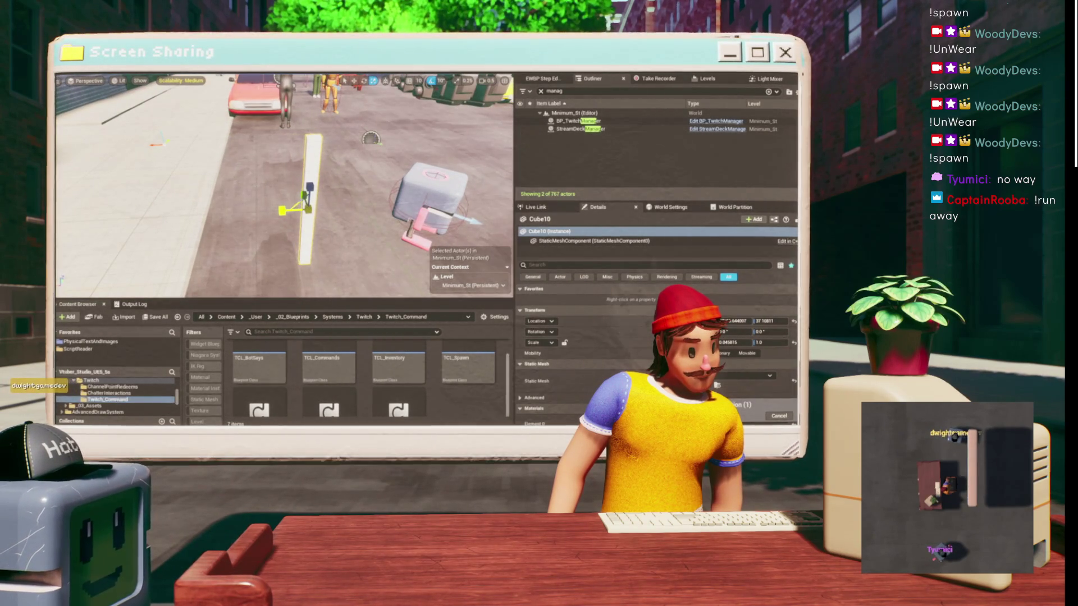
# - Widen the Cube10 wall along its face and fine-tune its thickness
pyautogui.moveTo(180, 149); pyautogui.dragTo(180, 148)
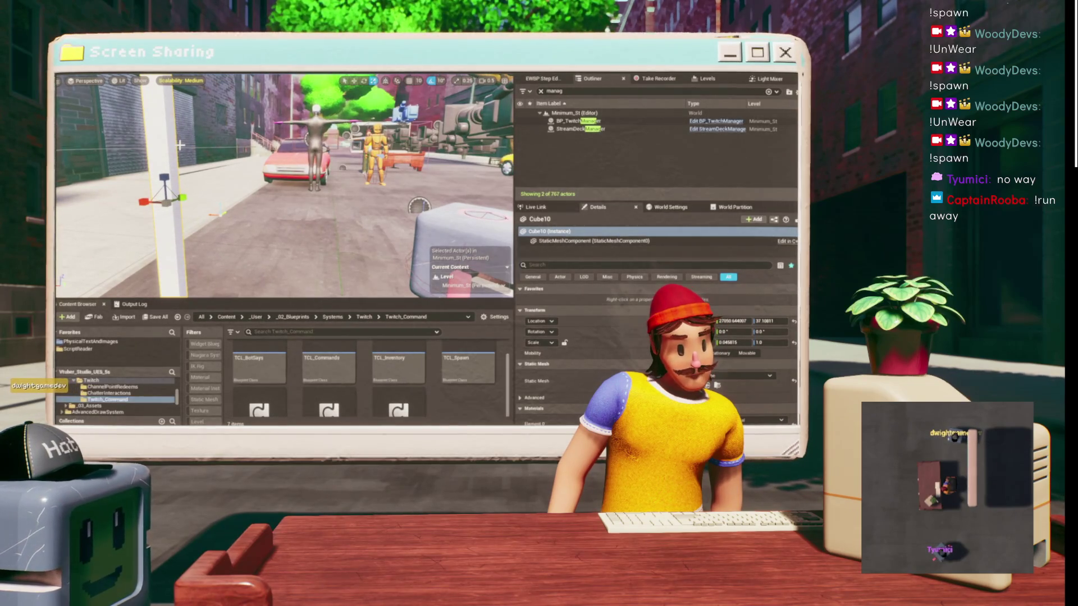
pyautogui.moveTo(766, 343); pyautogui.dragTo(726, 342)
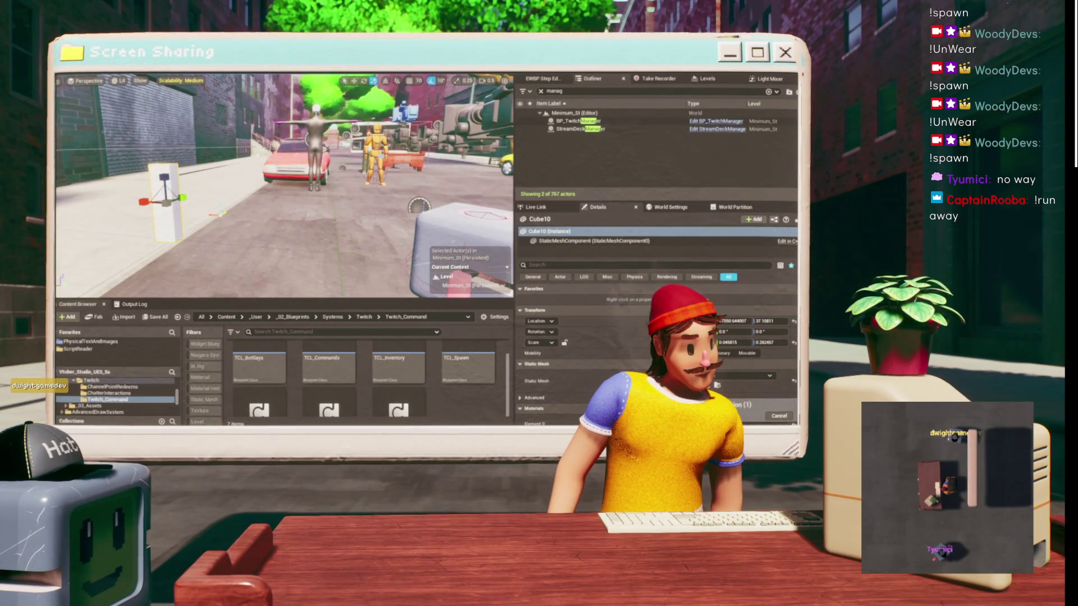
pyautogui.press('Left')
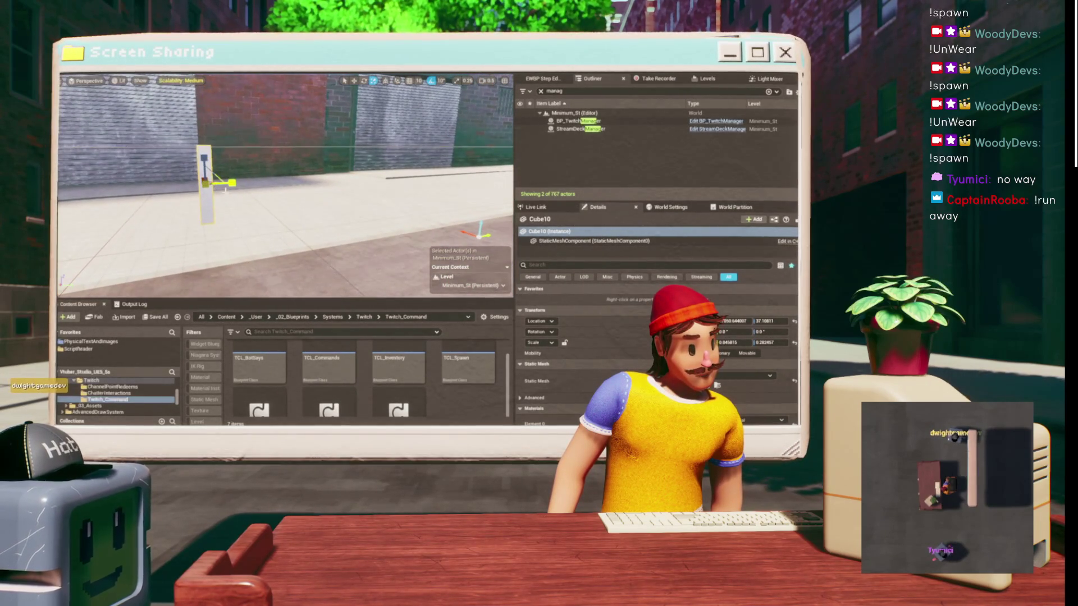
pyautogui.moveTo(726, 342); pyautogui.dragTo(724, 342)
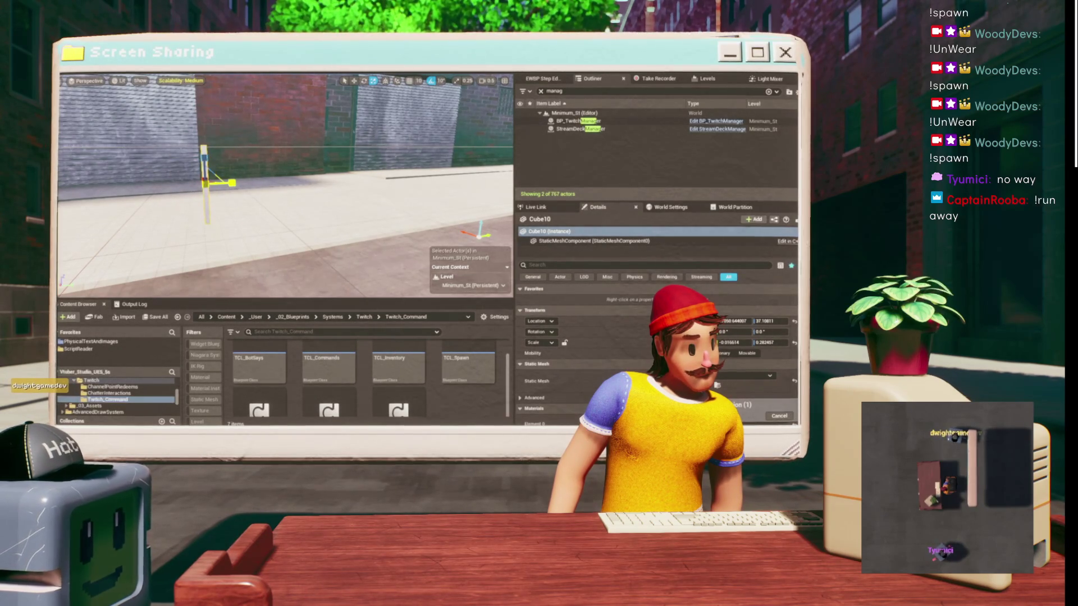
pyautogui.press('Right')
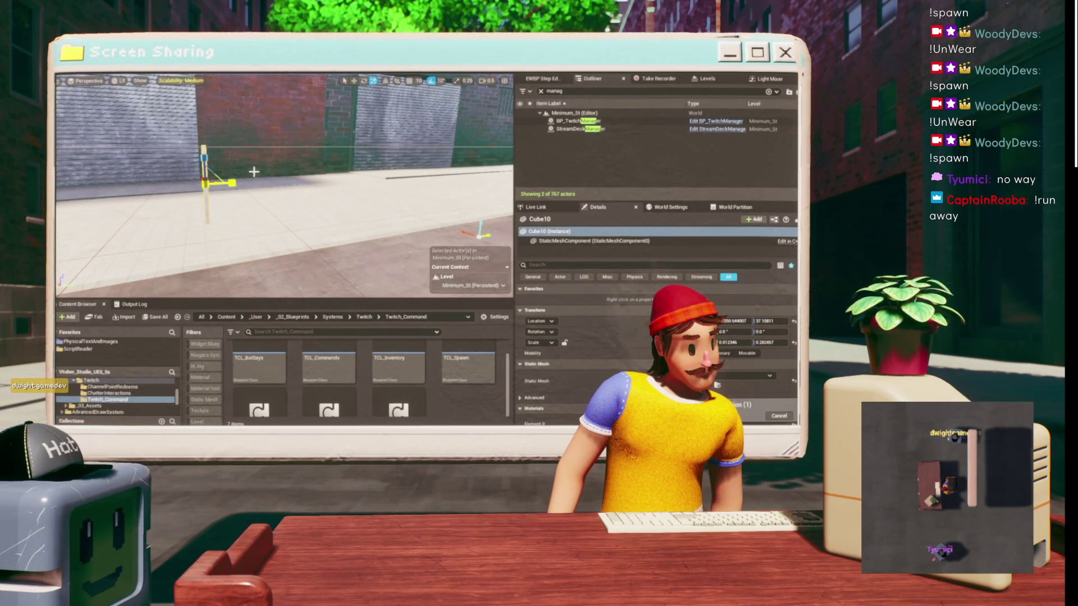
pyautogui.press('f')
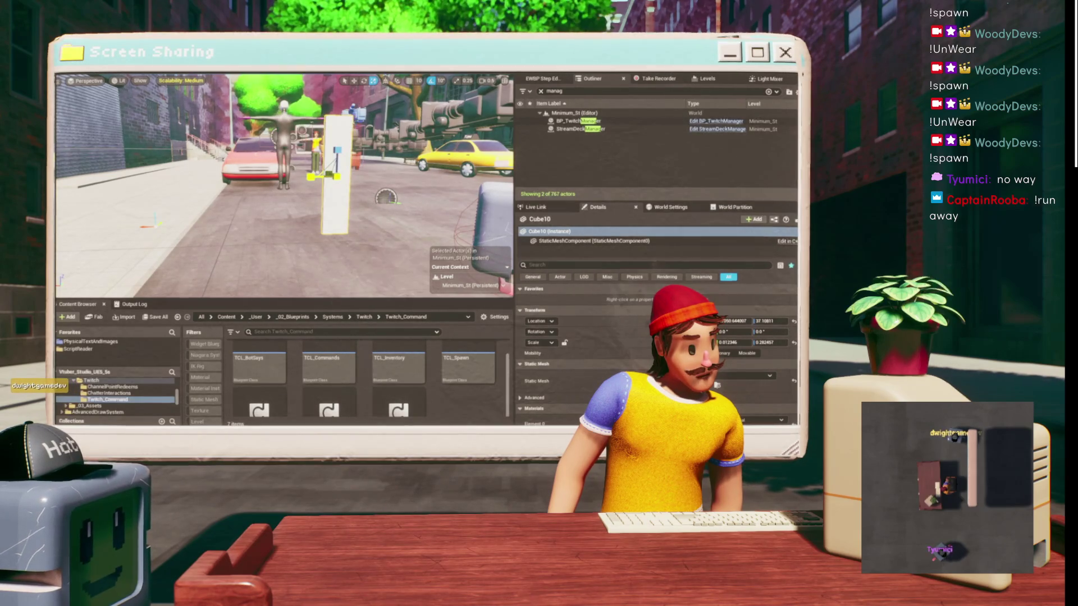
# - Bring the thin wall back into view at street level and select Cube10
pyautogui.rightClick(243, 164)
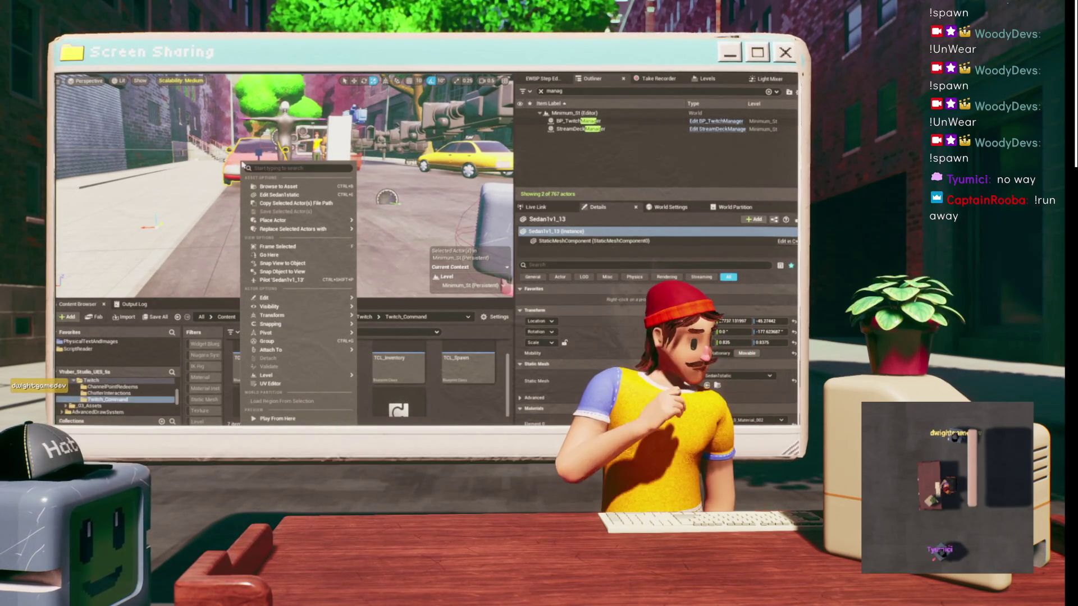
pyautogui.press('Escape')
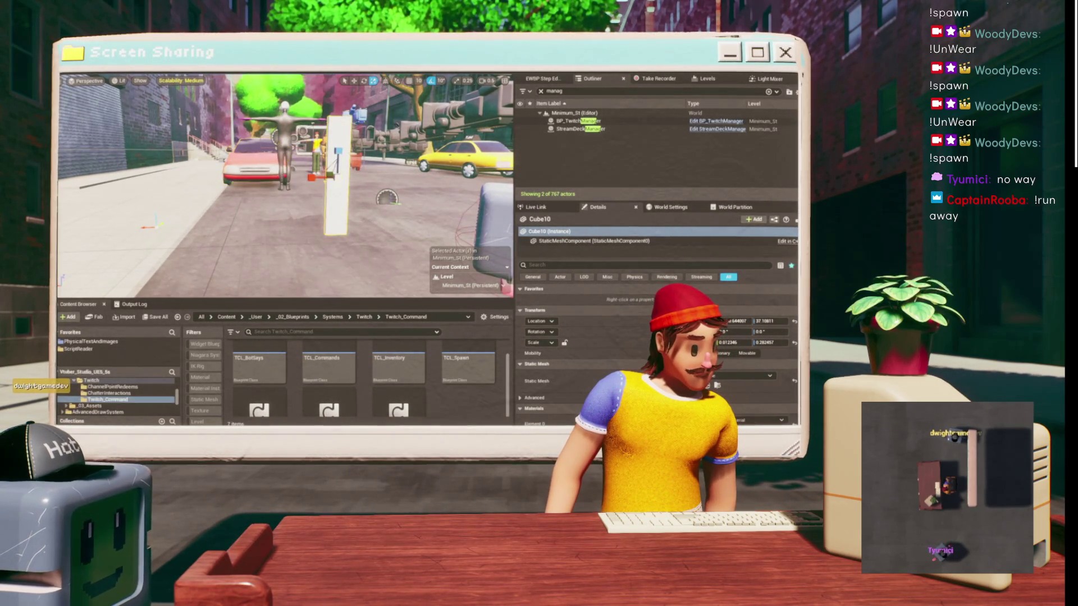
pyautogui.press('w')
pyautogui.hotkey('ctrl', 'z')
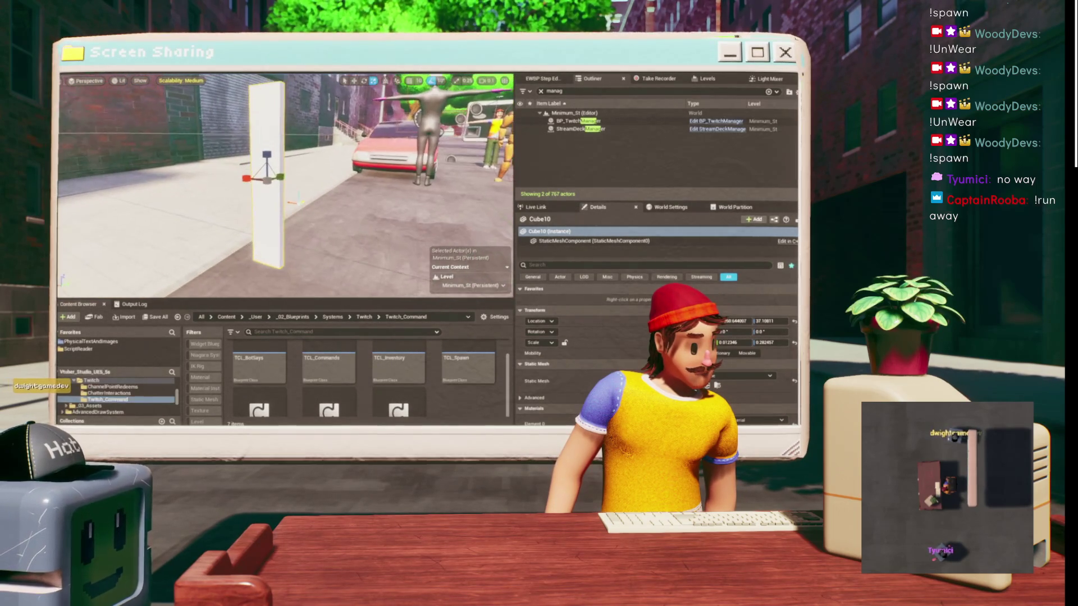
pyautogui.press('f')
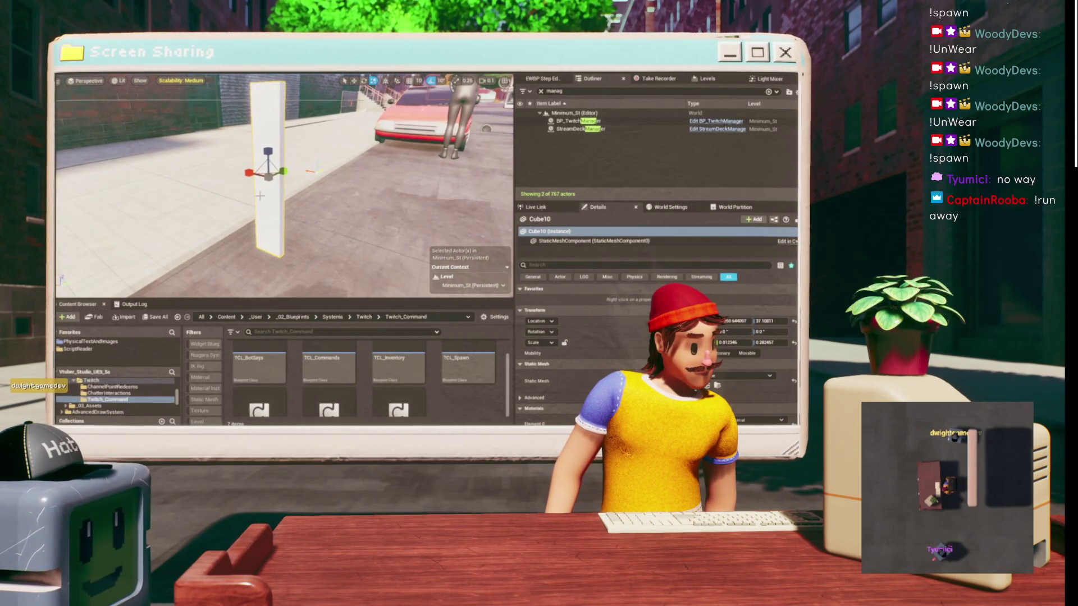
pyautogui.moveTo(486, 129)
pyautogui.mouseDown()
pyautogui.moveTo(497, 138)
pyautogui.moveTo(452, 109)
pyautogui.mouseUp()
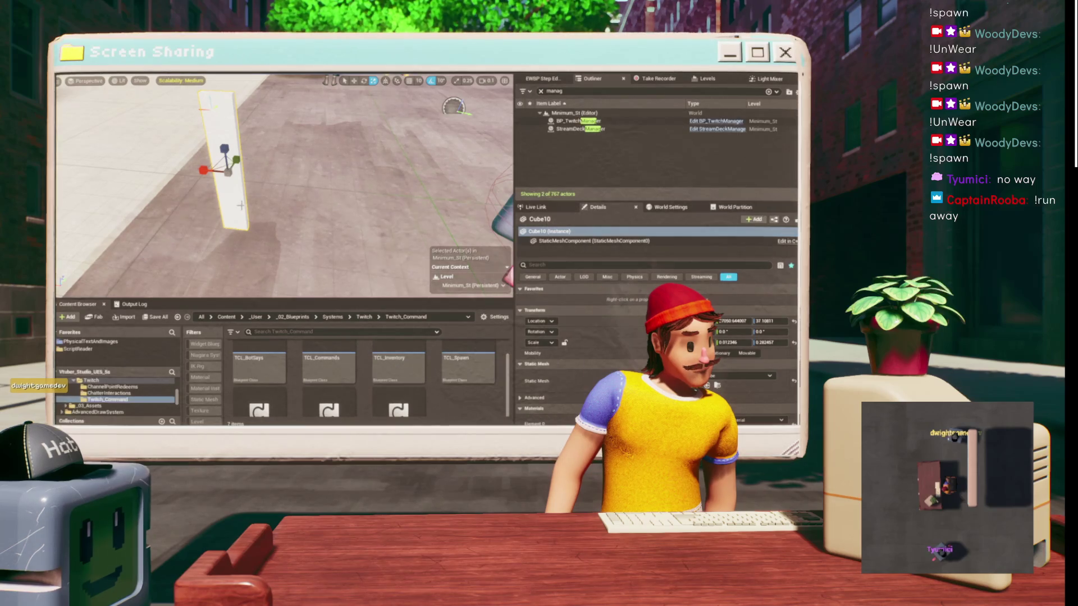
pyautogui.click(241, 152)
pyautogui.moveTo(452, 108); pyautogui.dragTo(421, 111)
pyautogui.moveTo(282, 130); pyautogui.dragTo(281, 130)
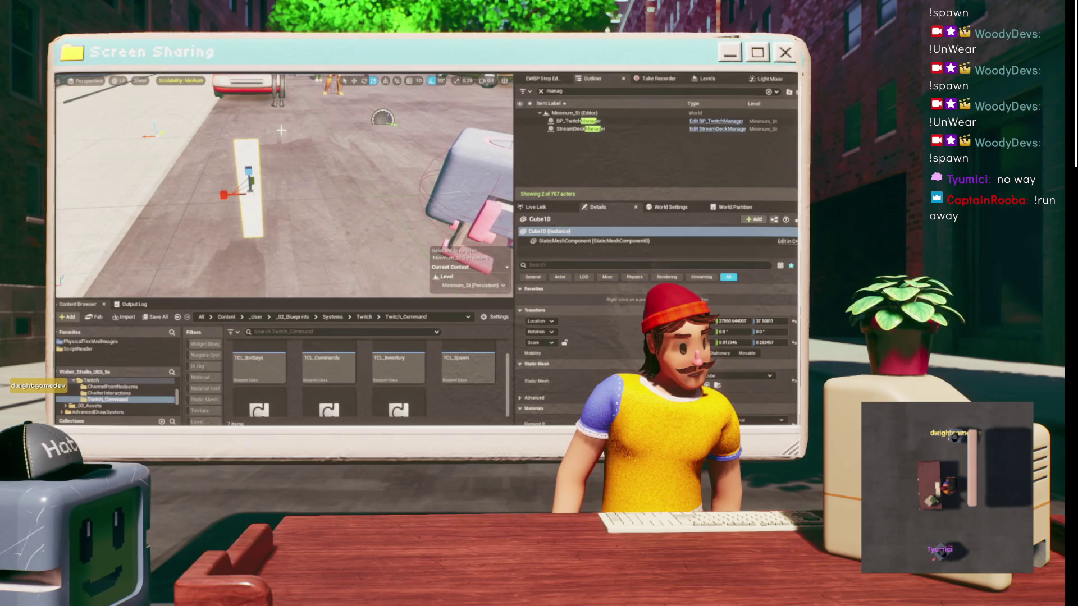